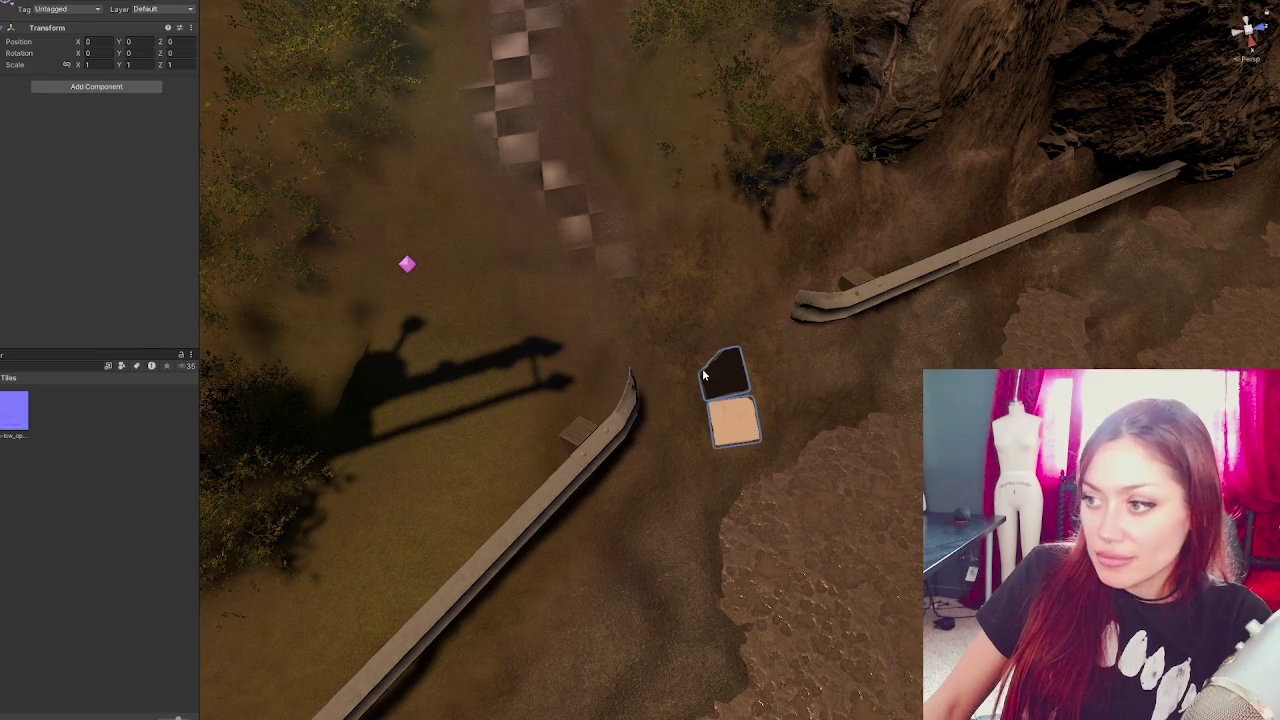
- Move the first tile onto the checkered path and tilt it about its Z axis
mouse_move(738, 440)
mouse_down()
mouse_move(688, 225)
mouse_move(565, 225)
mouse_move(548, 185)
mouse_up()
drag(563, 254, 563, 126)
key(f)
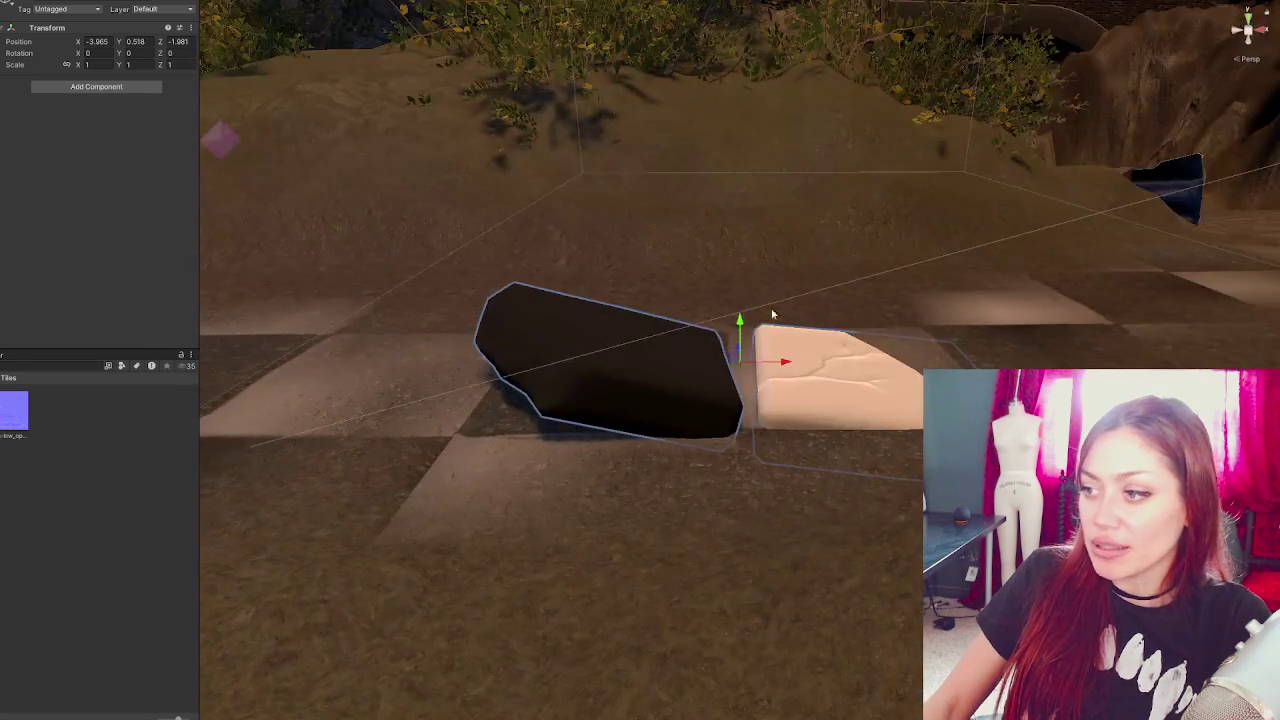
key(e)
drag(706, 326, 699, 330)
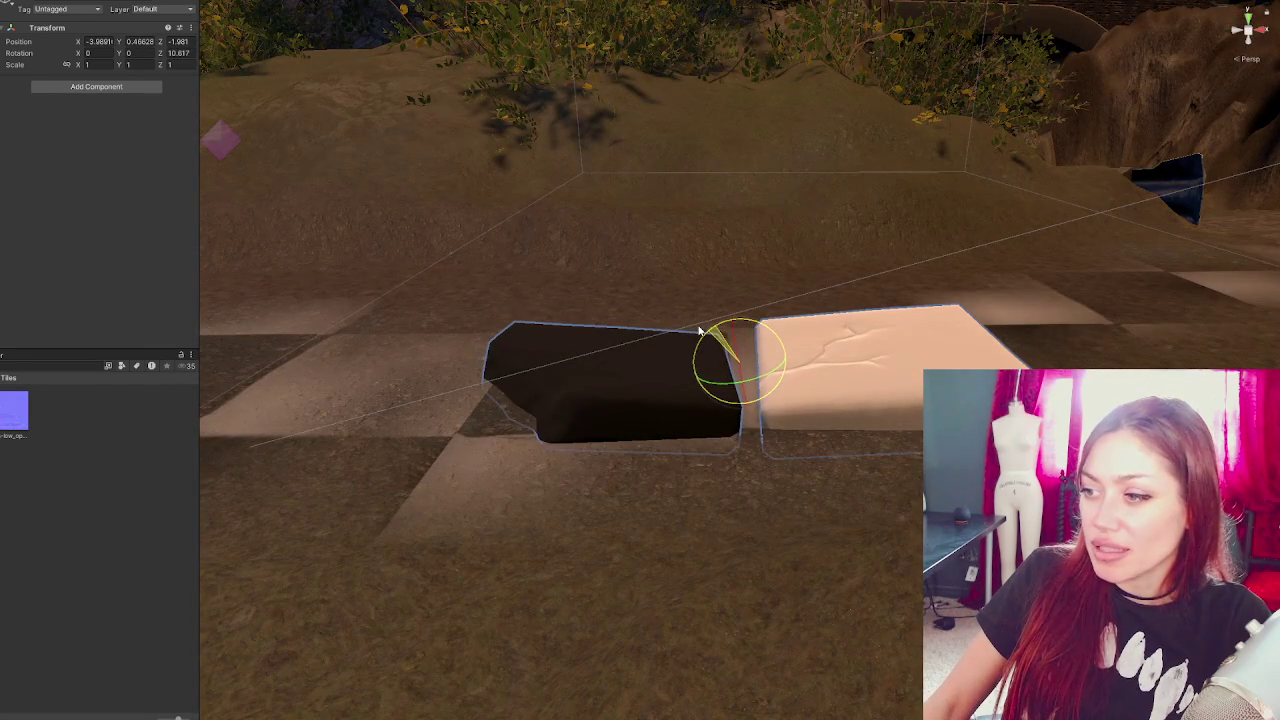
- Rotate the peach tile and shift it down-left along its X axis onto the path
click(848, 355)
mouse_move(857, 366)
mouse_down()
mouse_move(865, 343)
mouse_move(877, 366)
mouse_move(872, 325)
mouse_move(832, 262)
mouse_up()
key(w)
key(w)
drag(891, 291, 822, 318)
key(w)
- Place the dark Tiles 2 stone on the path, rotated to about 3.8, -2.1, -7.7 degrees
click(587, 418)
mouse_move(684, 394)
mouse_down()
mouse_move(657, 408)
mouse_move(697, 402)
mouse_move(410, 522)
mouse_move(713, 461)
mouse_move(668, 484)
mouse_move(828, 486)
mouse_move(449, 484)
mouse_up()
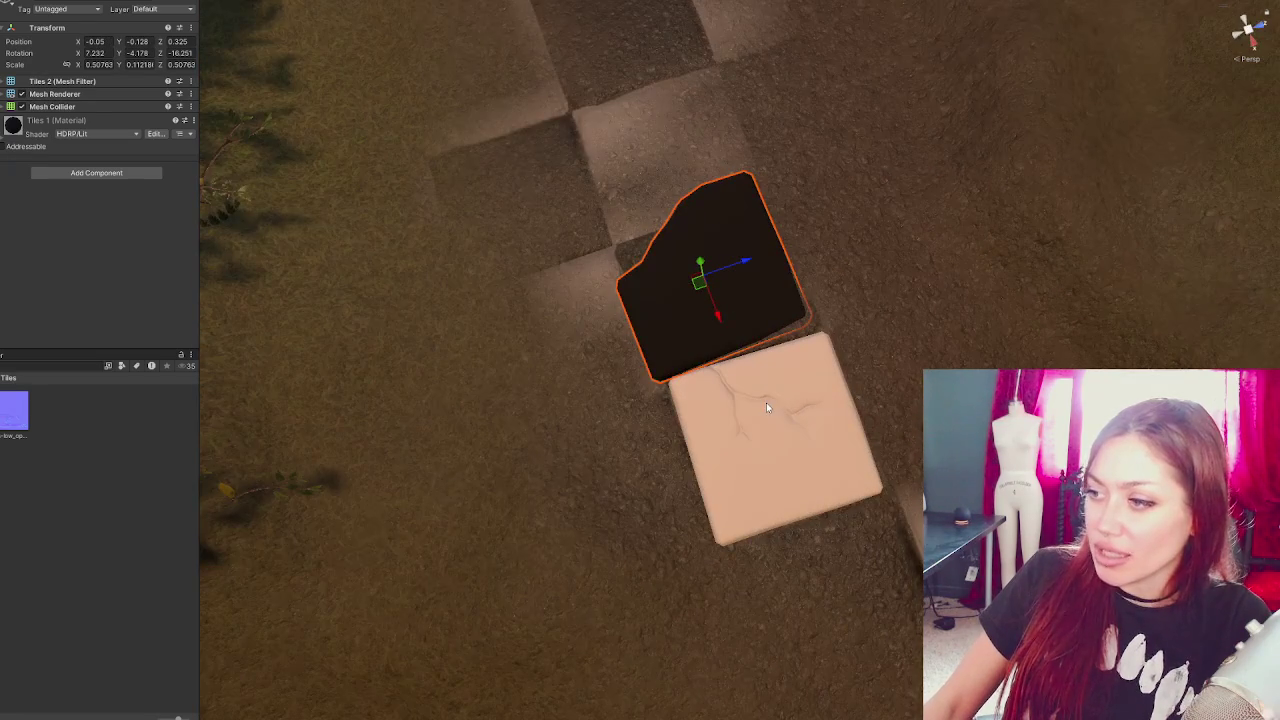
click(766, 404)
key(f)
click(735, 310)
drag(735, 310, 575, 305)
mouse_move(557, 367)
mouse_down()
mouse_move(553, 415)
mouse_move(515, 411)
mouse_move(535, 420)
mouse_move(577, 275)
mouse_move(645, 224)
mouse_move(590, 190)
mouse_move(598, 211)
mouse_move(595, 187)
mouse_move(576, 186)
mouse_move(589, 218)
mouse_move(640, 231)
mouse_move(634, 266)
mouse_move(613, 237)
mouse_move(610, 170)
mouse_up()
key(e)
key(w)
key(e)
key(w)
key(w)
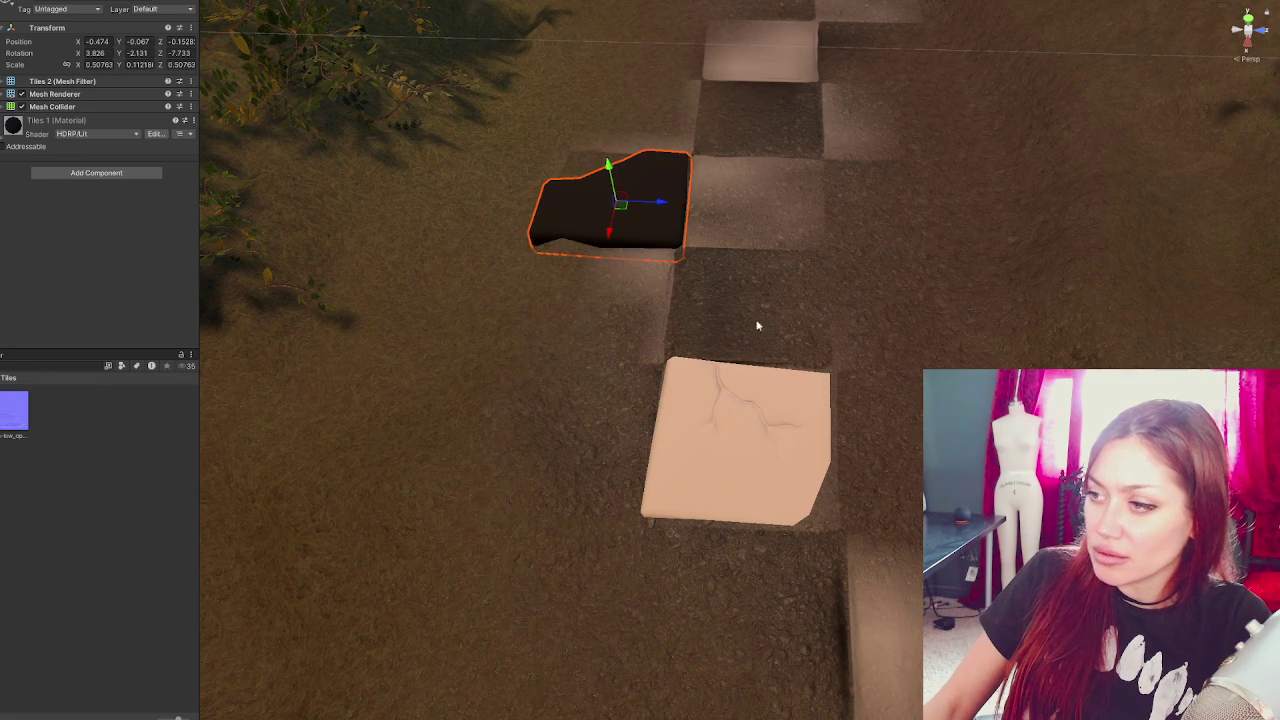
- Select the terrain and switch its Paint Terrain tool to Paint Texture
click(494, 378)
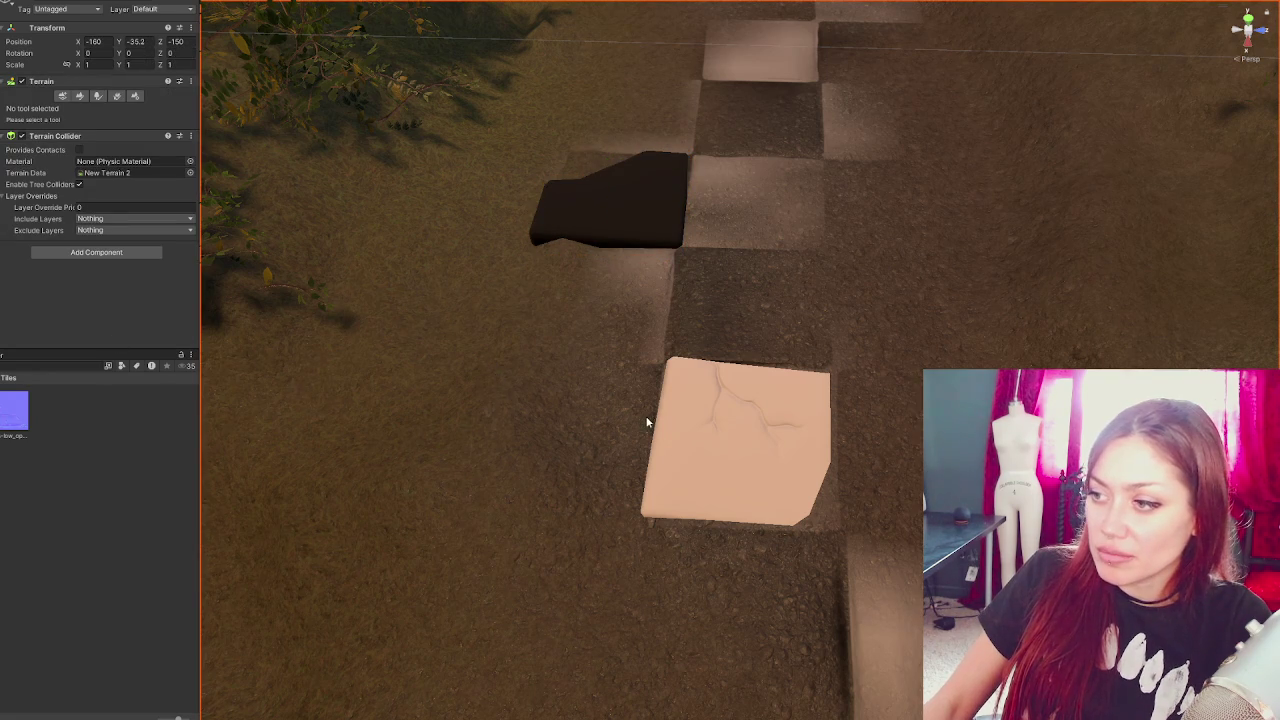
click(80, 97)
scroll(86, 177, down, 5)
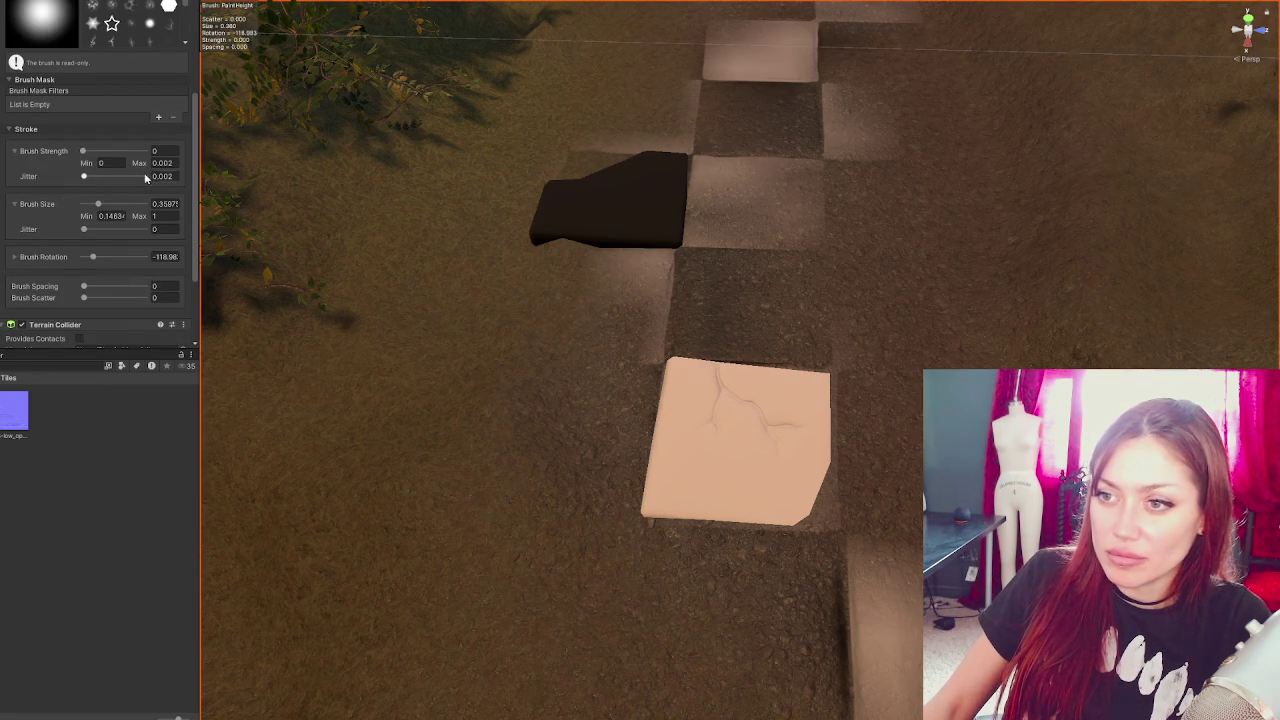
scroll(92, 80, up, 5)
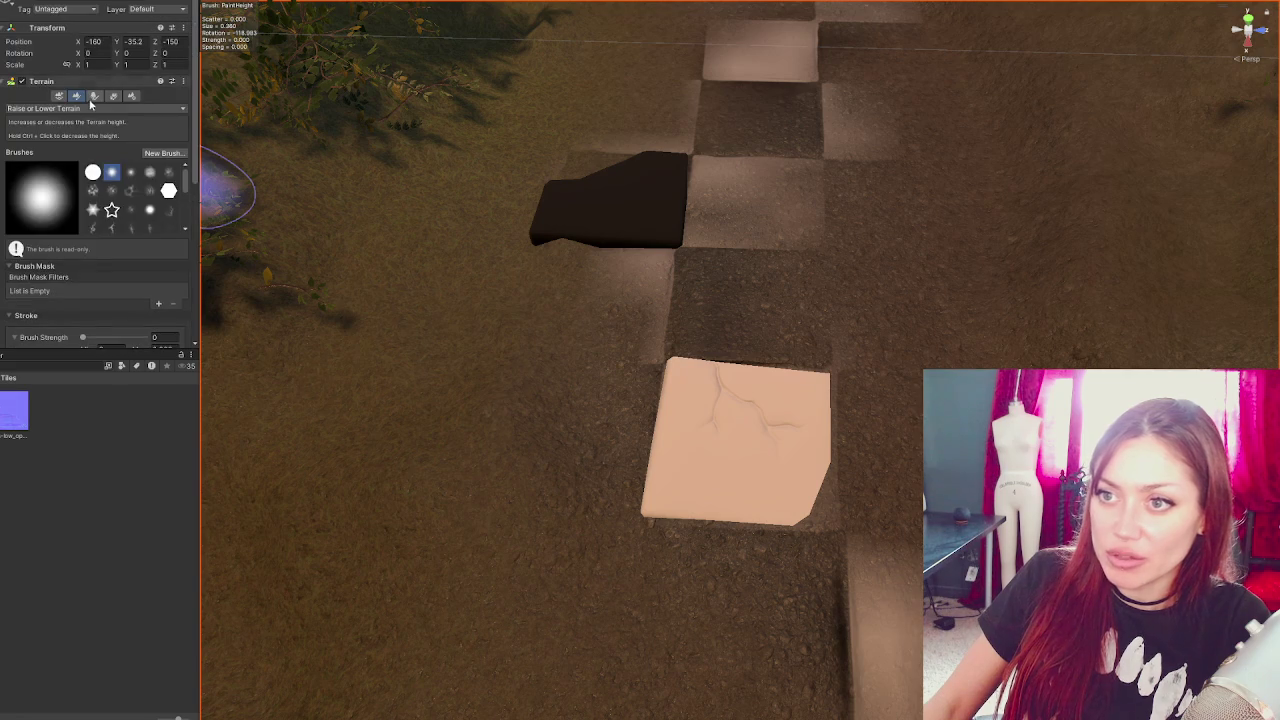
click(94, 96)
click(74, 100)
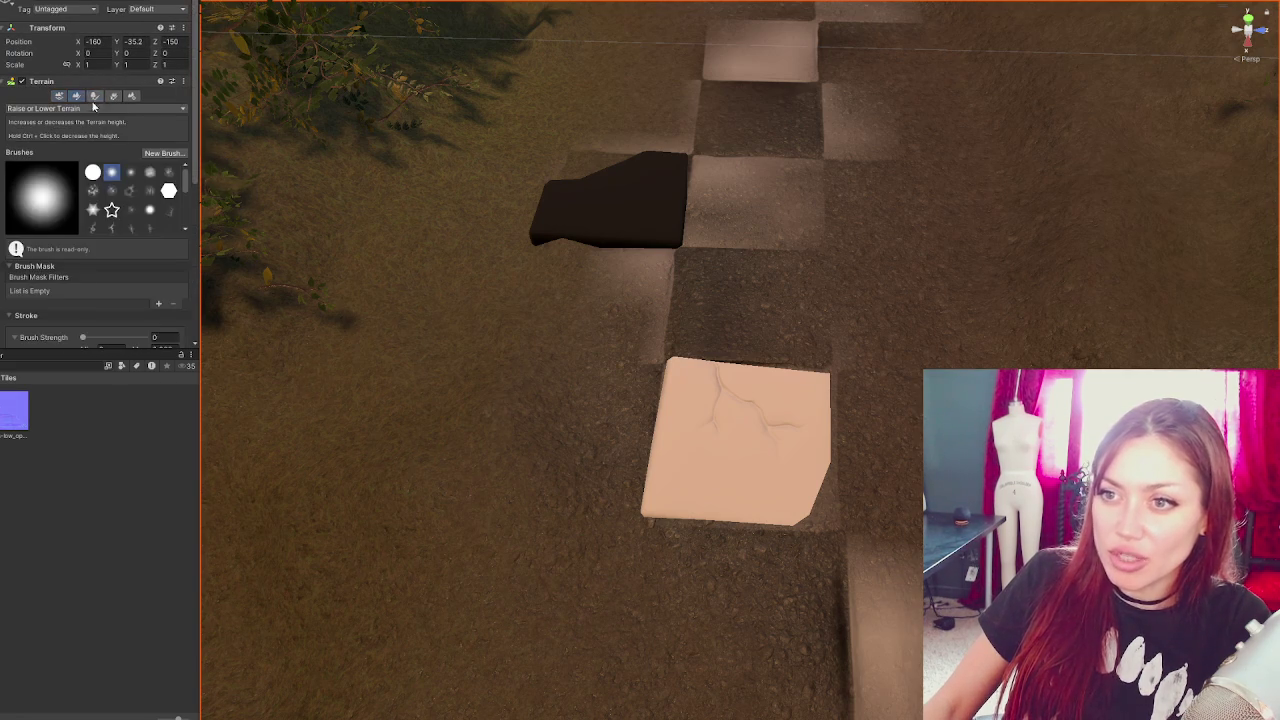
click(97, 108)
click(40, 146)
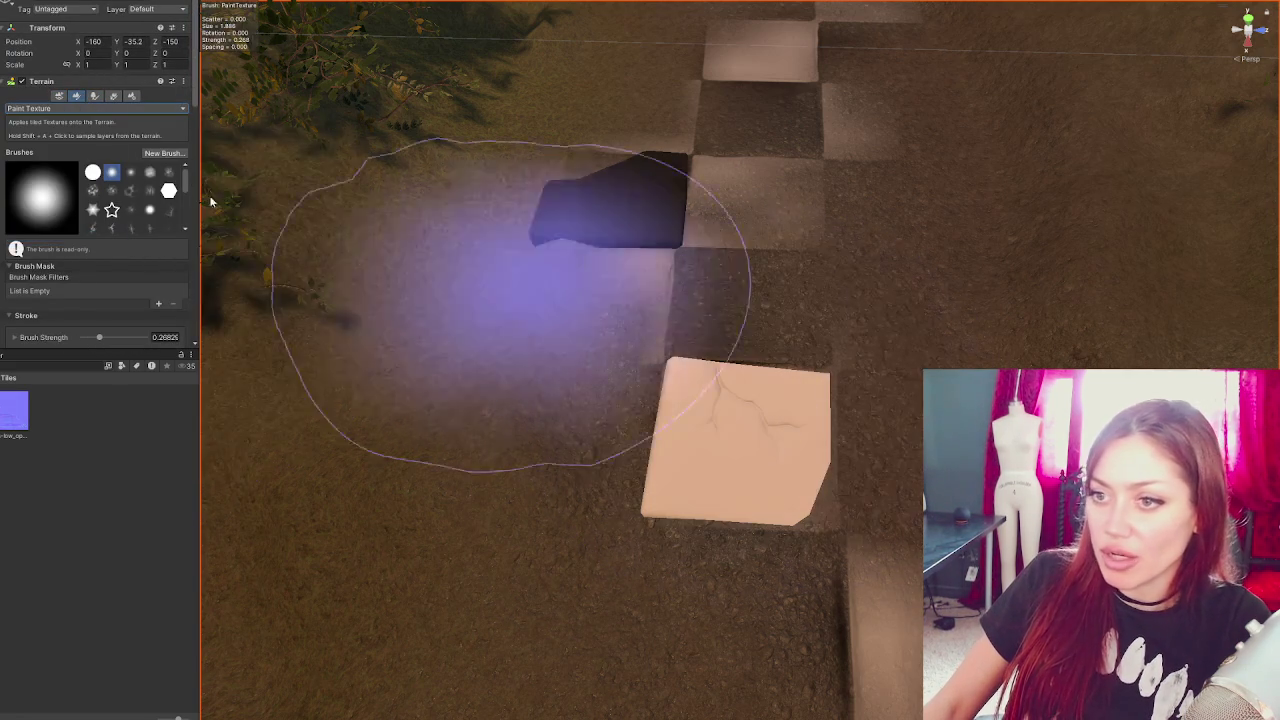
- Lower the brush size to 0.78 and pick Grass_Soil_TerrainLayer from the Layer Palette
scroll(82, 238, down, 3)
drag(105, 241, 96, 242)
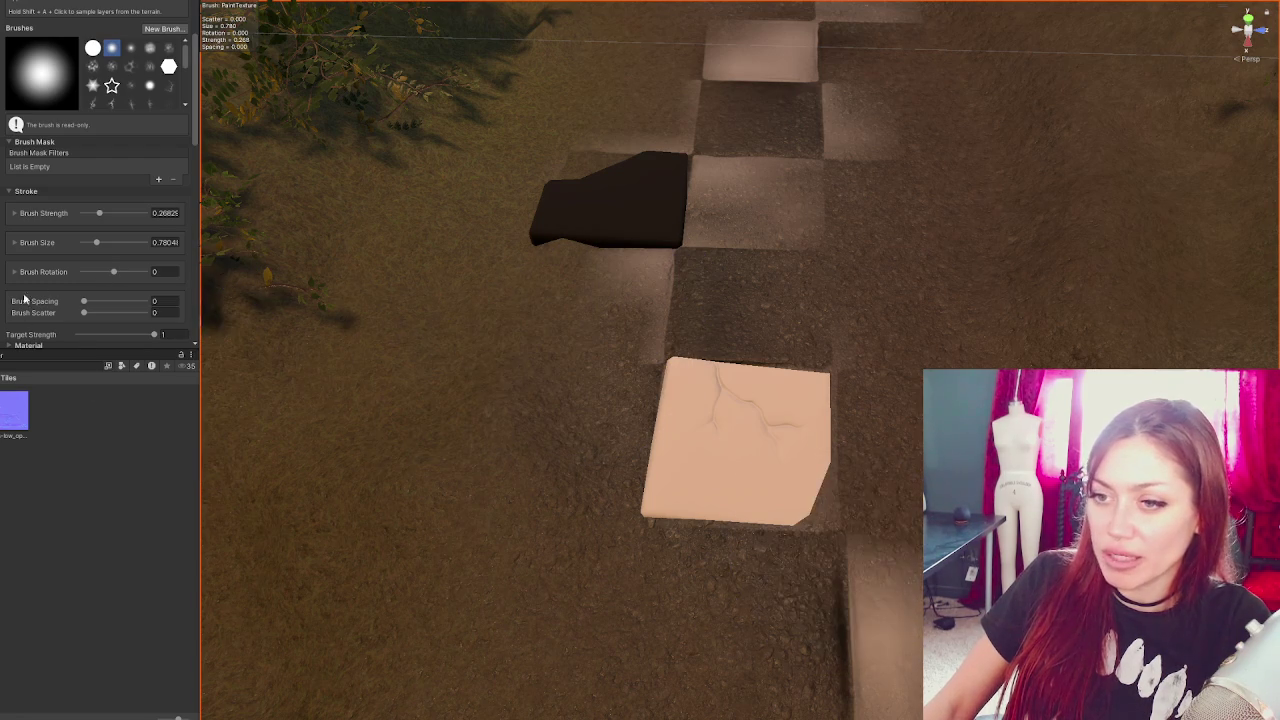
scroll(101, 265, down, 5)
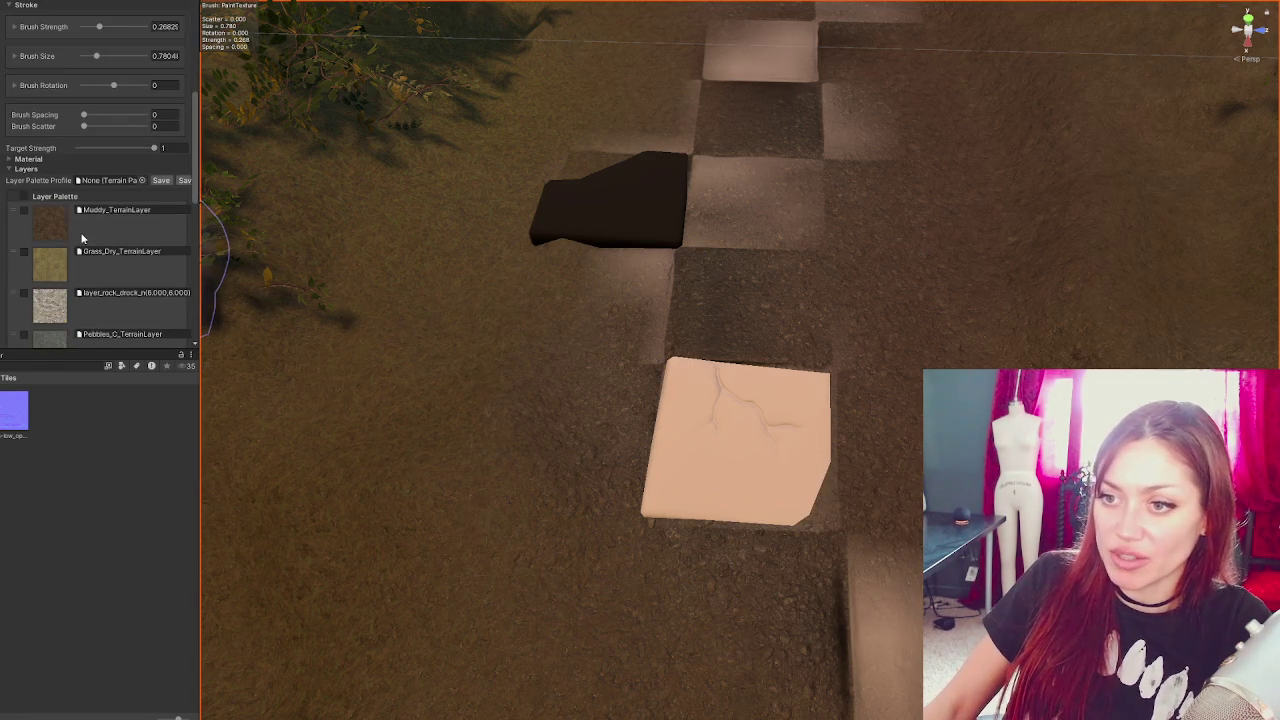
scroll(91, 244, down, 5)
click(86, 228)
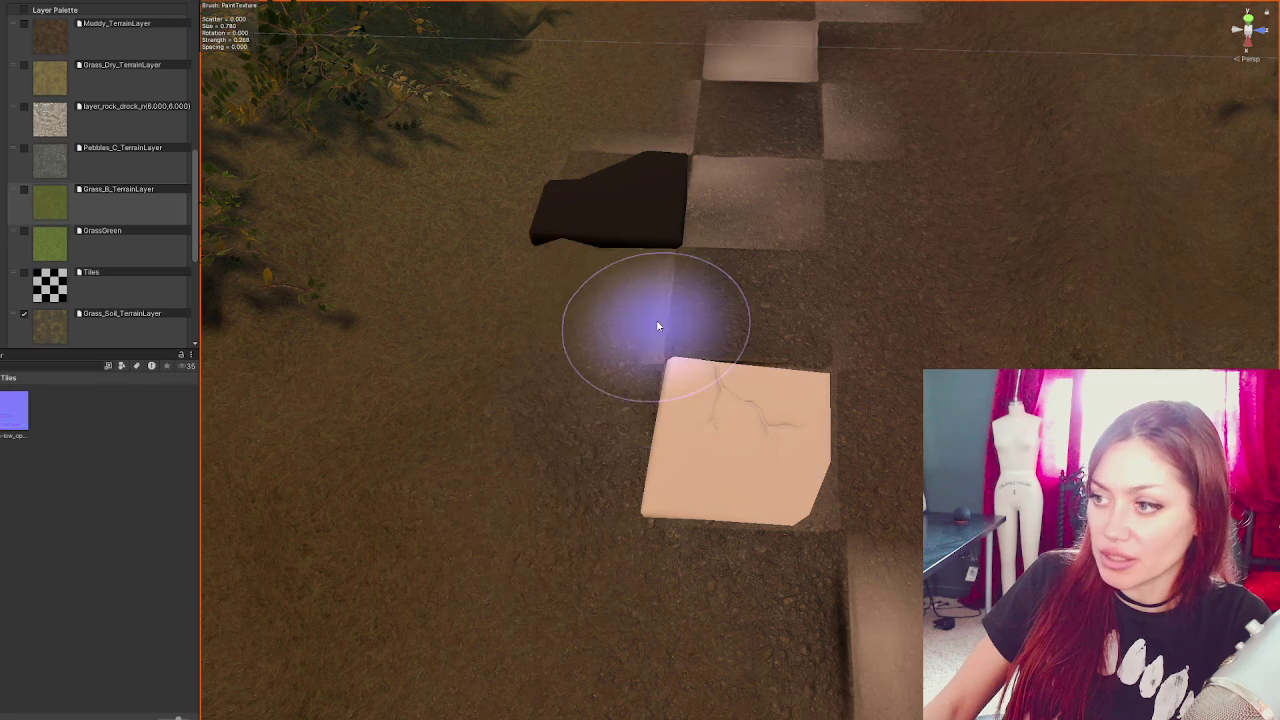
- Paint grass-soil texture onto the terrain near the tile meshes
mouse_move(366, 380)
mouse_down()
mouse_move(417, 436)
mouse_move(213, 338)
mouse_up()
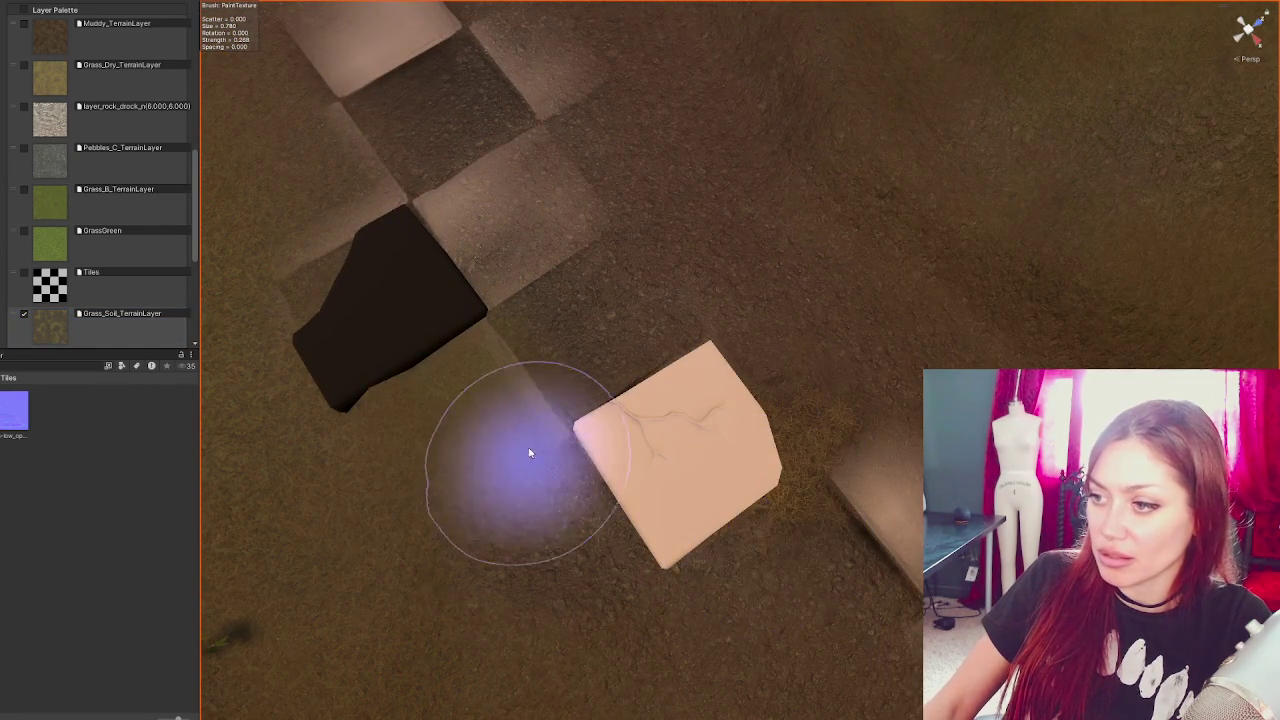
drag(547, 428, 457, 277)
mouse_move(512, 467)
mouse_down()
mouse_move(434, 371)
mouse_move(611, 209)
mouse_up()
drag(514, 343, 457, 457)
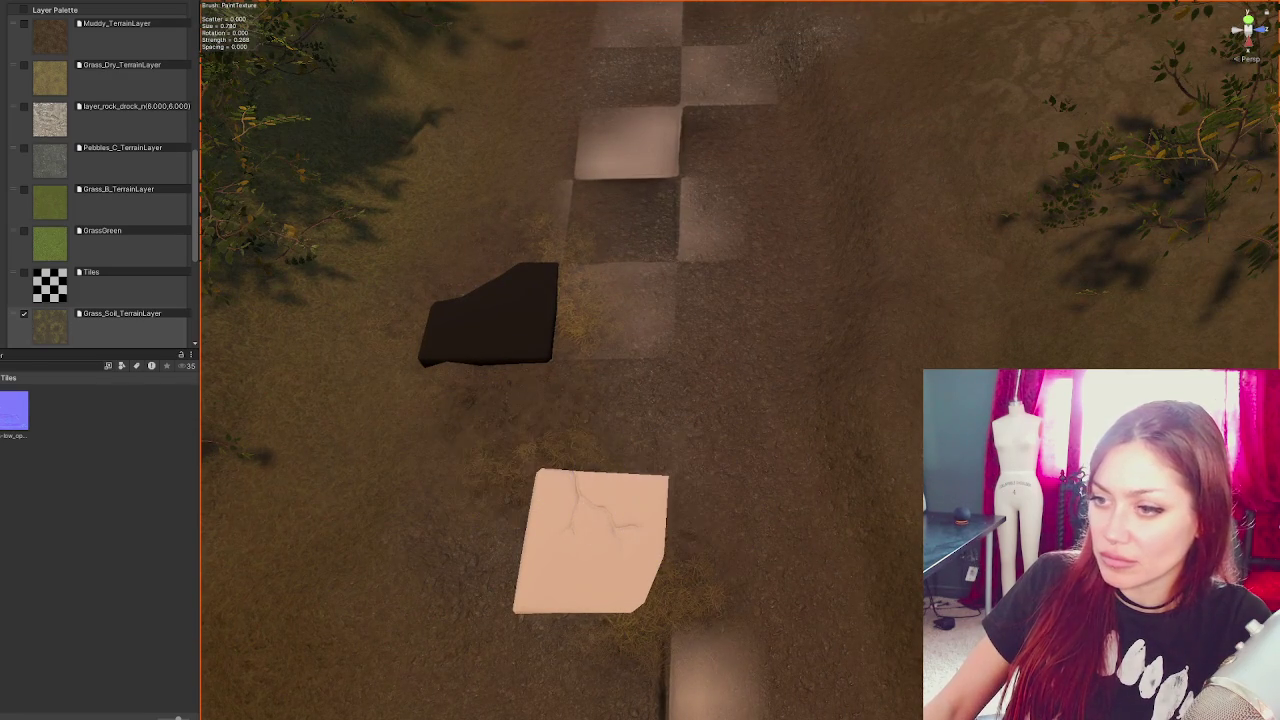
scroll(78, 213, down, 2)
- Paint a Grass_B patch below the dark block and Tiles checkers beside it
click(49, 146)
click(546, 376)
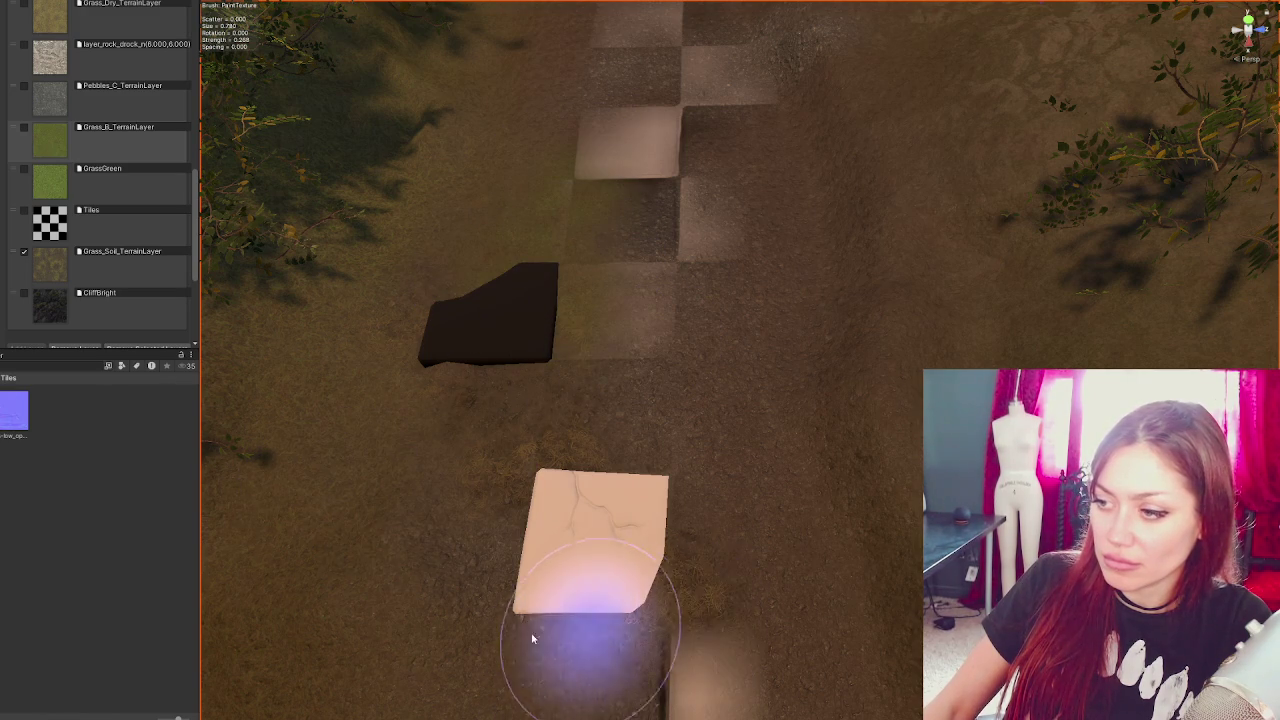
scroll(686, 451, down, 2)
click(60, 222)
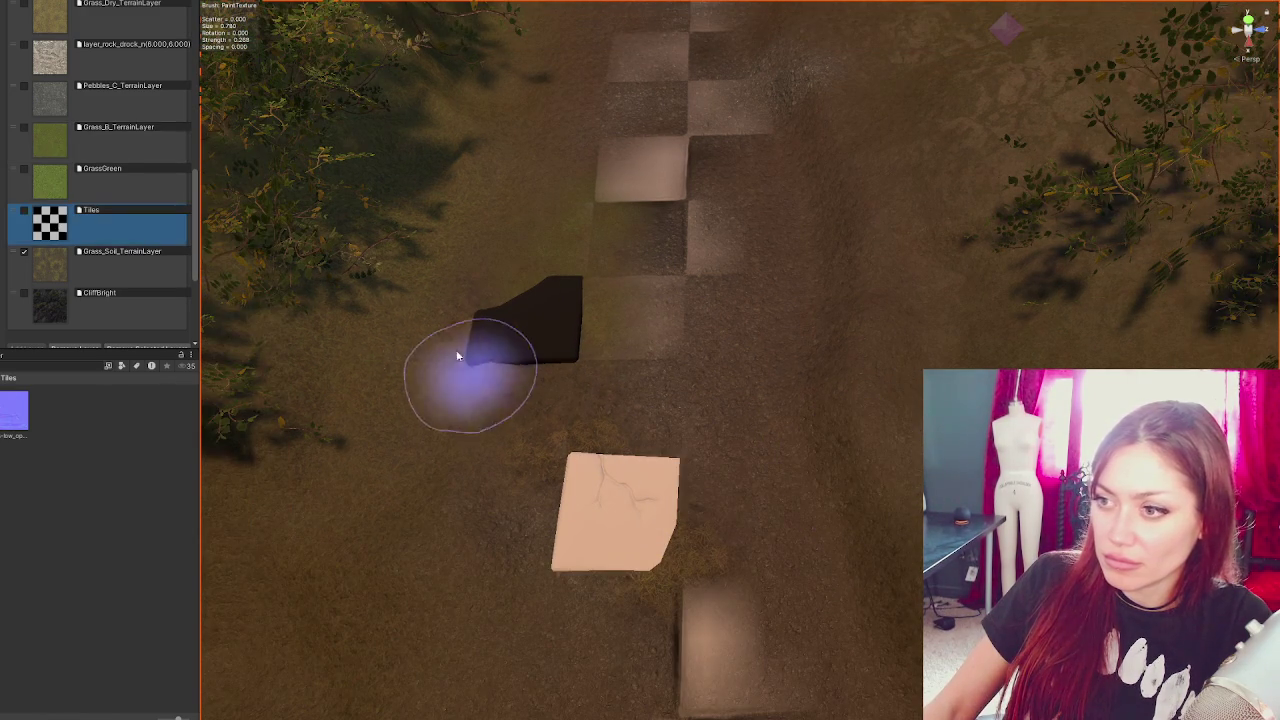
mouse_move(525, 395)
mouse_down()
mouse_move(634, 357)
mouse_move(626, 320)
mouse_move(675, 283)
mouse_move(643, 249)
mouse_move(671, 228)
mouse_move(597, 326)
mouse_move(677, 306)
mouse_move(594, 443)
mouse_move(664, 414)
mouse_move(608, 429)
mouse_move(743, 574)
mouse_move(623, 266)
mouse_move(625, 393)
mouse_move(711, 316)
mouse_move(740, 263)
mouse_move(740, 376)
mouse_move(648, 447)
mouse_move(606, 434)
mouse_move(648, 418)
mouse_move(571, 406)
mouse_up()
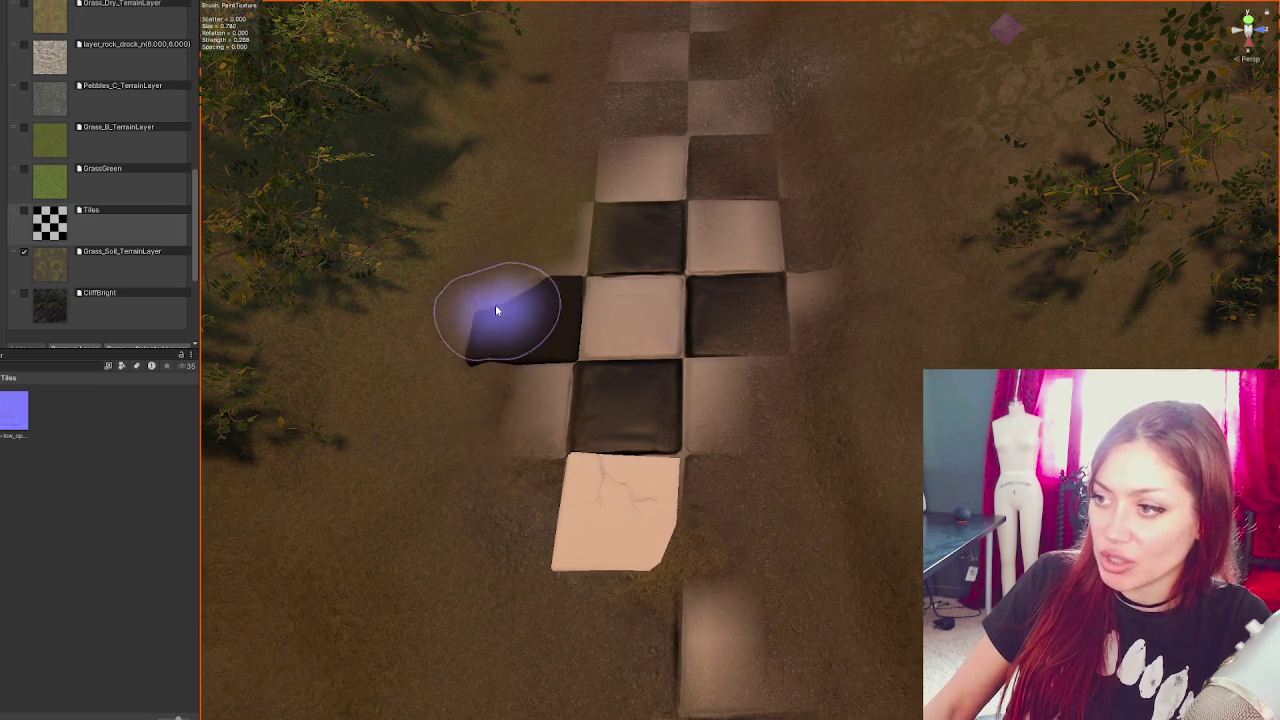
- Re-rotate the dark tile so it sits flatter on the path
mouse_move(516, 276)
mouse_down()
mouse_move(819, 260)
mouse_move(766, 286)
mouse_up()
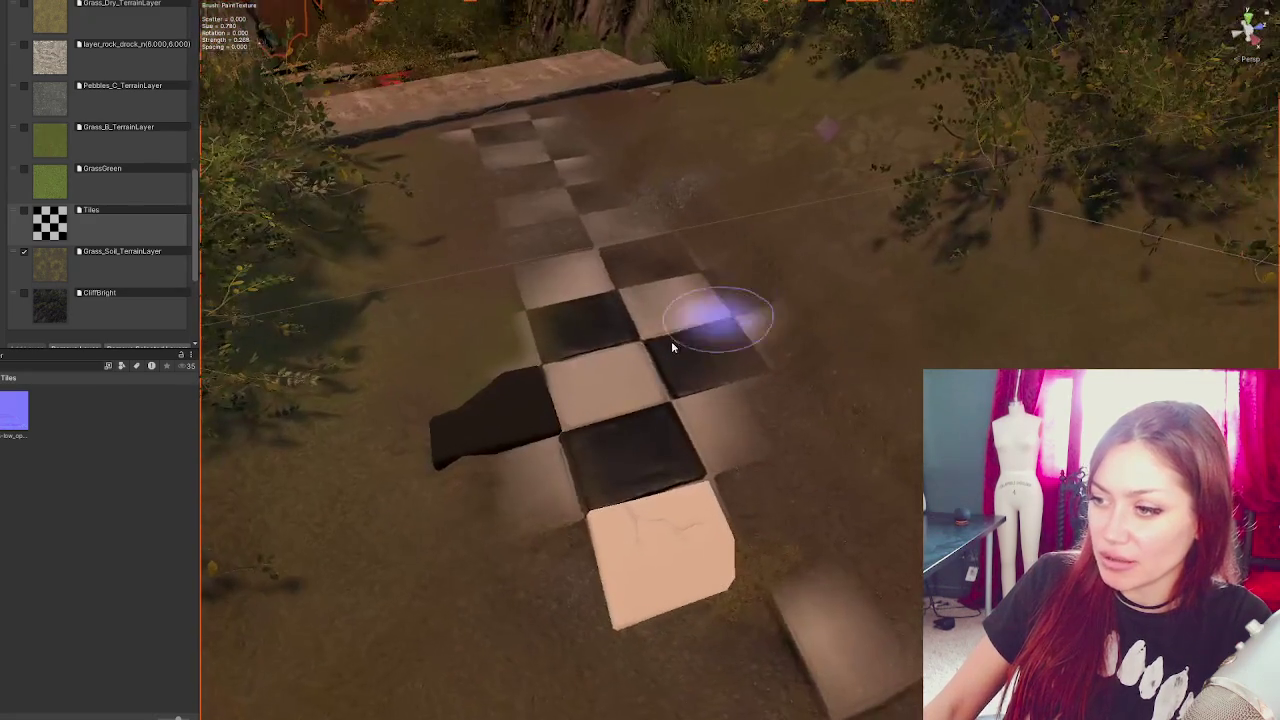
click(515, 426)
drag(514, 396, 507, 395)
- Tilt the dark tile flatter and raise the Tiles material's Smoothness from 0.027 to about 0.52
key(w)
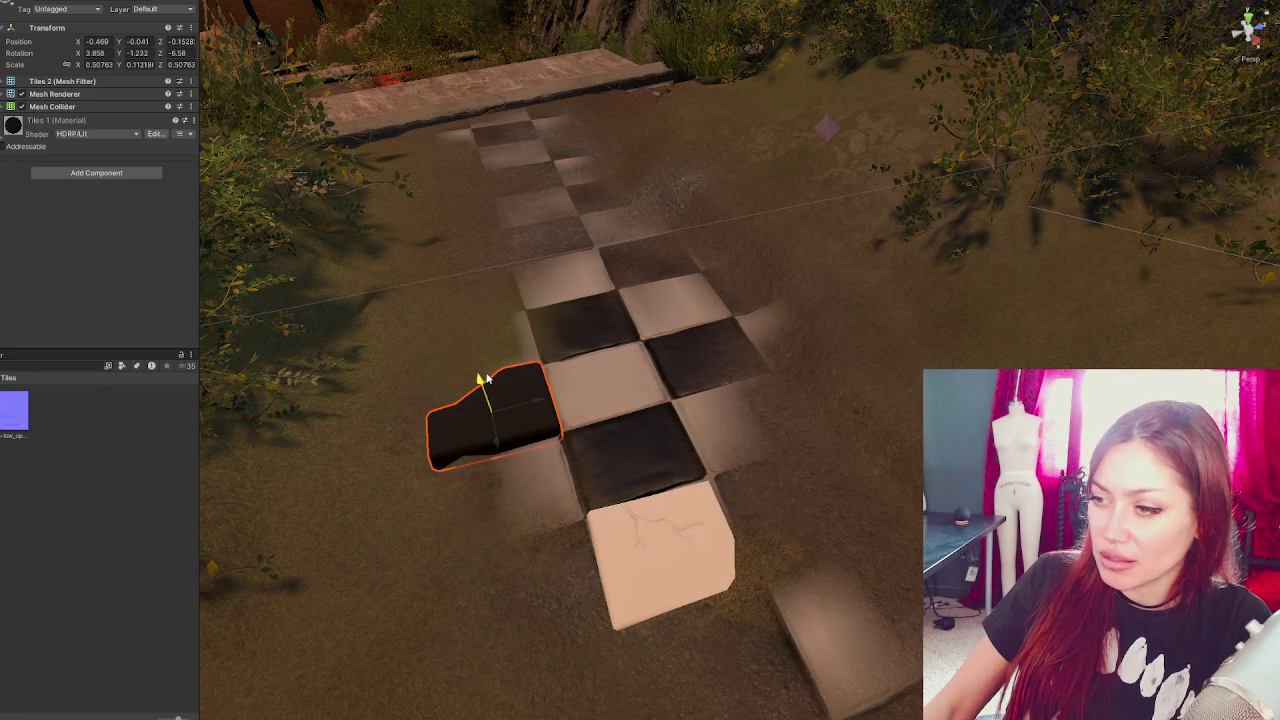
key(e)
mouse_move(514, 380)
mouse_down()
mouse_move(506, 372)
mouse_move(498, 402)
mouse_up()
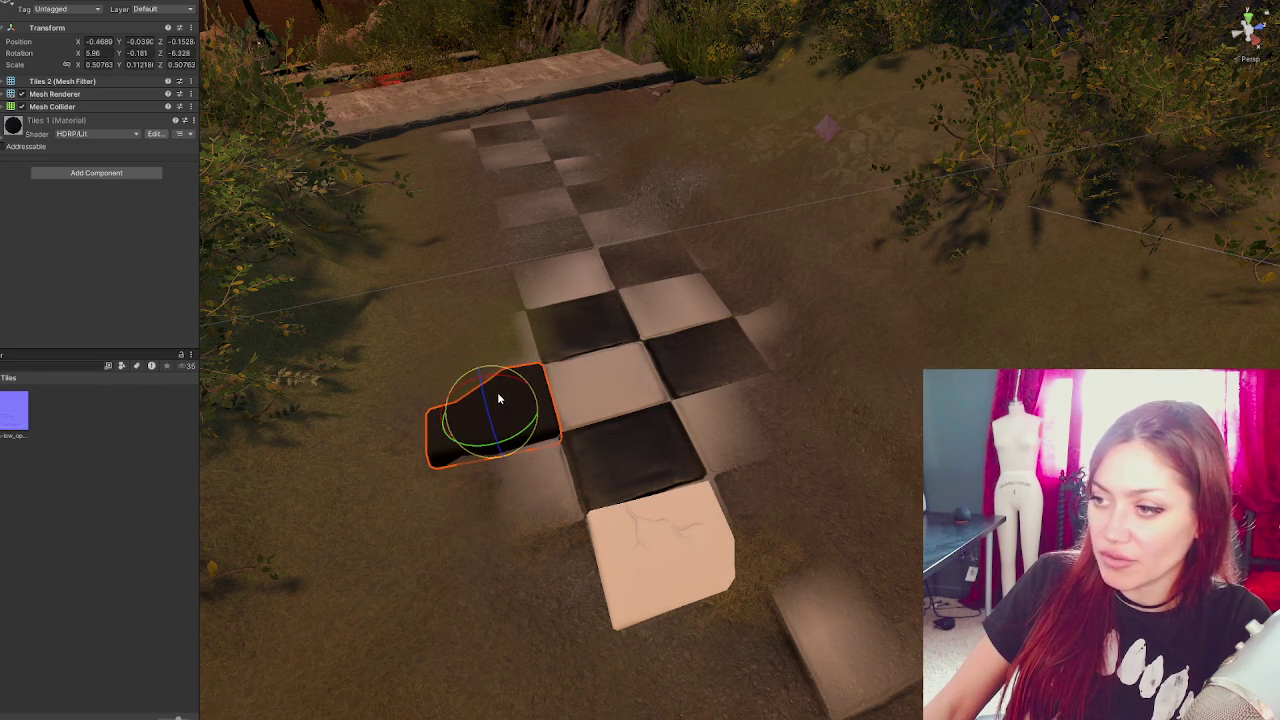
click(14, 410)
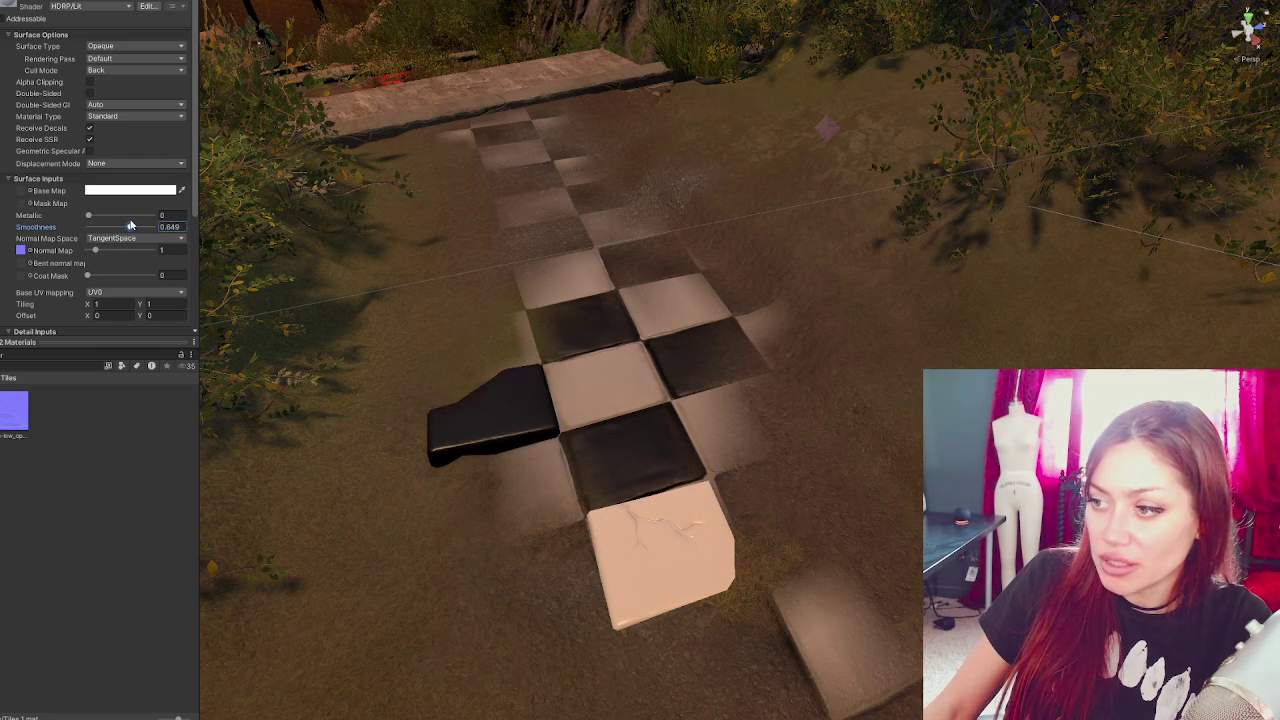
drag(118, 227, 155, 226)
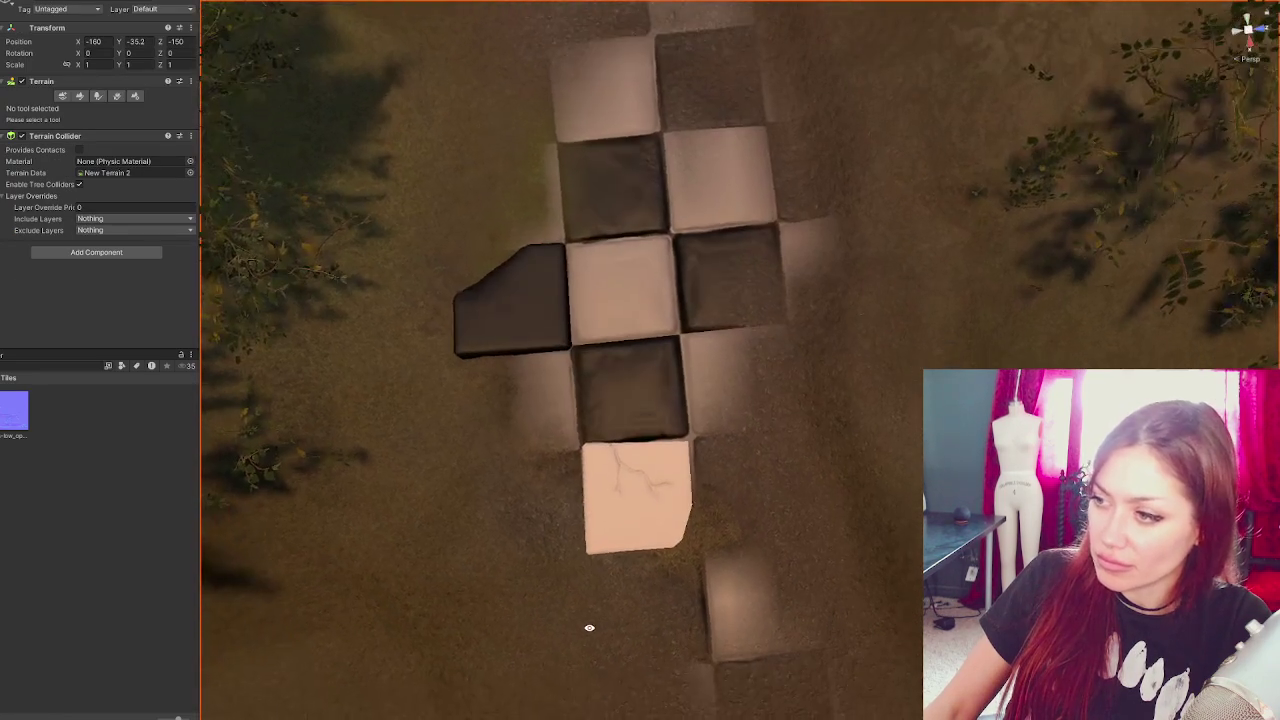
- Change the Tiles material's Base Map colour from light grey to near-black grey
mouse_move(643, 478)
mouse_down()
mouse_move(782, 365)
mouse_move(603, 391)
mouse_move(551, 418)
mouse_move(660, 431)
mouse_move(57, 449)
mouse_up()
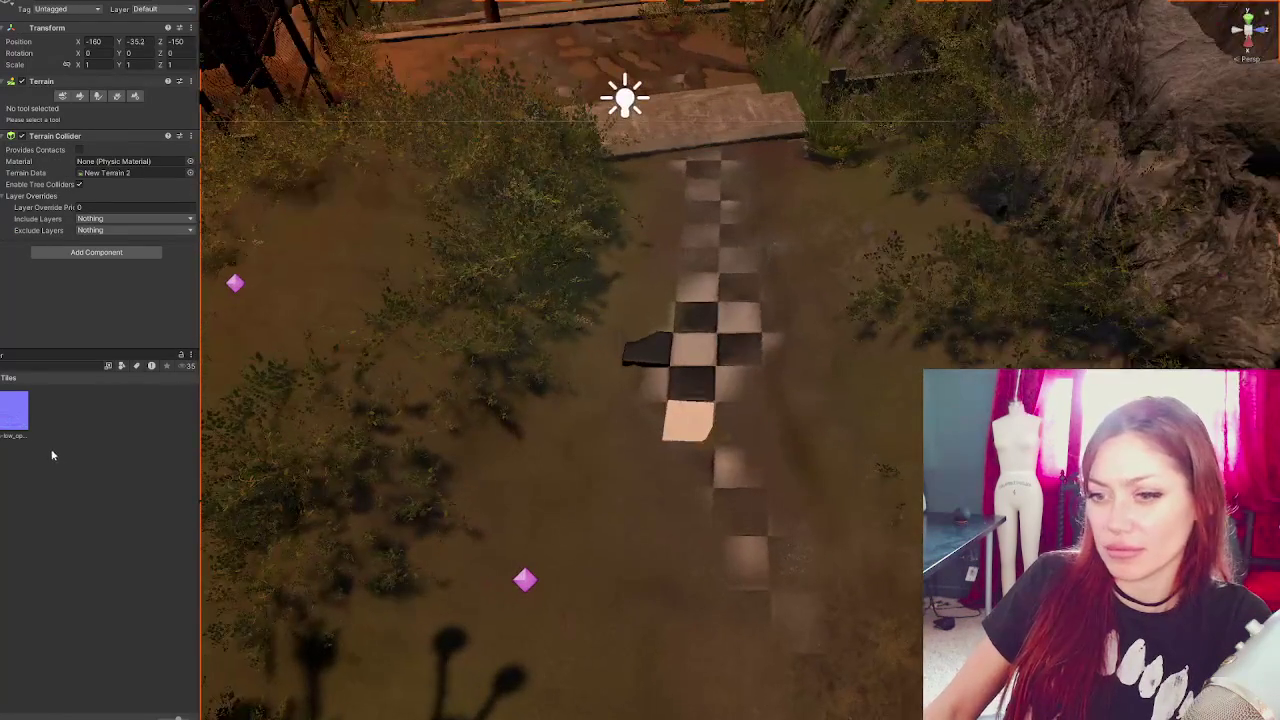
click(15, 412)
click(113, 189)
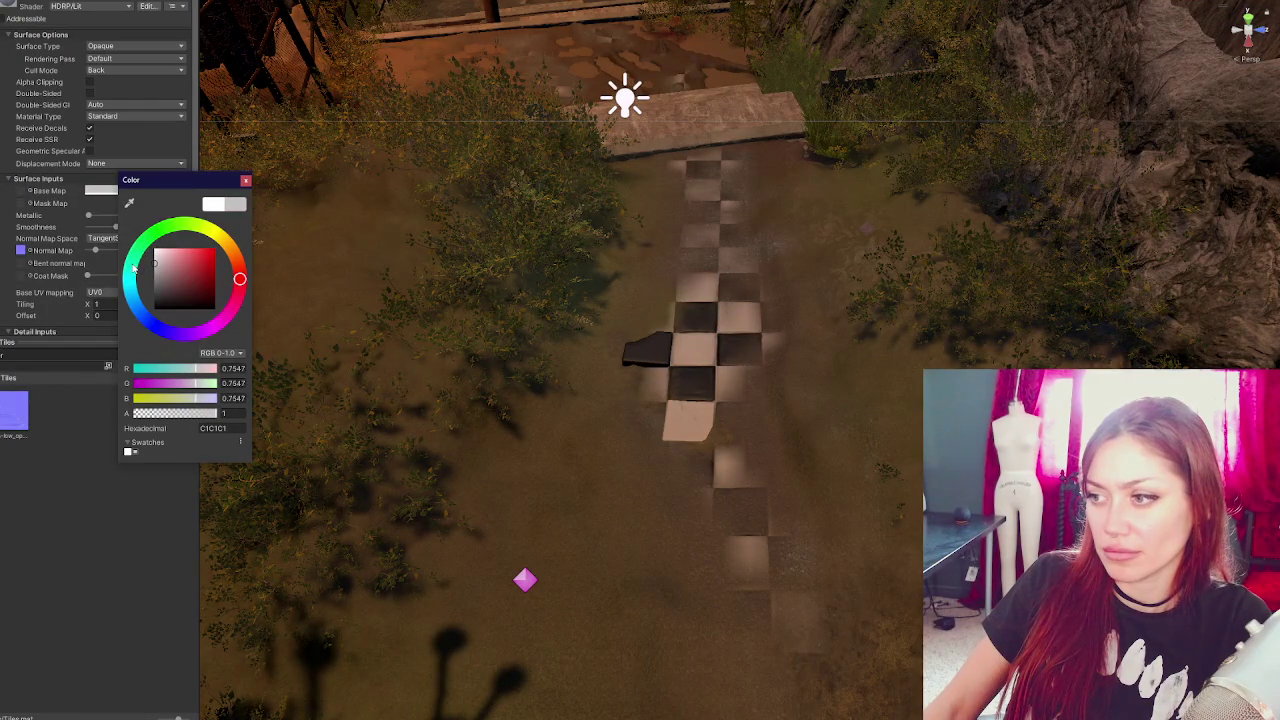
mouse_move(663, 486)
mouse_down()
mouse_move(531, 571)
mouse_move(652, 441)
mouse_up()
click(15, 412)
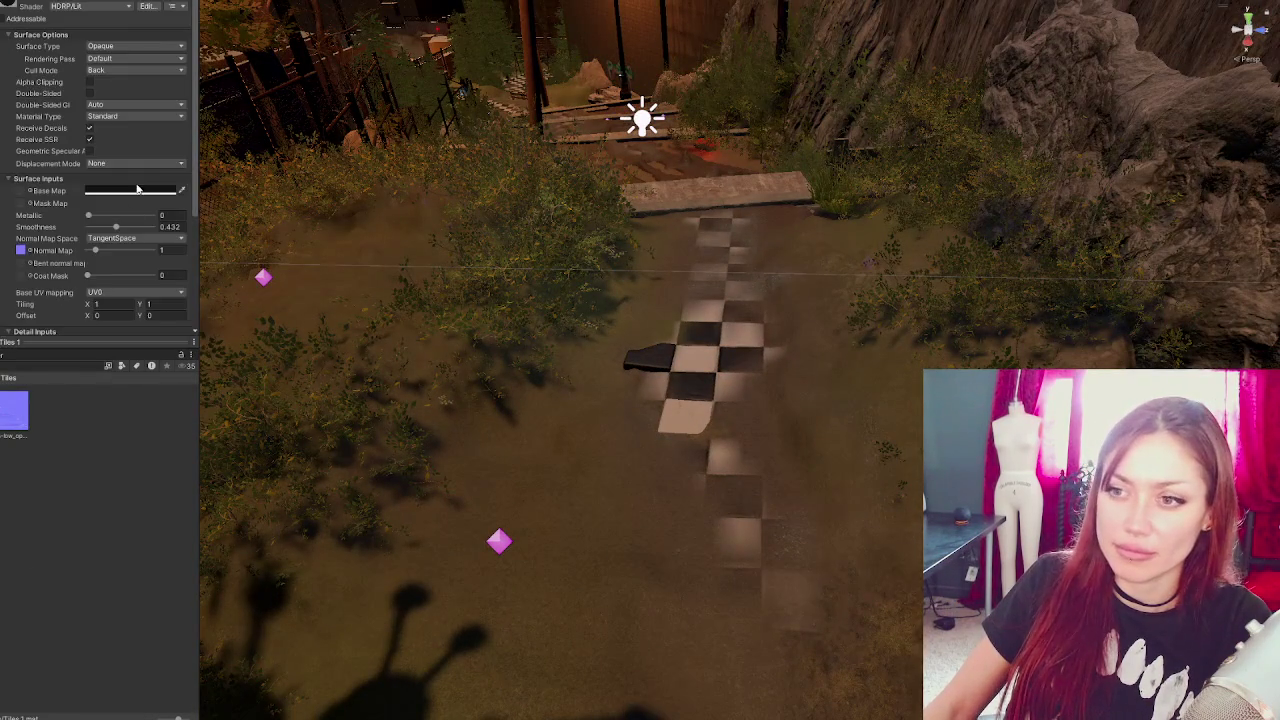
click(113, 190)
drag(185, 290, 136, 310)
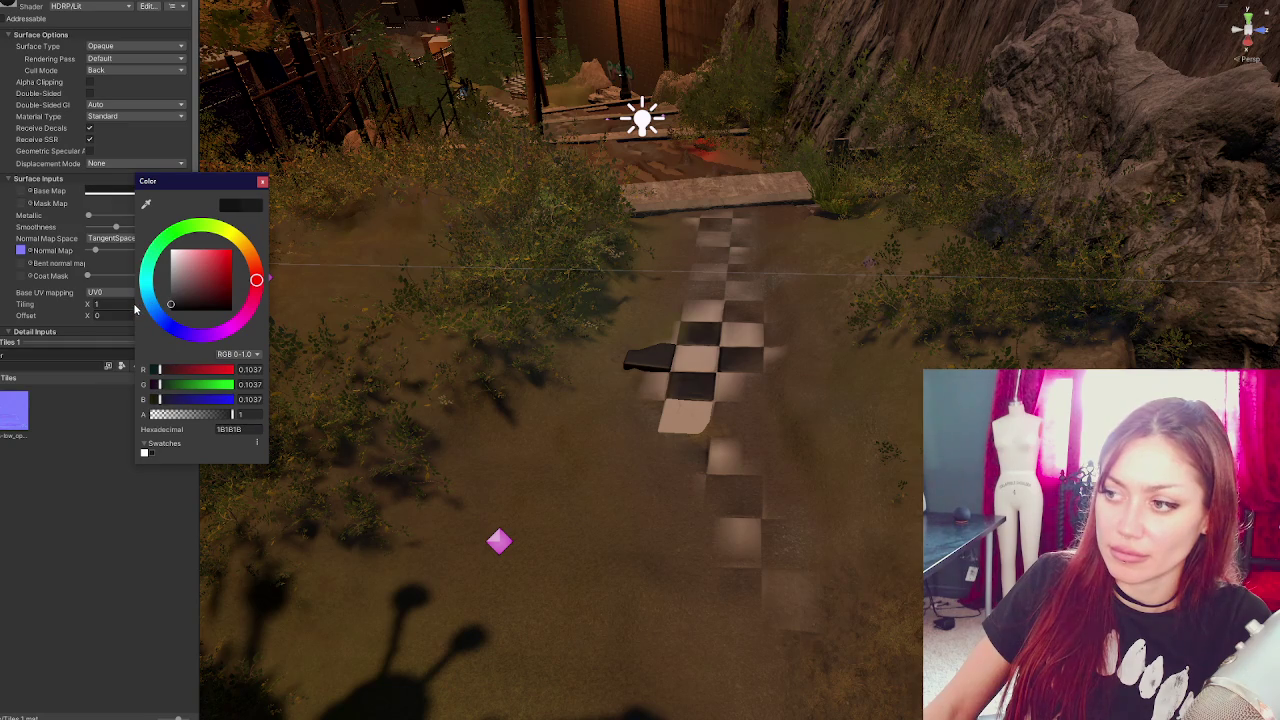
click(24, 491)
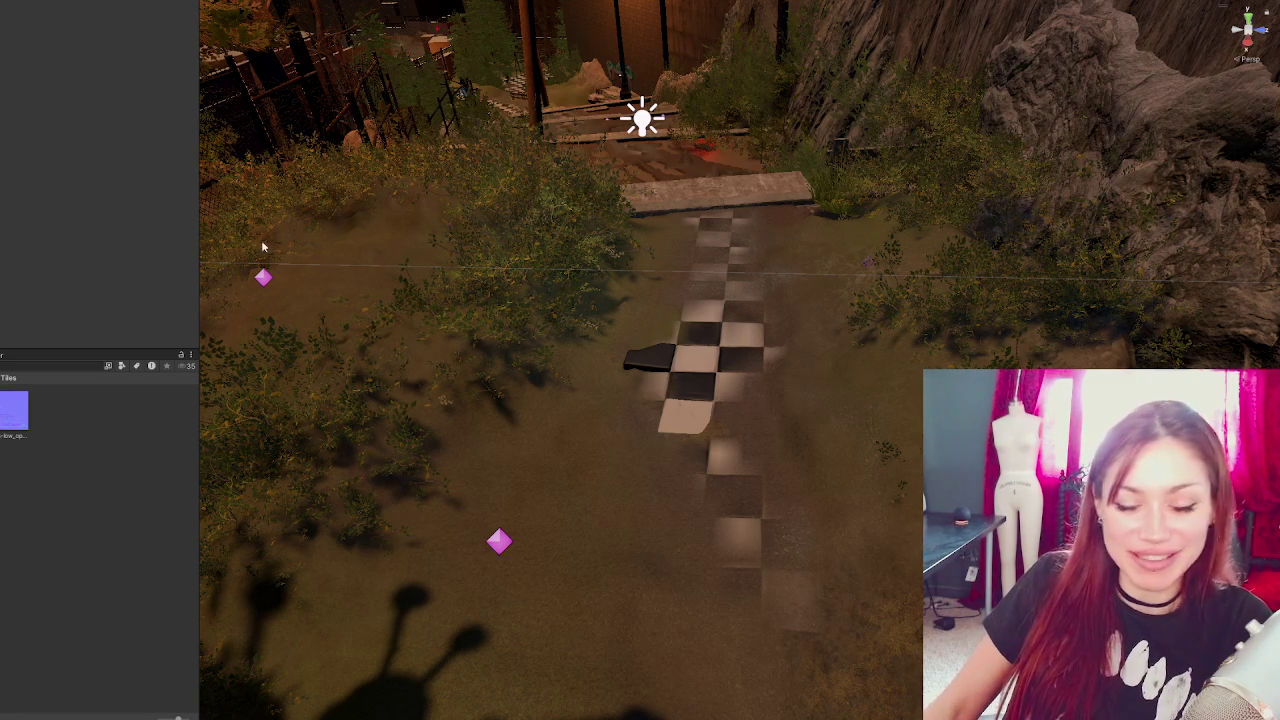
- Rotate the dark tile slightly on the path
click(662, 362)
drag(672, 368, 655, 360)
key(w)
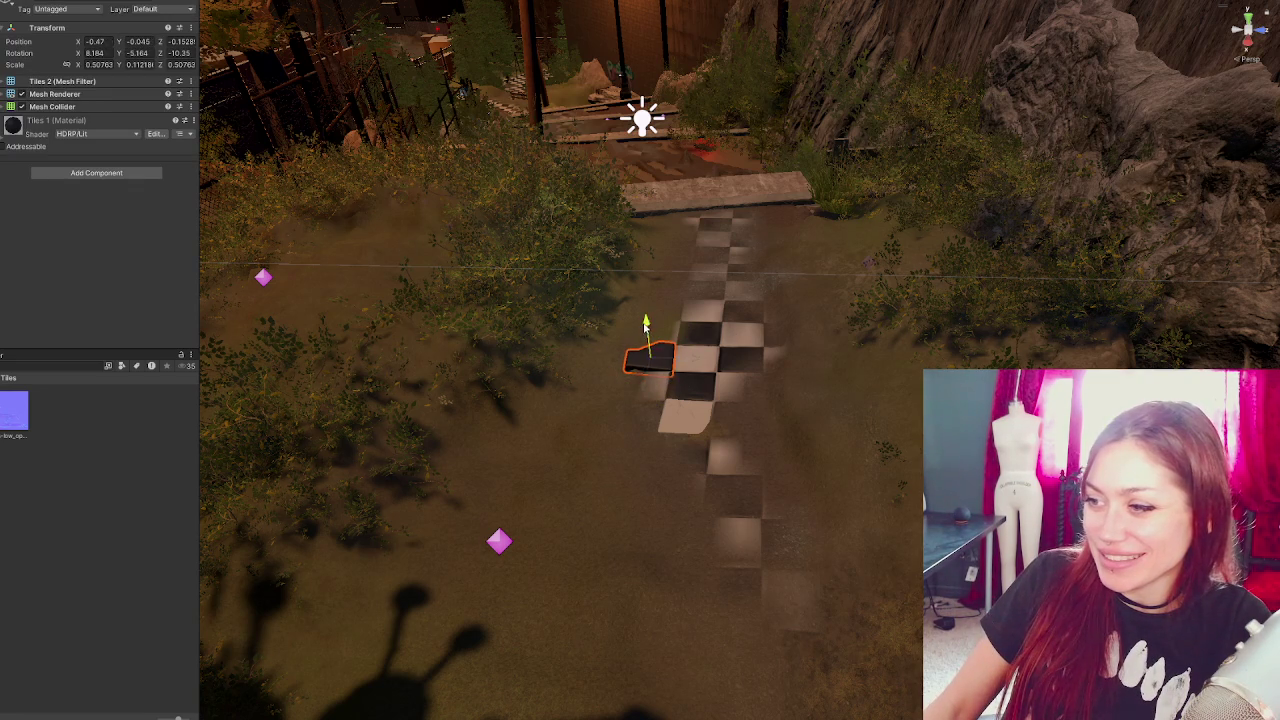
click(469, 540)
- Duplicate a tile mesh and move the copy further down the path
mouse_move(469, 540)
mouse_down()
mouse_move(394, 694)
mouse_move(529, 677)
mouse_move(862, 486)
mouse_up()
click(824, 432)
key(ctrl+d)
mouse_move(797, 427)
mouse_down()
mouse_move(683, 406)
mouse_move(723, 400)
mouse_move(679, 566)
mouse_move(693, 554)
mouse_move(708, 582)
mouse_up()
key(e)
key(f)
scroll(780, 451, down, 3)
- Fine-tune the copy's position and rotation, raising it to about Y 0.296
key(w)
mouse_move(790, 308)
mouse_down()
mouse_move(730, 355)
mouse_move(645, 376)
mouse_up()
key(e)
key(w)
mouse_move(729, 280)
mouse_down()
mouse_move(729, 300)
mouse_move(707, 316)
mouse_move(734, 284)
mouse_up()
key(e)
key(w)
mouse_move(706, 328)
alt+mouse_down()
mouse_move(766, 386)
mouse_move(674, 429)
mouse_move(931, 312)
alt+mouse_up()
mouse_move(670, 350)
mouse_down()
mouse_move(711, 423)
mouse_move(56, 524)
mouse_move(883, 328)
mouse_move(824, 362)
mouse_move(846, 443)
mouse_move(800, 463)
mouse_move(830, 497)
mouse_up()
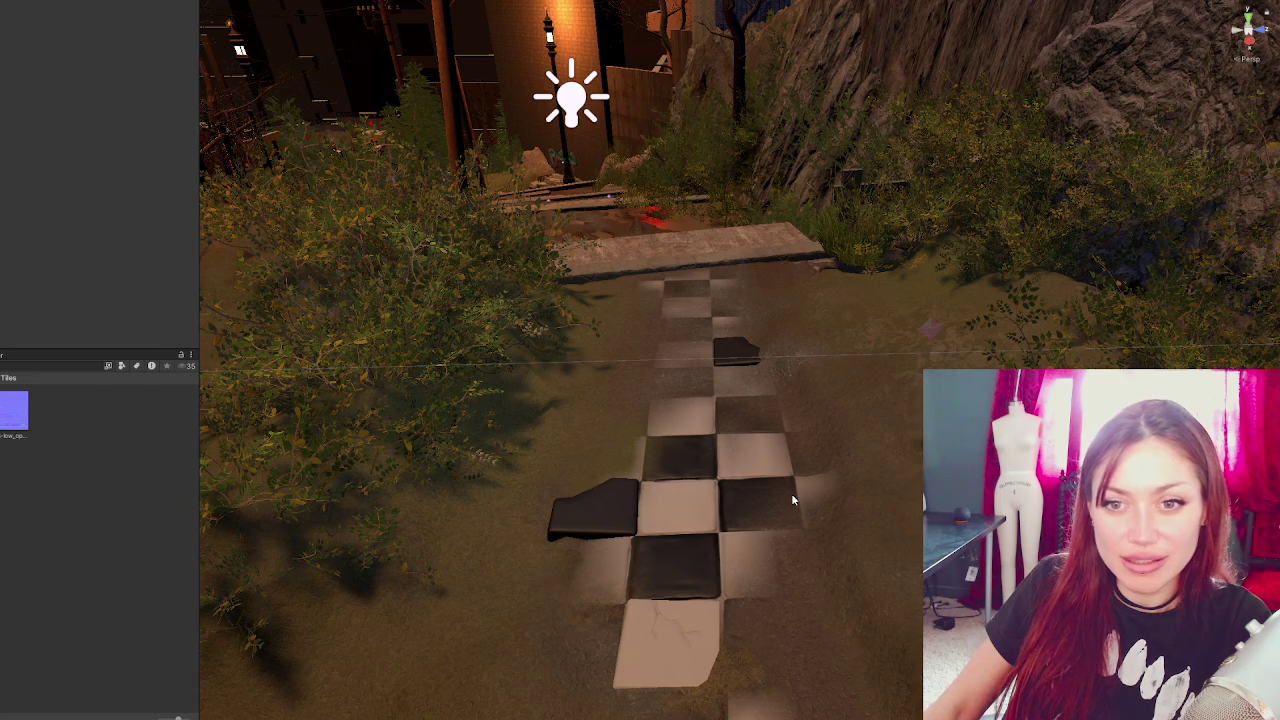
- Select the terrain and paint more checker tiles along the path
drag(771, 510, 769, 537)
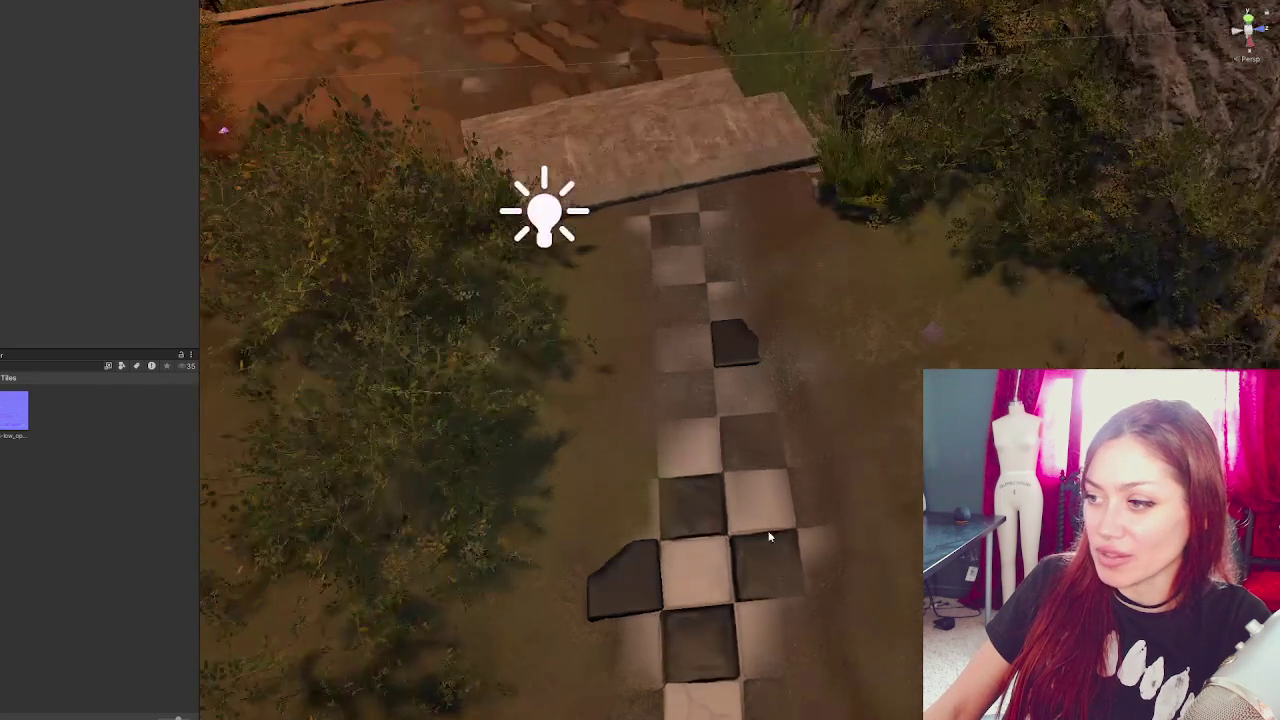
click(598, 501)
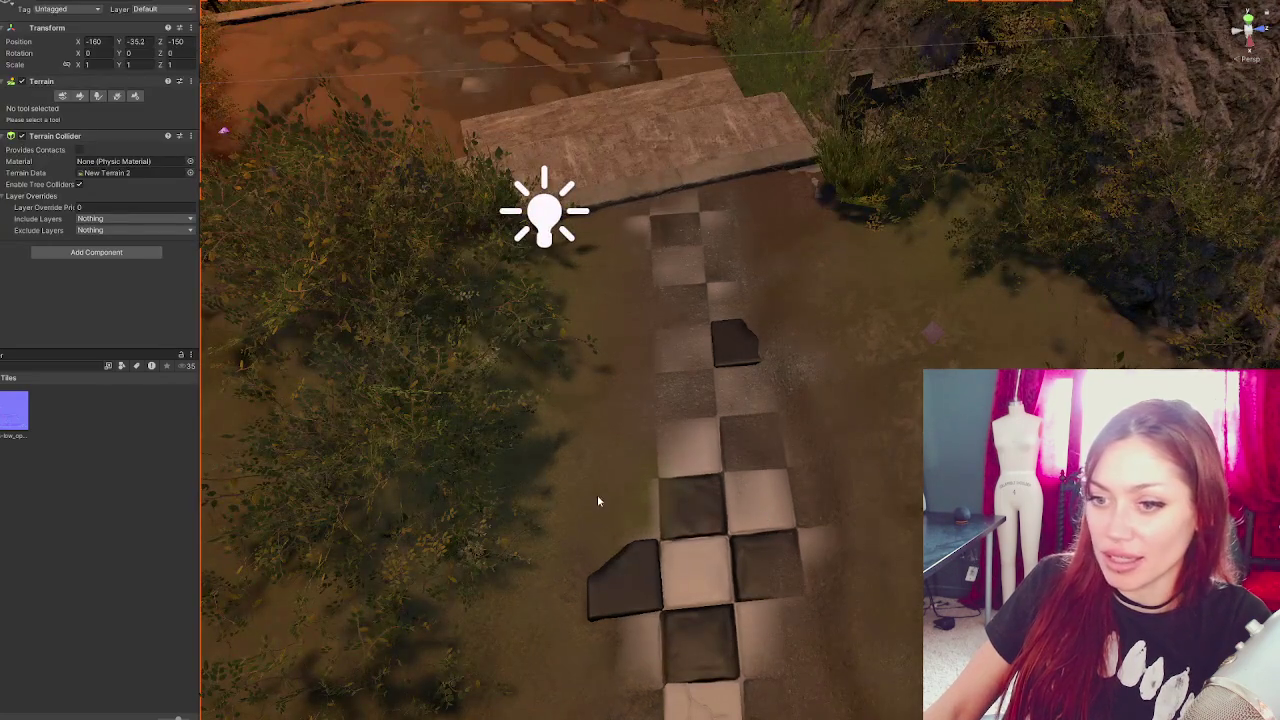
click(80, 95)
mouse_move(697, 409)
mouse_down()
mouse_move(729, 449)
mouse_move(743, 423)
mouse_move(760, 449)
mouse_move(681, 403)
mouse_move(729, 331)
mouse_move(681, 403)
mouse_up()
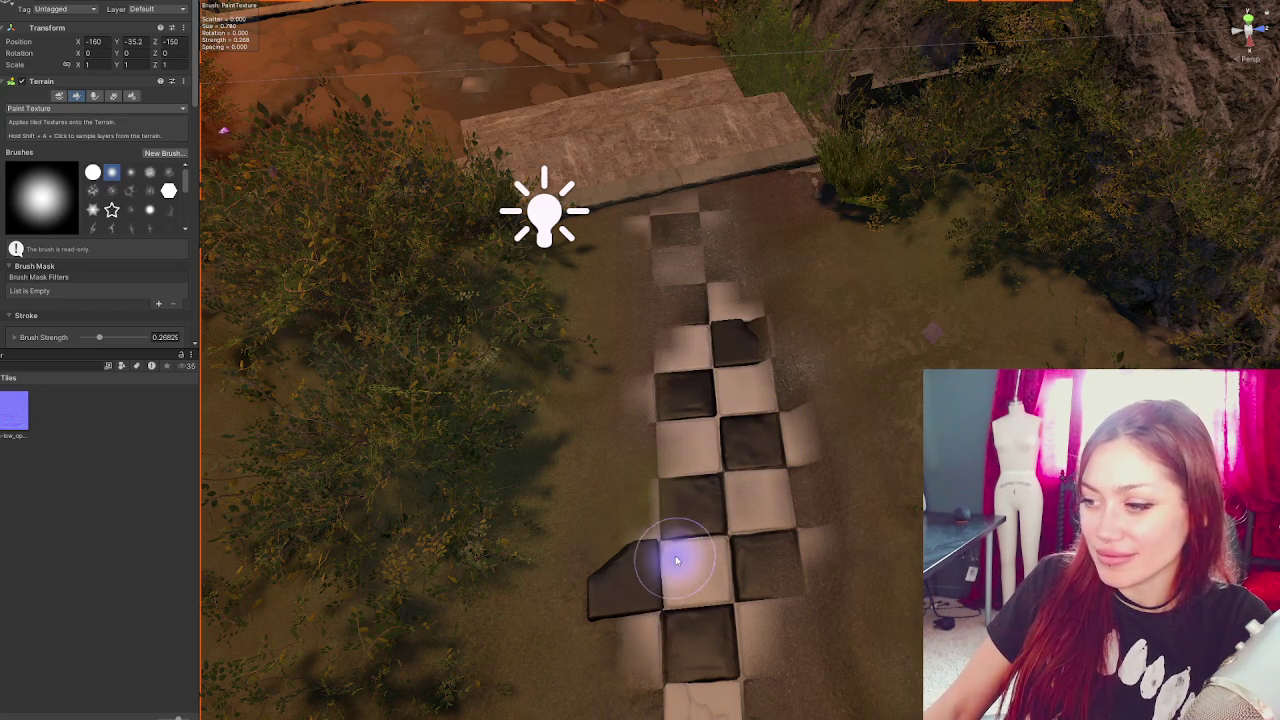
- Reframe the path and try GrassGreen, then Grass_B_TerrainLayer as the paint layer
scroll(720, 385, down, 2)
drag(703, 586, 694, 434)
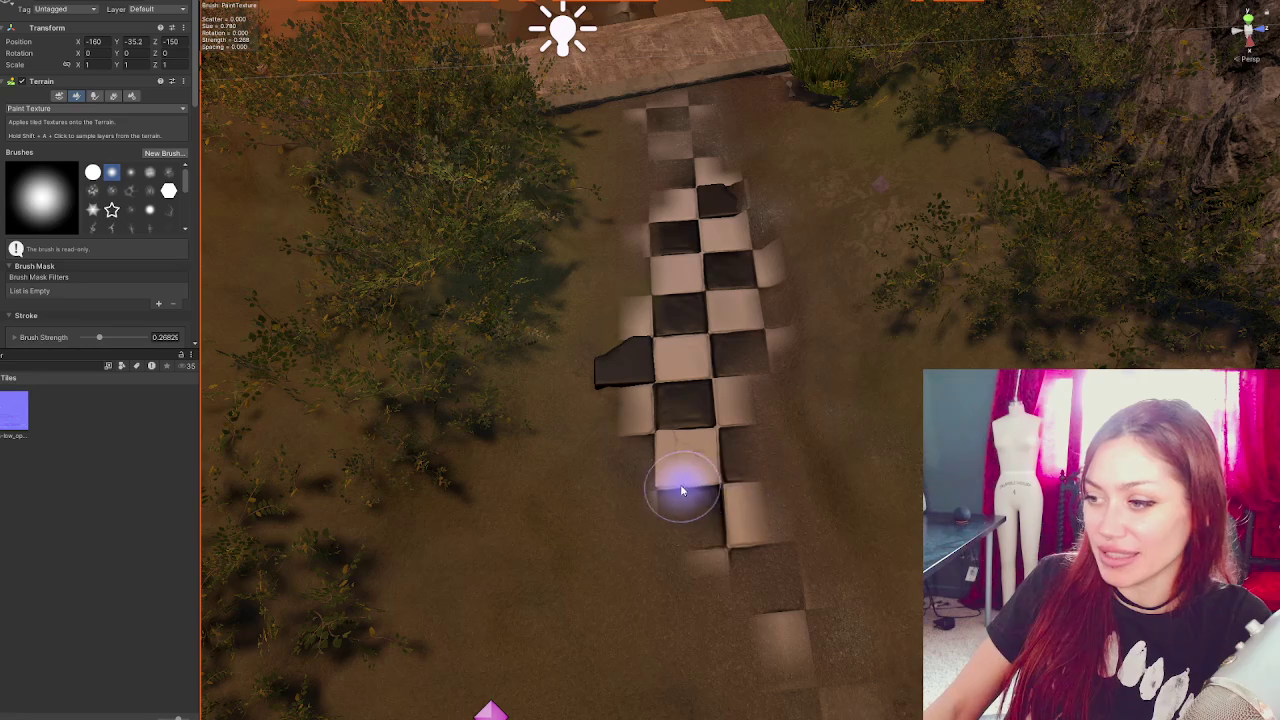
mouse_move(758, 625)
mouse_down()
mouse_move(723, 514)
mouse_move(729, 471)
mouse_up()
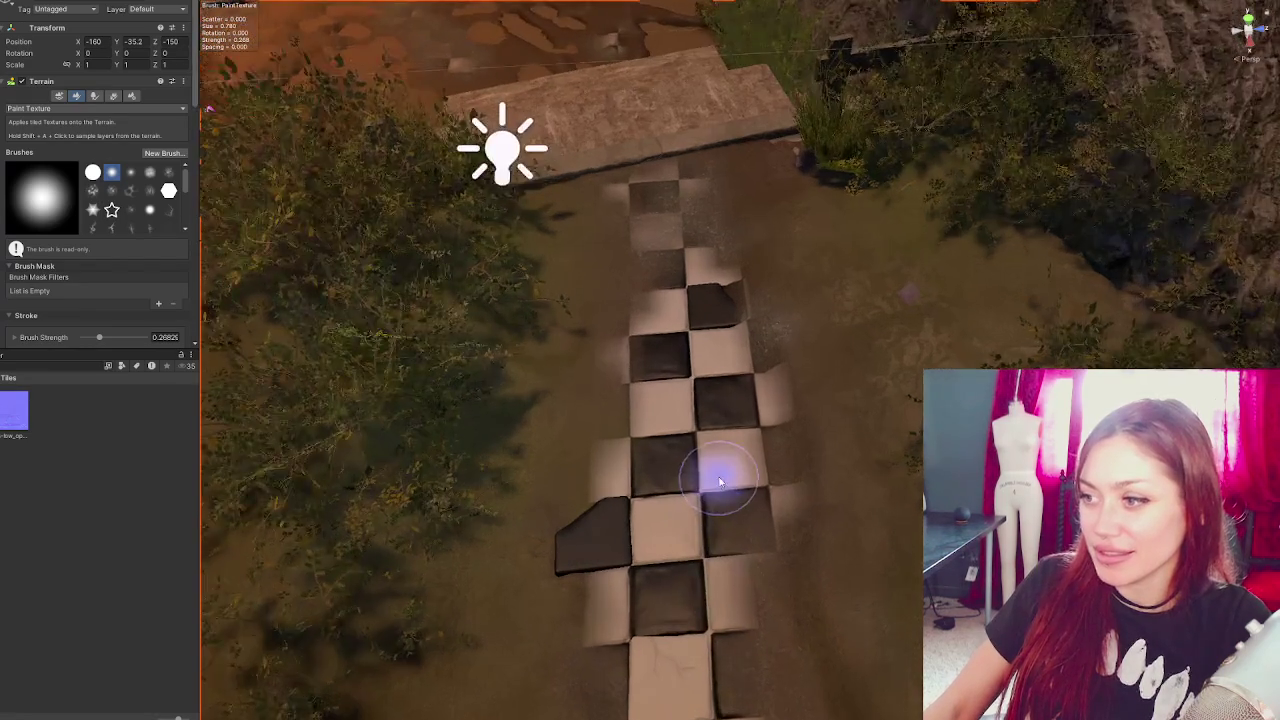
scroll(729, 471, up, 2)
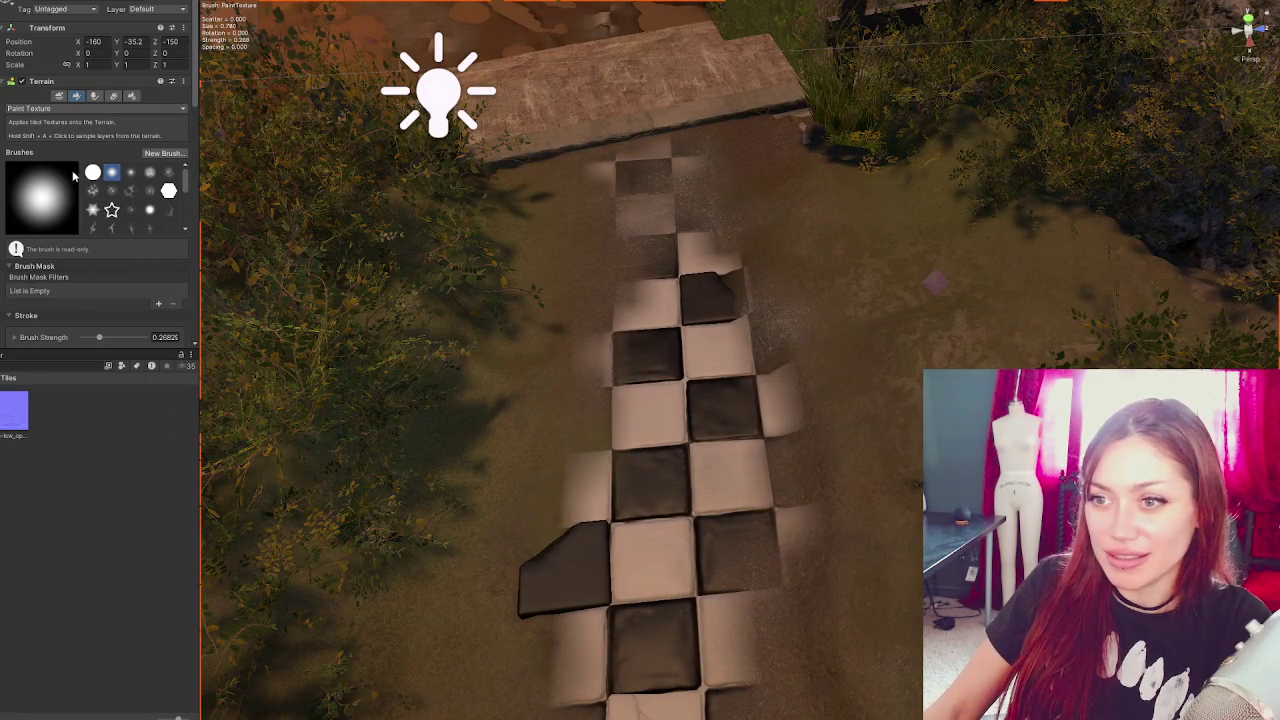
scroll(75, 178, down, 5)
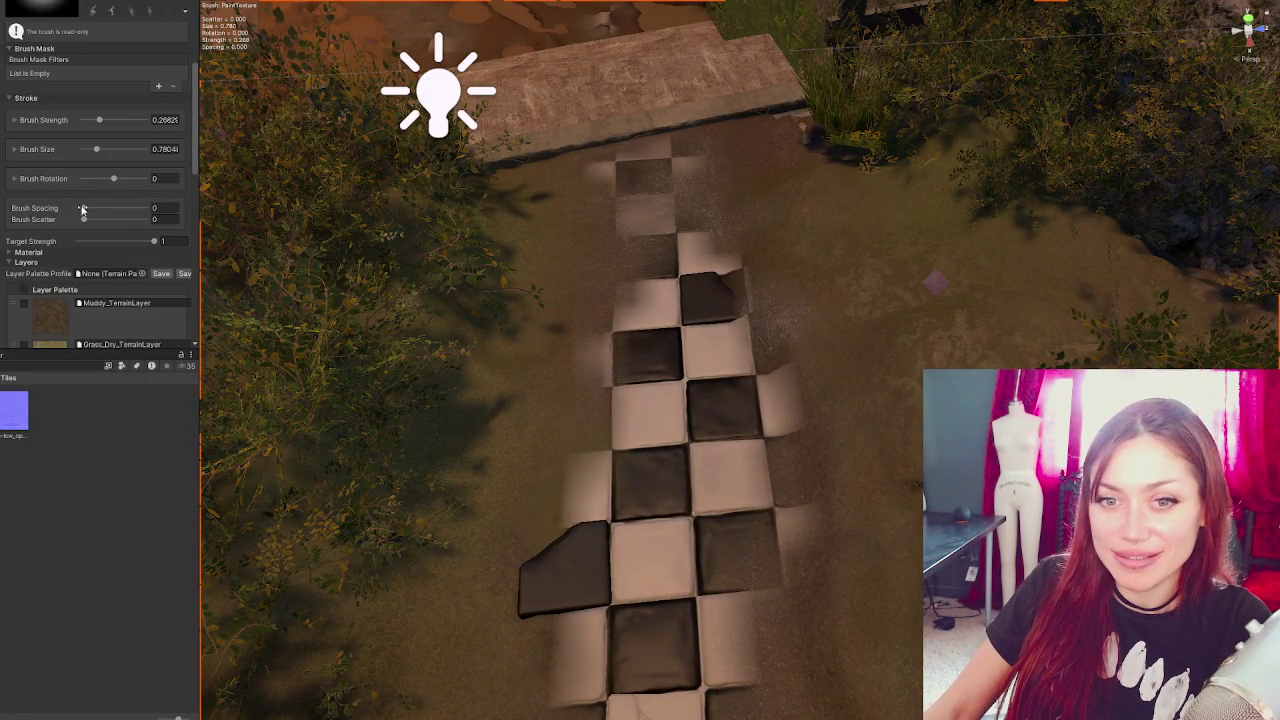
scroll(78, 217, down, 5)
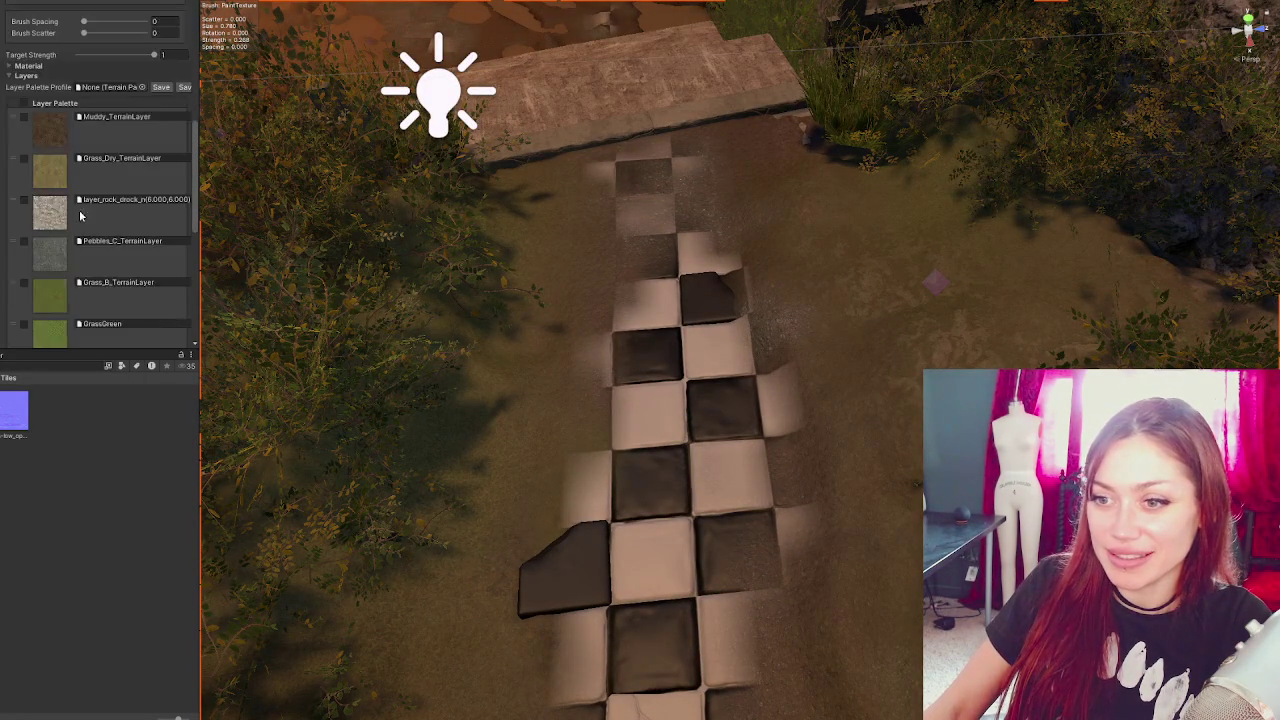
scroll(78, 217, down, 5)
click(60, 125)
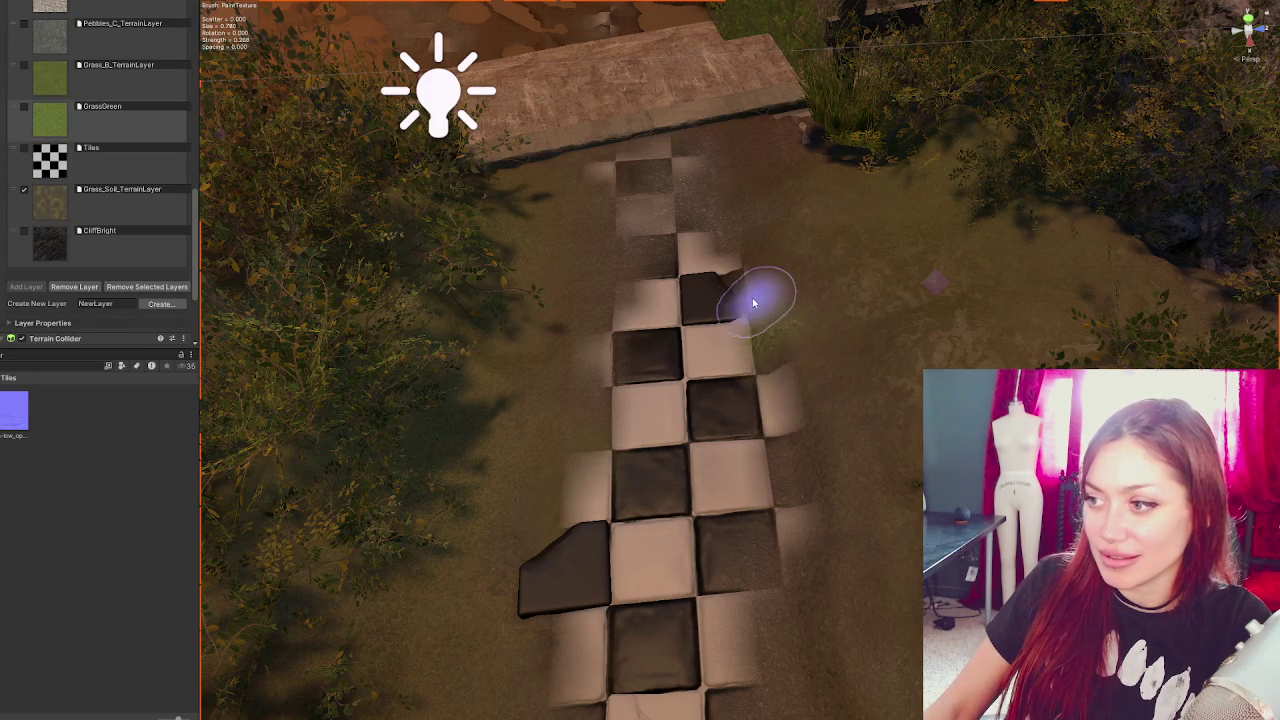
click(110, 80)
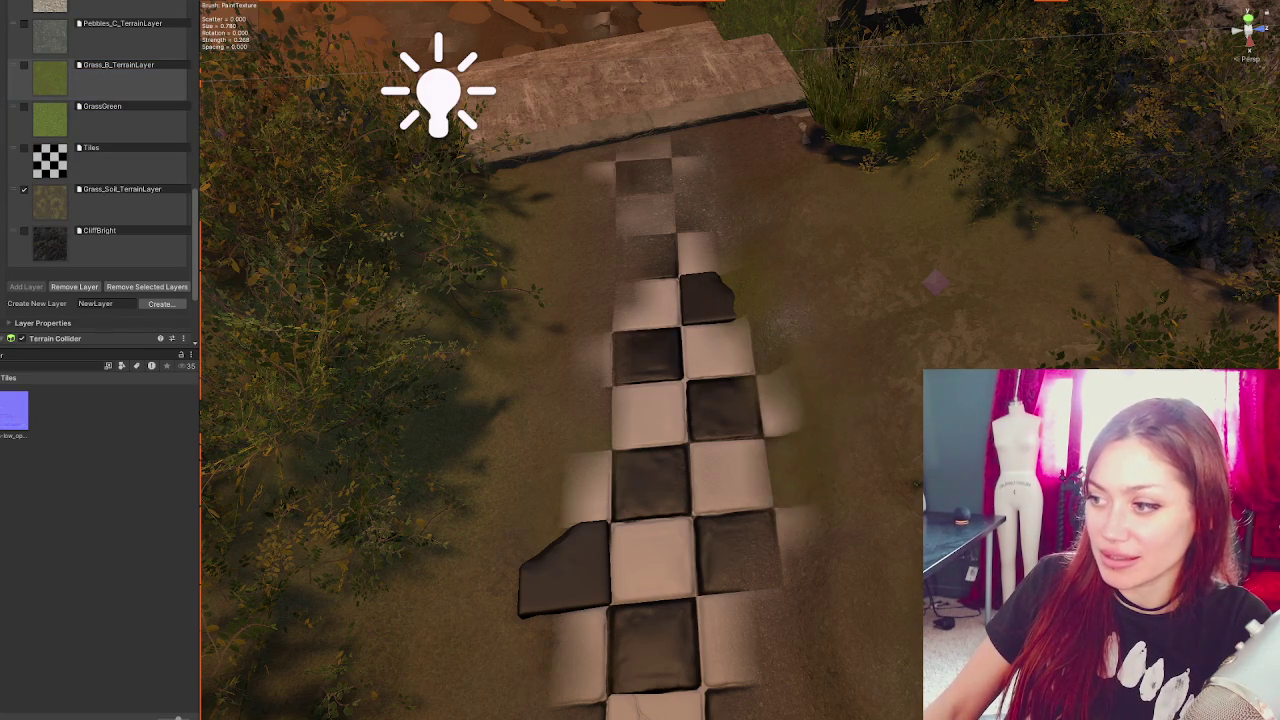
- Pan along the checker path and choose Grass_Soil_TerrainLayer for painting
scroll(586, 534, down, 2)
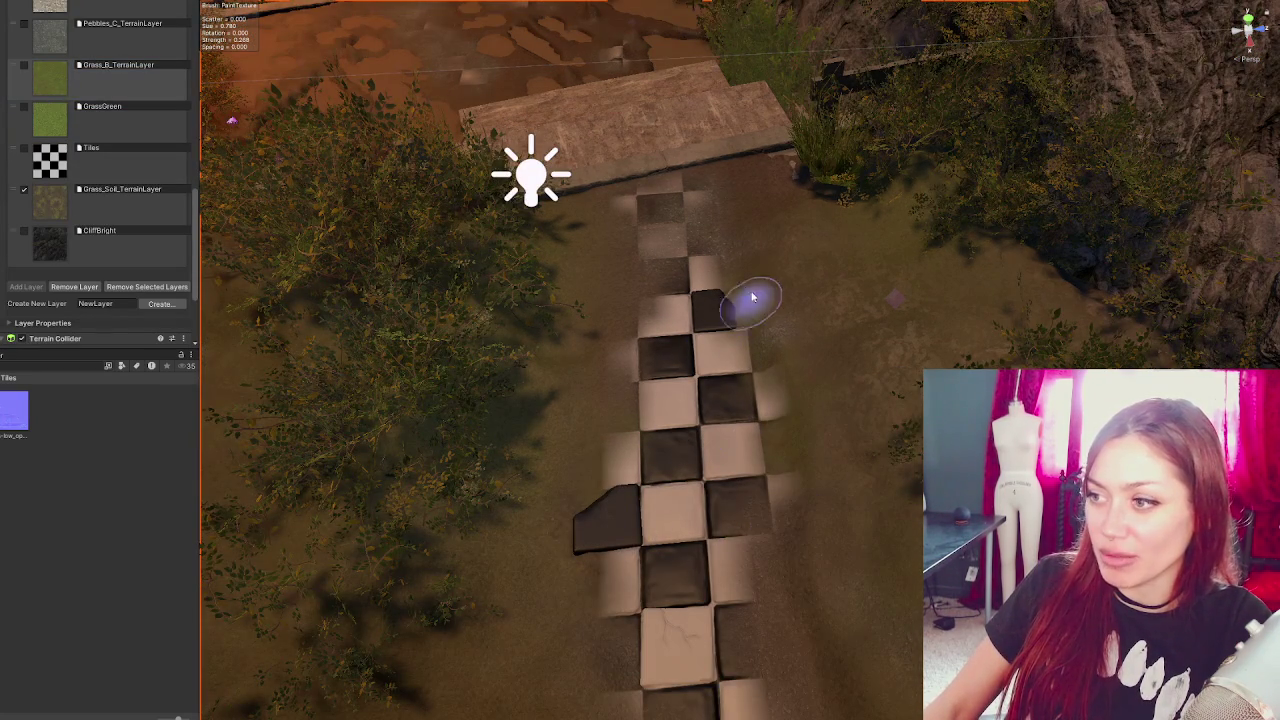
mouse_move(666, 586)
mouse_down()
mouse_move(780, 423)
mouse_move(734, 63)
mouse_move(628, 206)
mouse_up()
scroll(652, 306, down, 3)
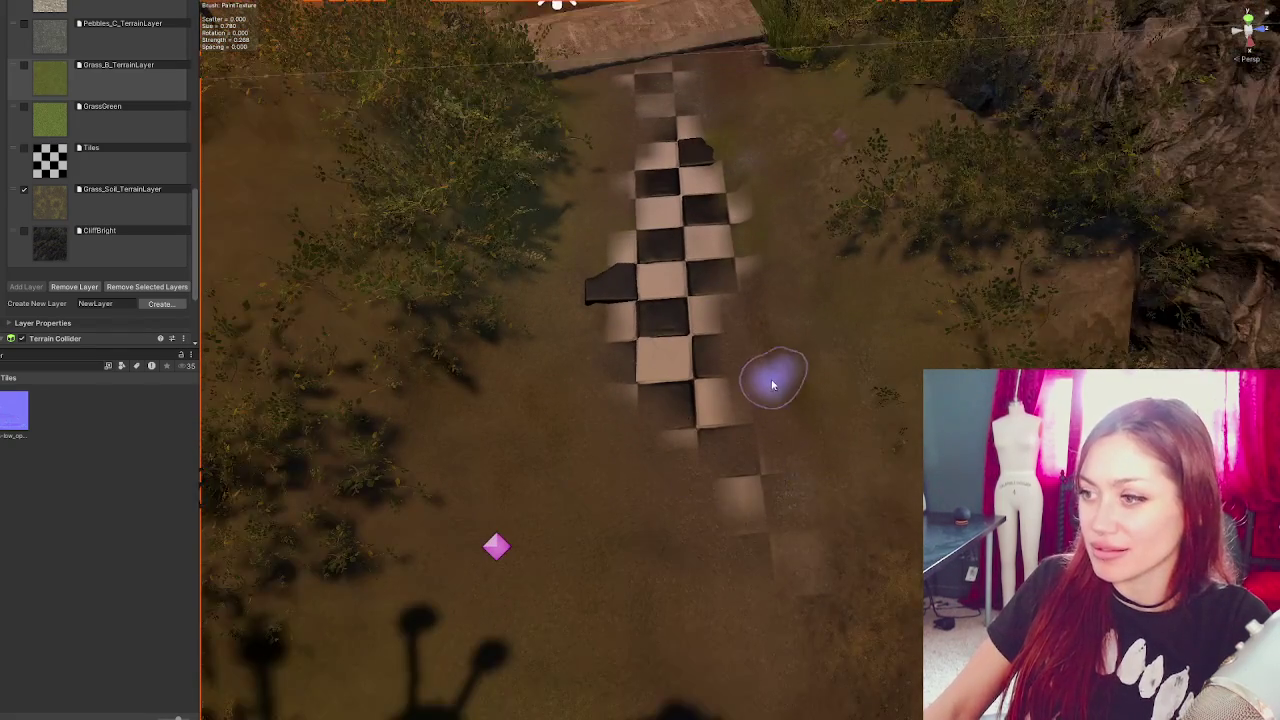
scroll(774, 380, up, 5)
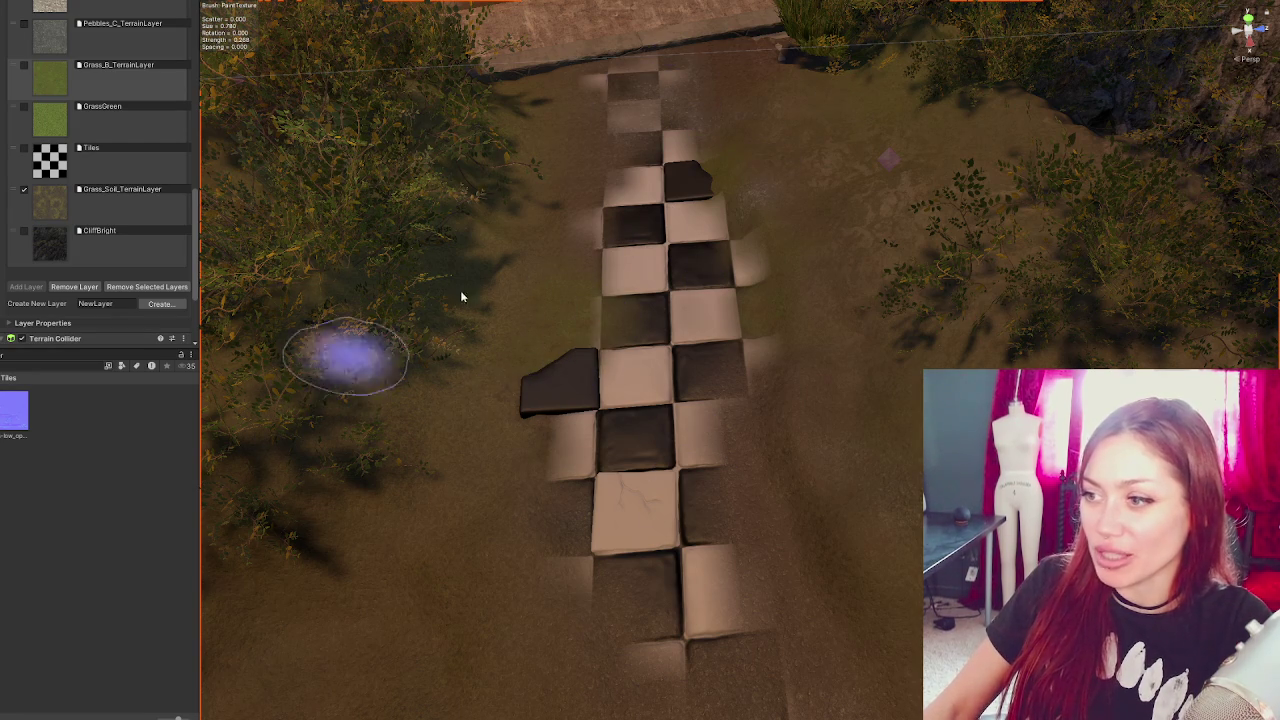
scroll(63, 185, up, 3)
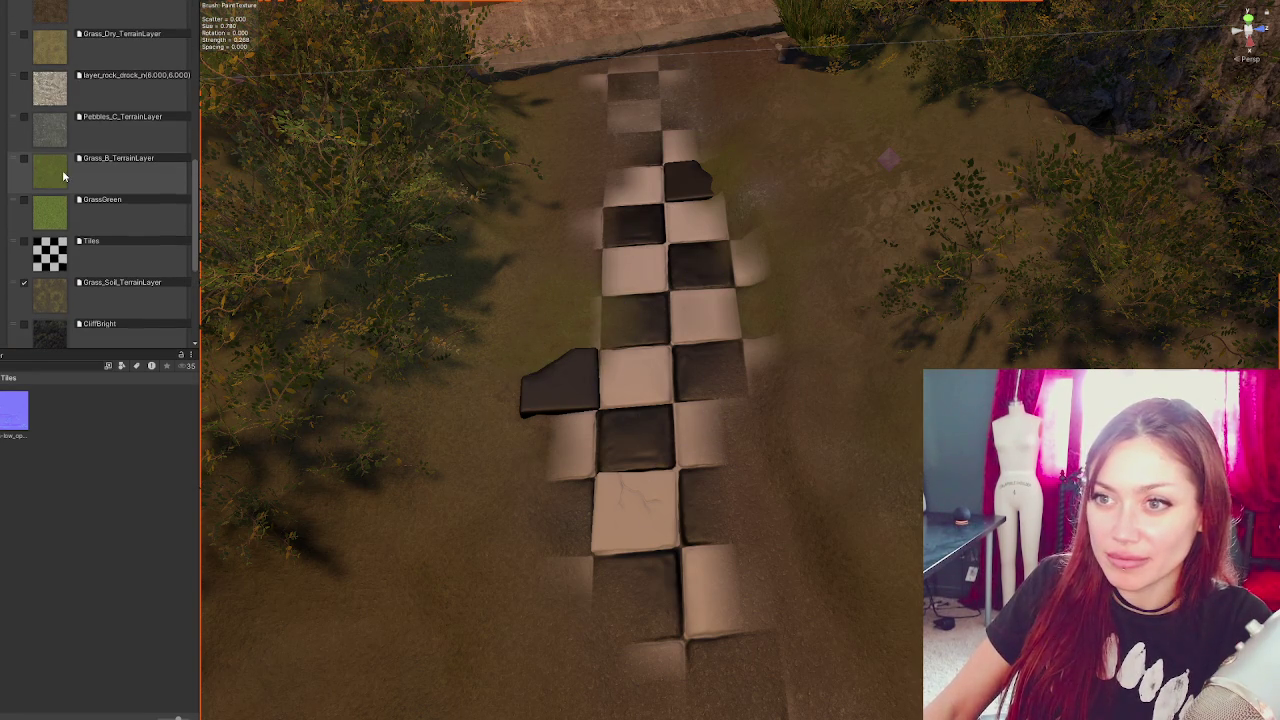
click(46, 301)
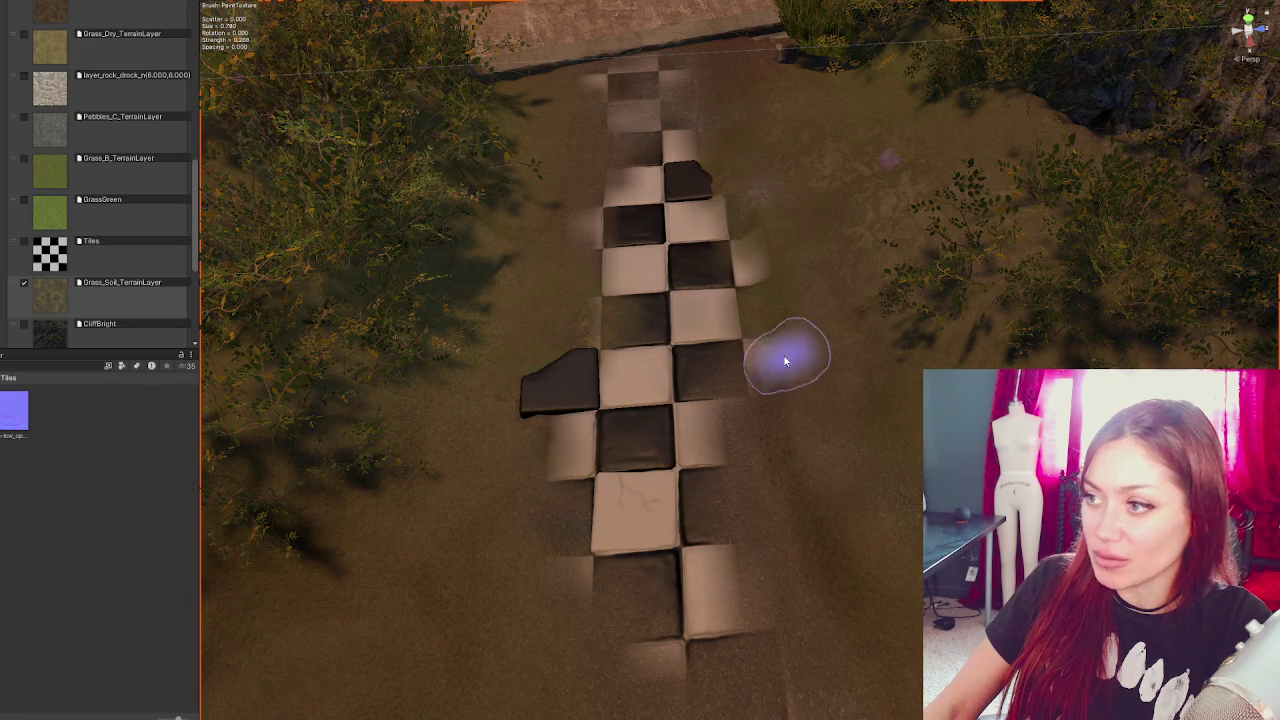
scroll(776, 460, down, 5)
- View the path's lower part from above and choose the Tiles terrain layer
mouse_move(866, 506)
mouse_down()
mouse_move(886, 440)
mouse_move(848, 428)
mouse_move(908, 408)
mouse_move(960, 430)
mouse_move(859, 456)
mouse_up()
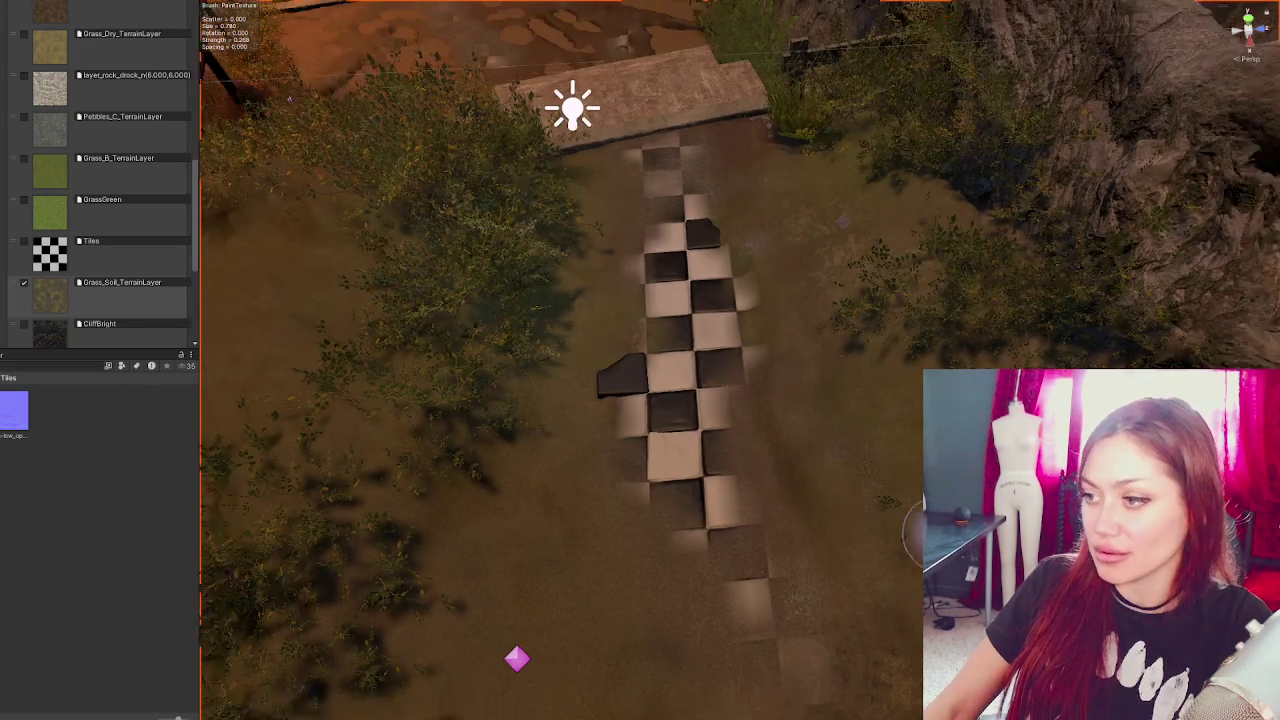
scroll(859, 456, up, 2)
scroll(720, 351, up, 3)
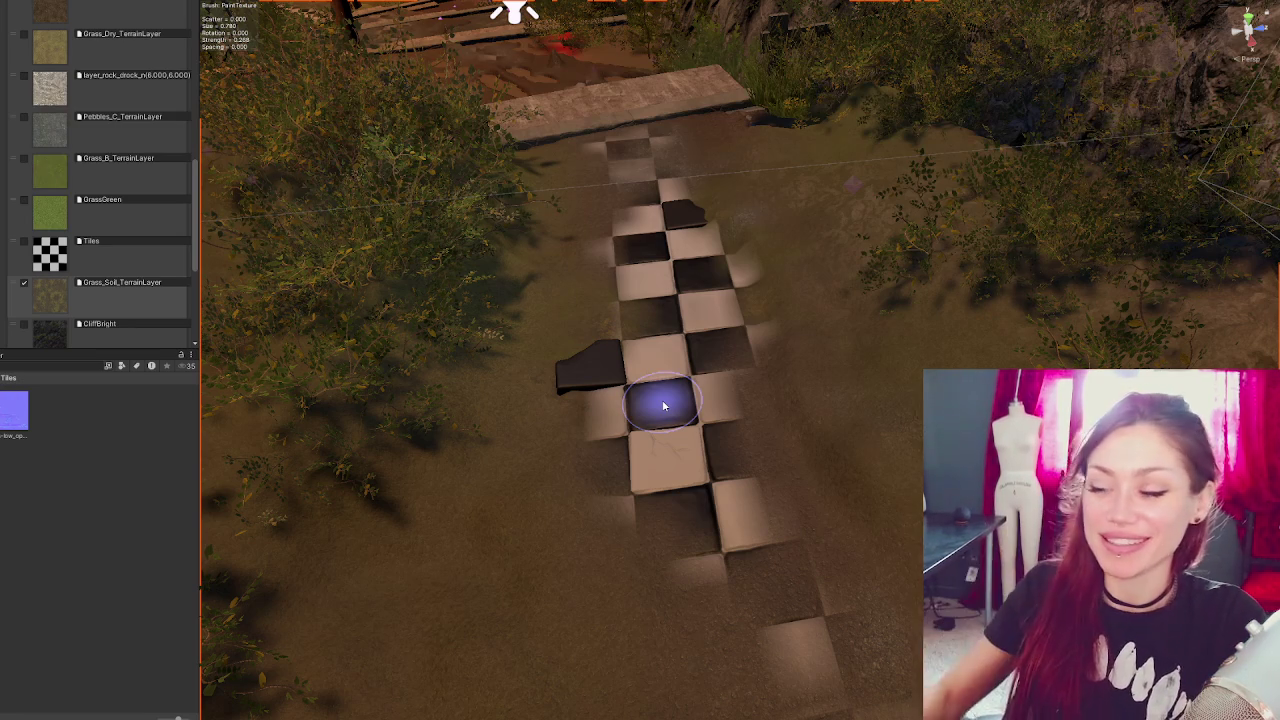
drag(663, 405, 757, 486)
drag(671, 457, 760, 338)
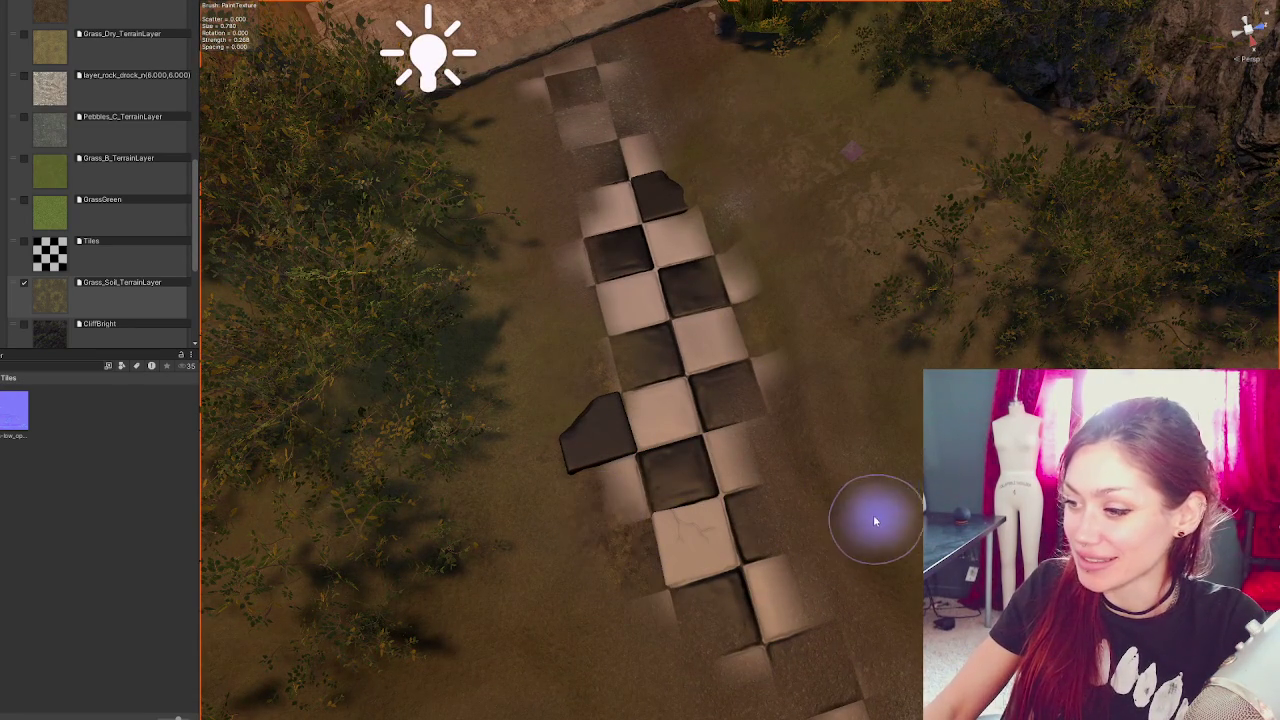
drag(629, 594, 623, 437)
mouse_move(840, 660)
mouse_down()
mouse_move(700, 434)
mouse_move(669, 417)
mouse_move(900, 418)
mouse_up()
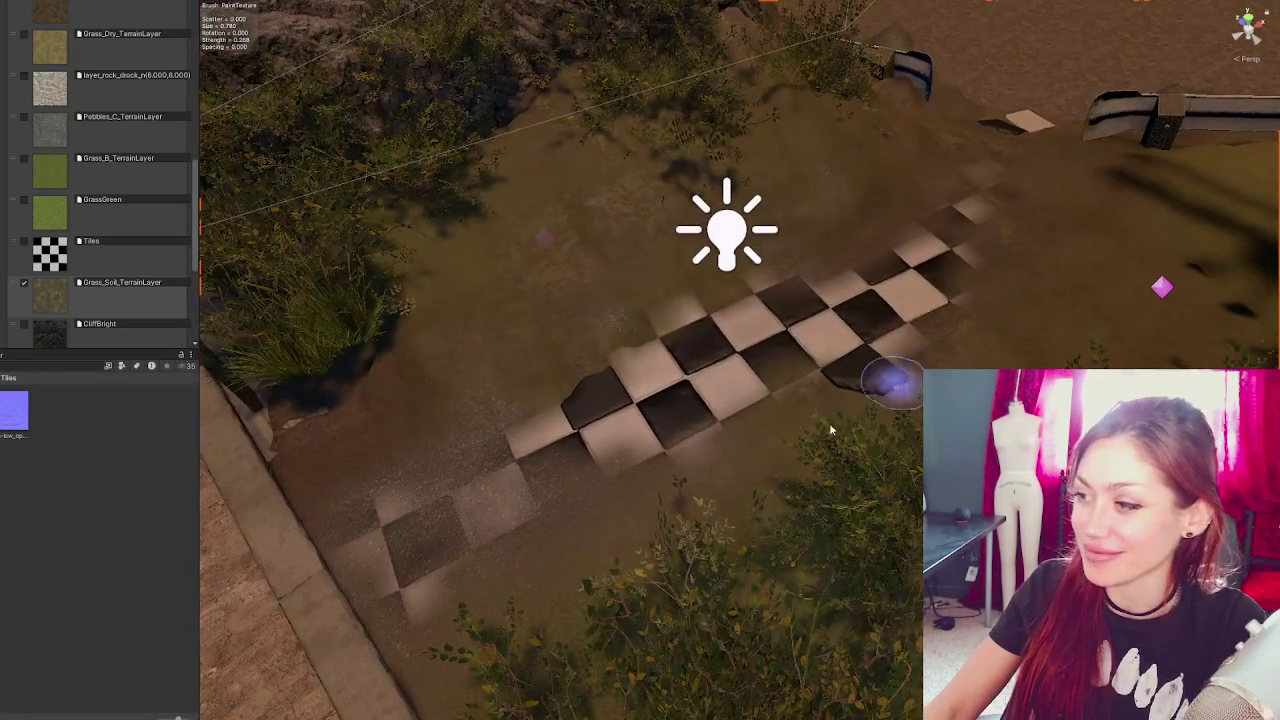
click(84, 262)
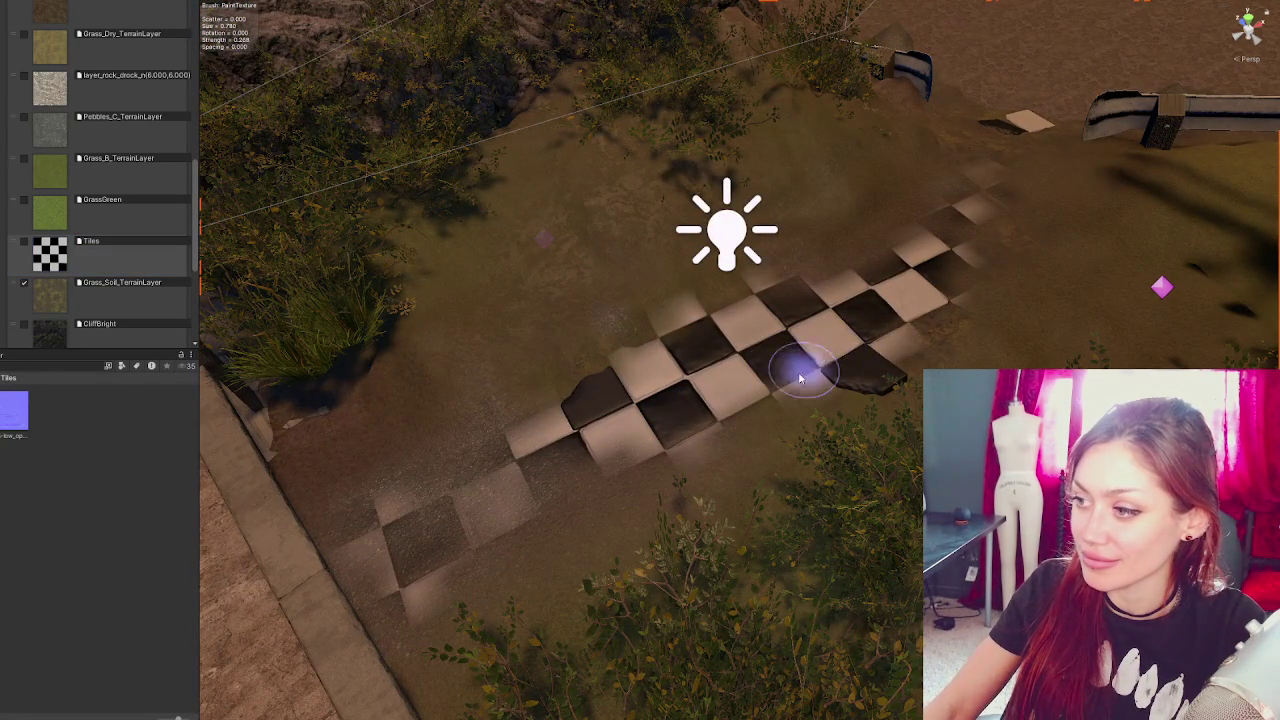
- Paint Pebbles_C_TerrainLayer over the checker path's edges, including its right side
mouse_move(751, 371)
mouse_down()
mouse_move(851, 334)
mouse_move(708, 295)
mouse_up()
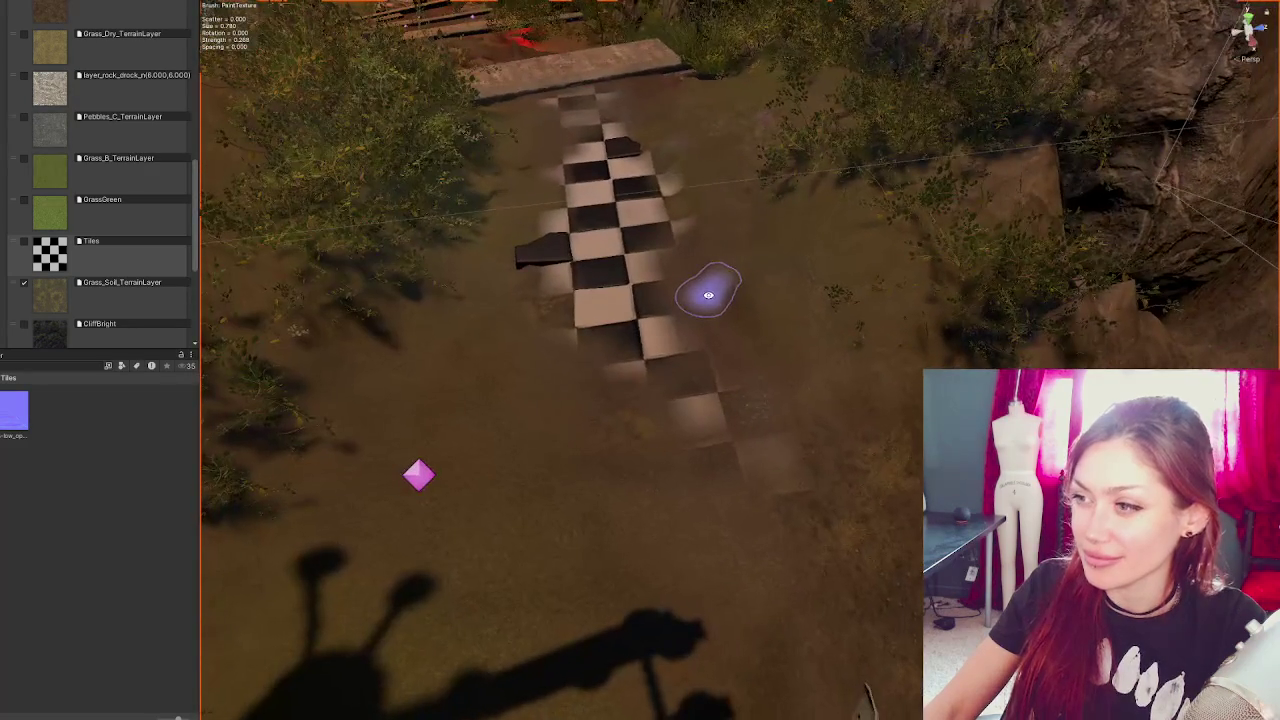
click(20, 142)
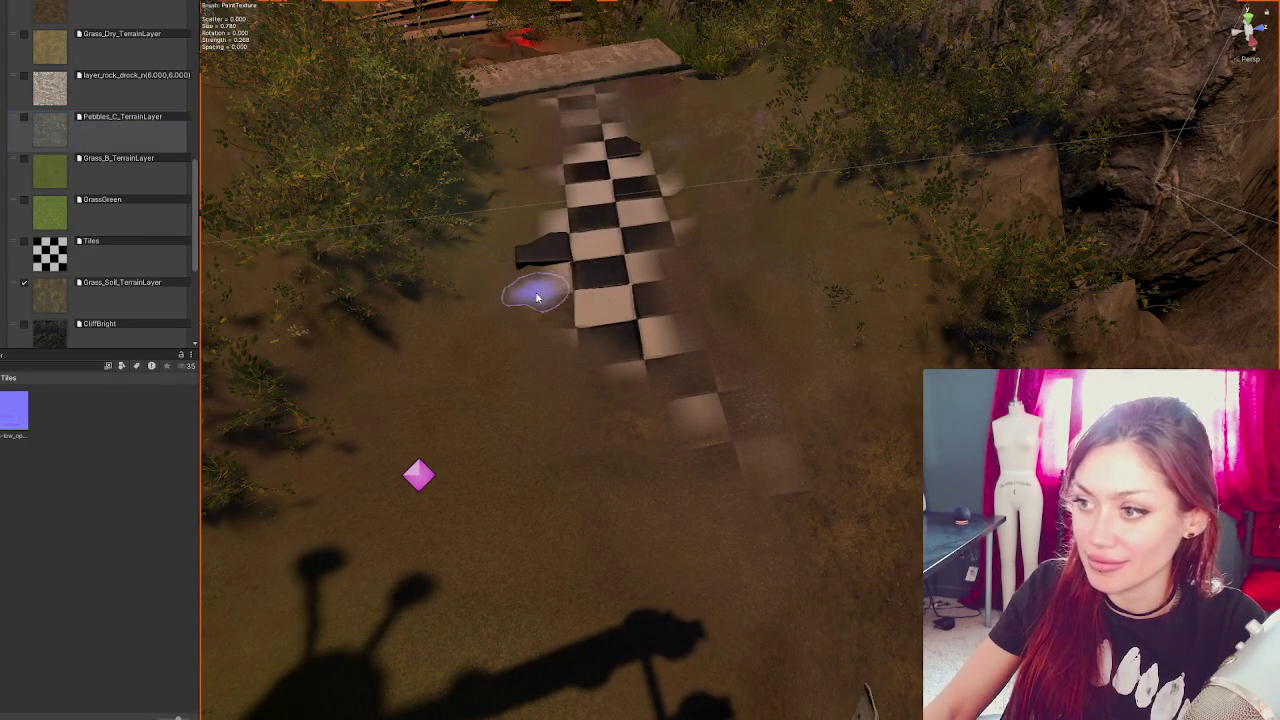
mouse_move(545, 300)
mouse_down()
mouse_move(529, 286)
mouse_move(543, 309)
mouse_move(566, 271)
mouse_move(545, 235)
mouse_up()
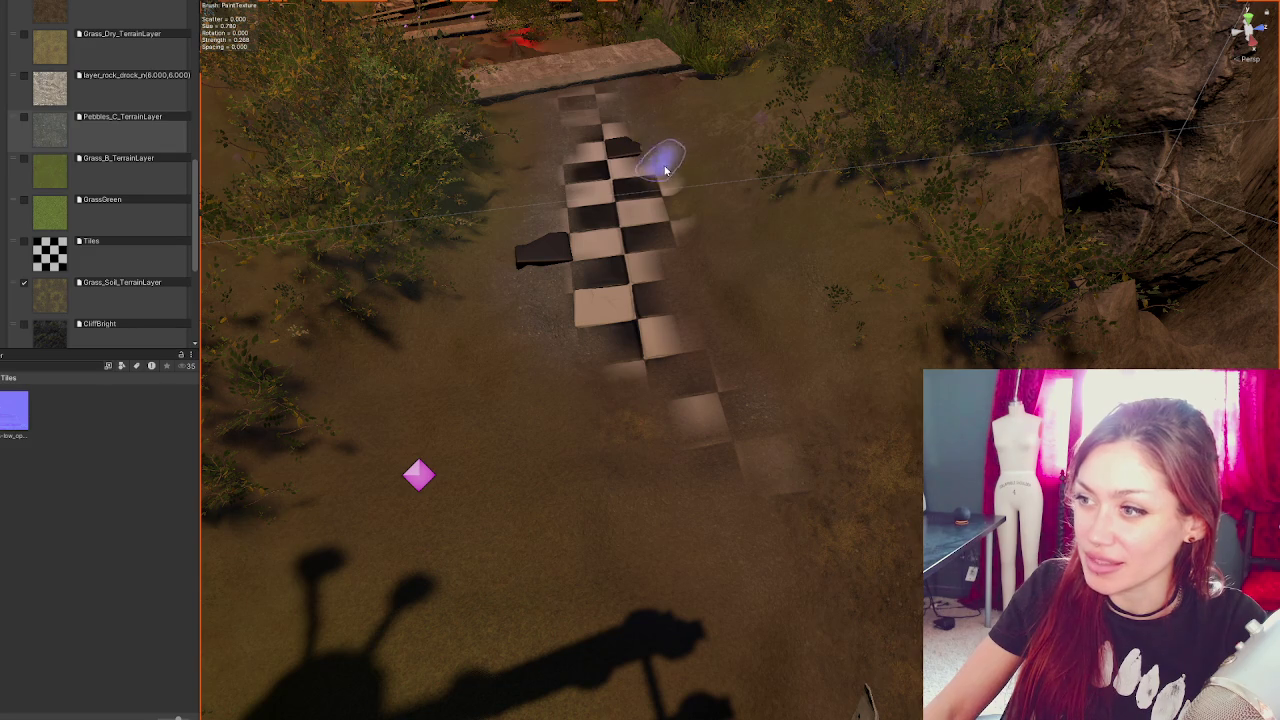
mouse_move(676, 220)
mouse_down()
mouse_move(686, 257)
mouse_move(777, 380)
mouse_move(829, 546)
mouse_move(623, 397)
mouse_move(586, 429)
mouse_move(471, 363)
mouse_move(618, 512)
mouse_up()
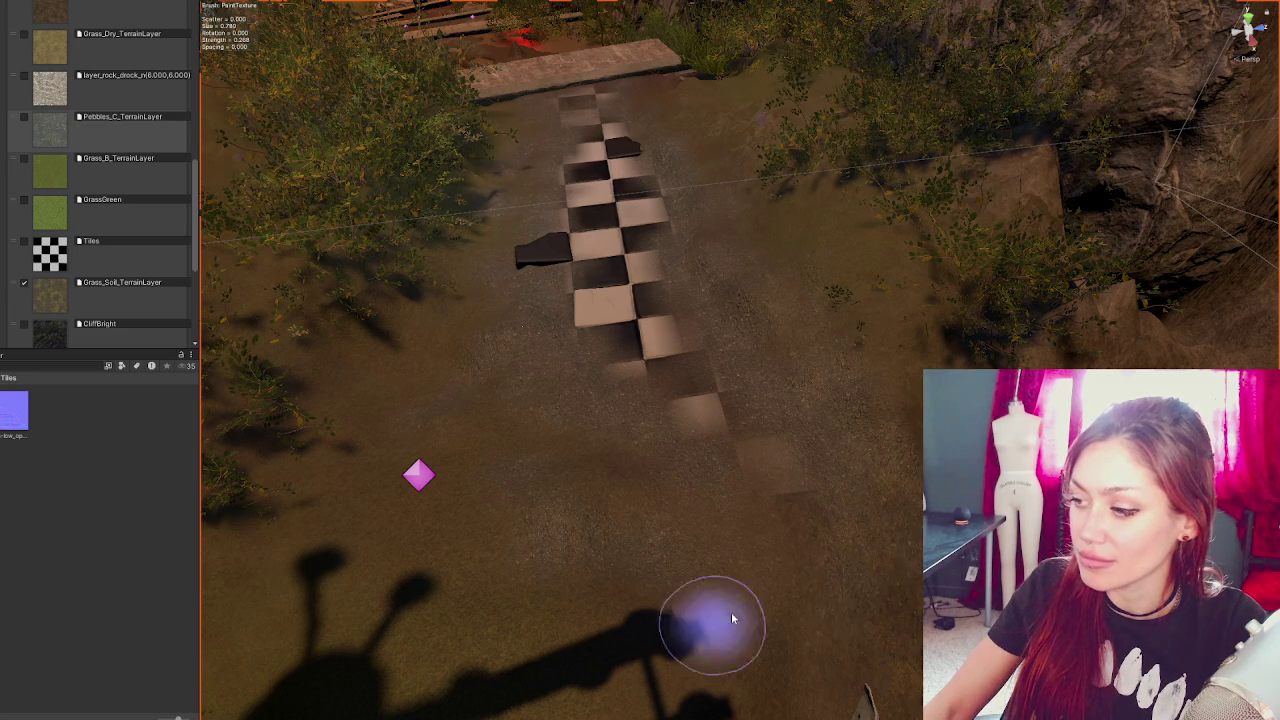
- Paint a pale tile patch below the checker path
scroll(709, 623, down, 5)
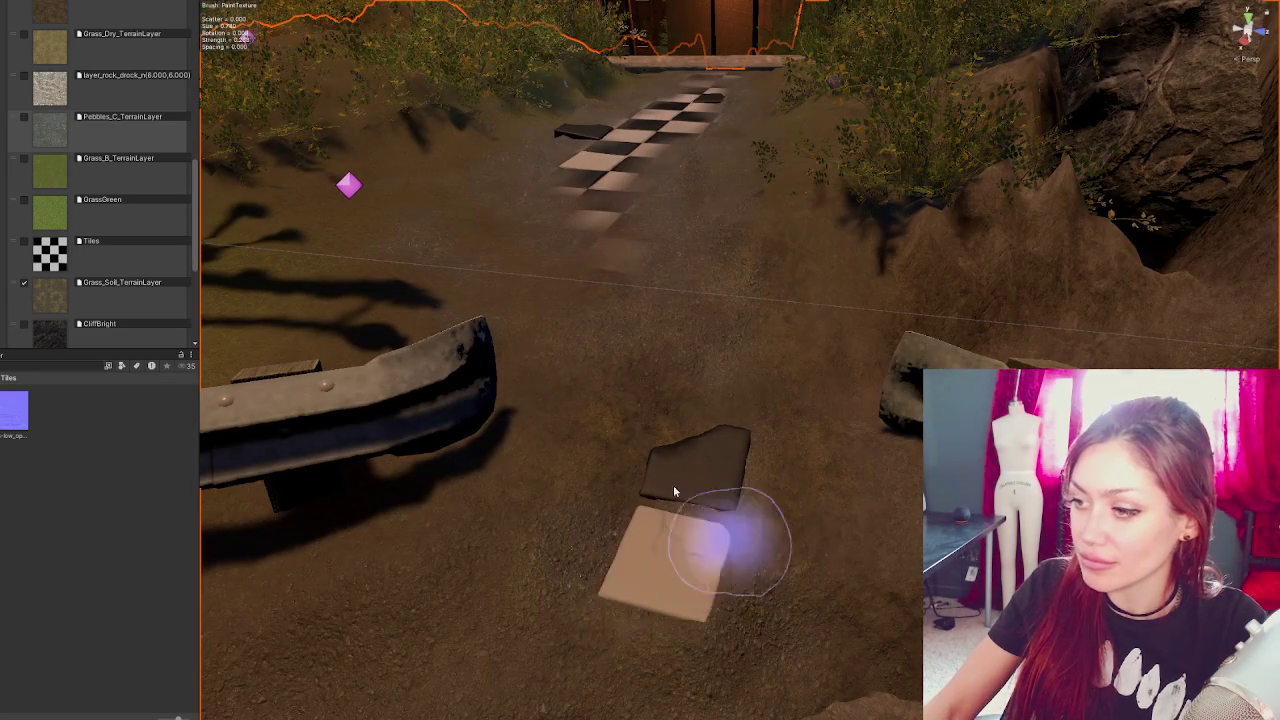
scroll(620, 263, up, 5)
drag(651, 341, 609, 340)
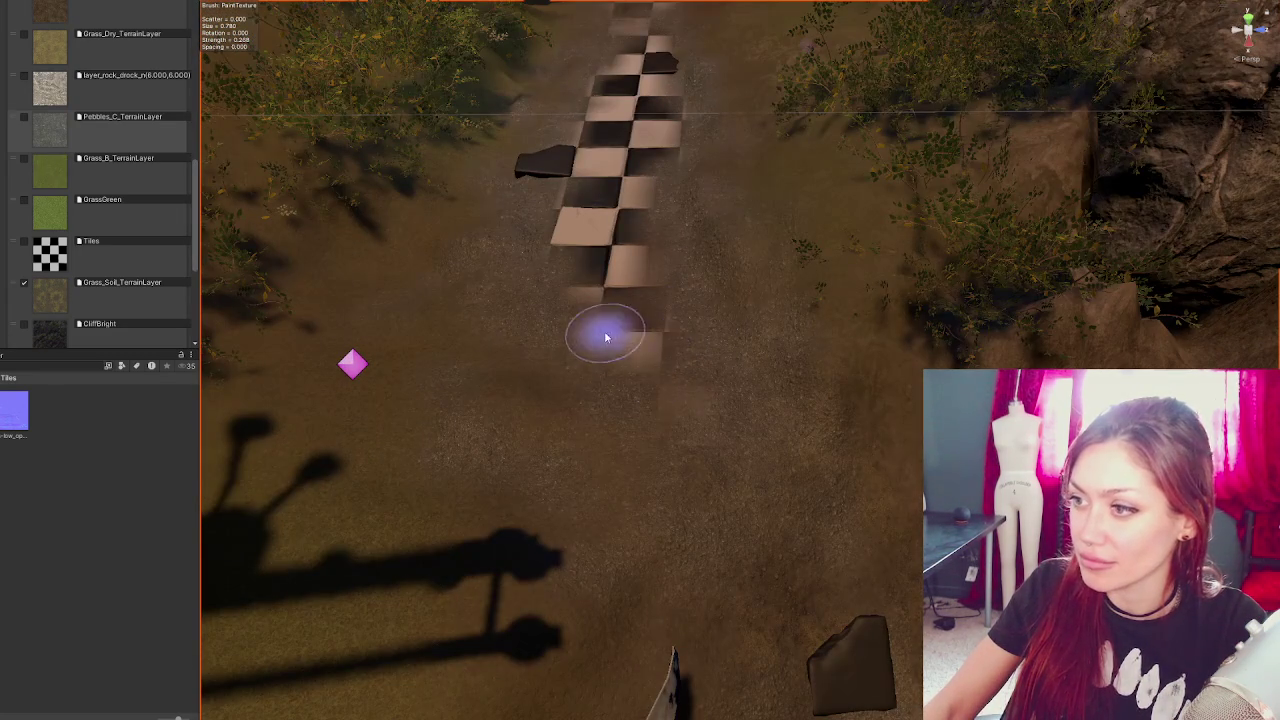
click(578, 374)
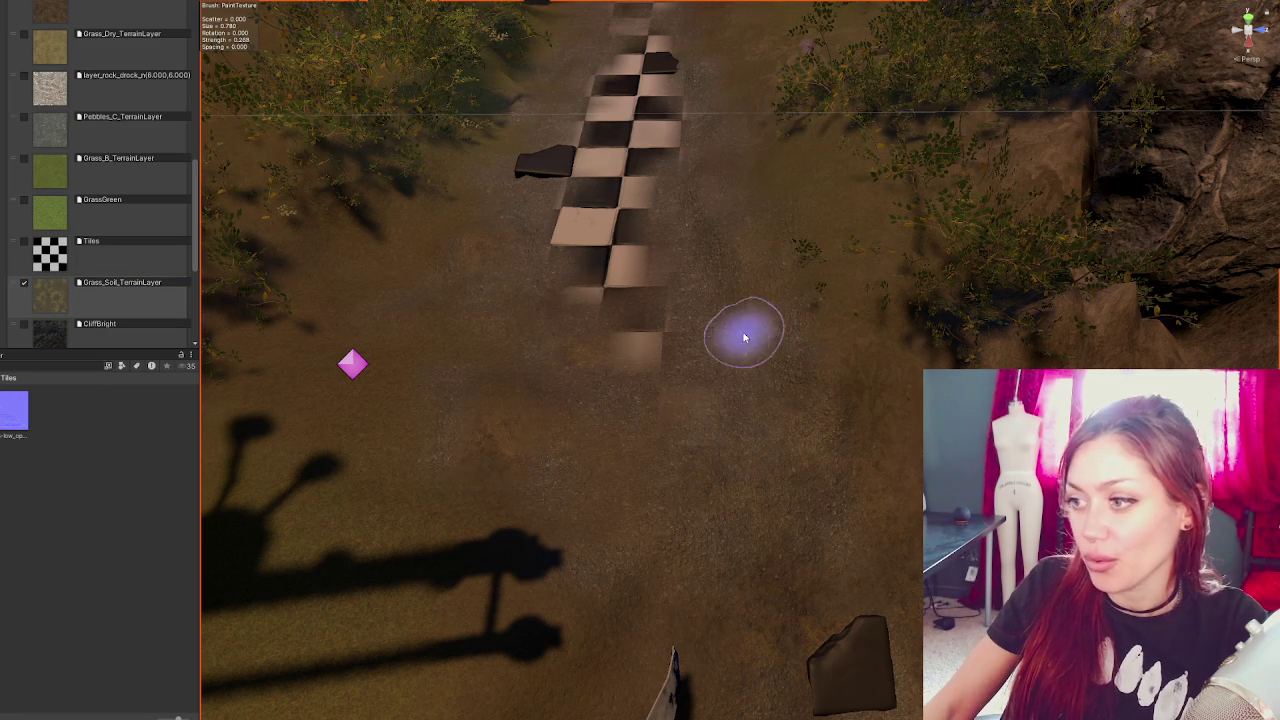
- Inspect the path, barrier and rocks from several angles, then exit terrain painting and select a tile
mouse_move(700, 514)
mouse_down()
mouse_move(882, 522)
mouse_move(857, 480)
mouse_up()
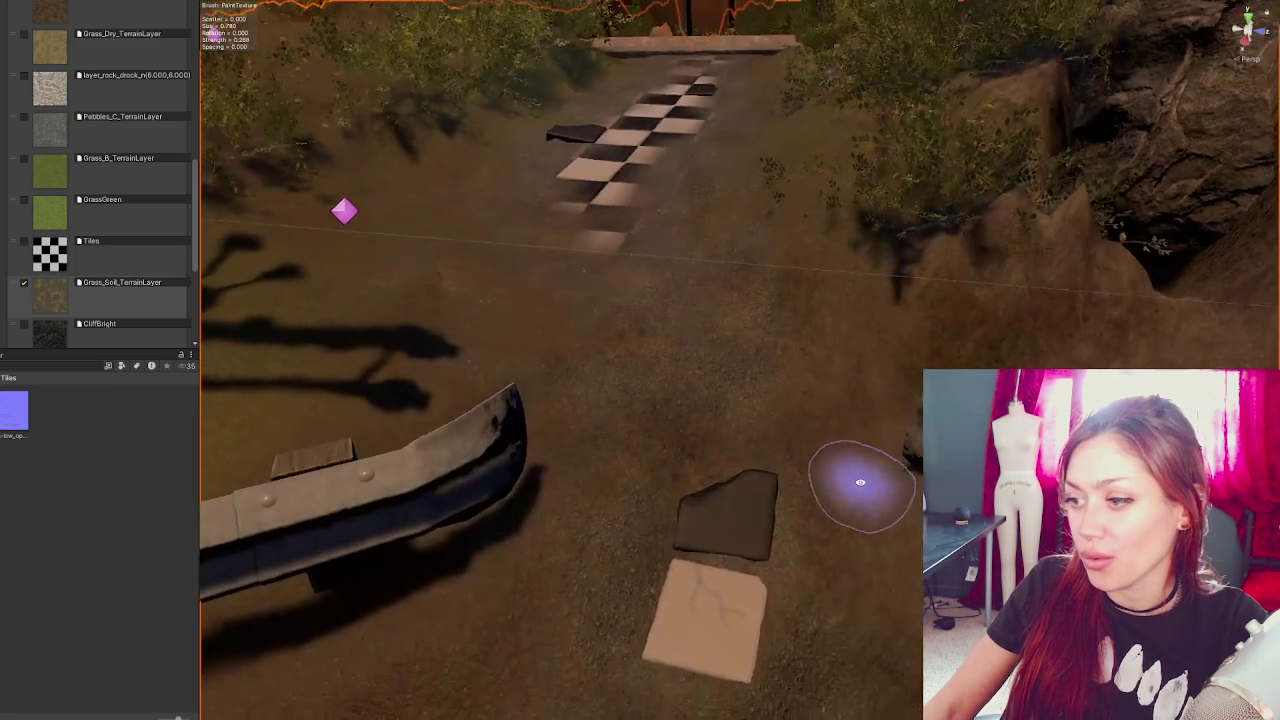
drag(623, 600, 629, 514)
drag(805, 578, 751, 380)
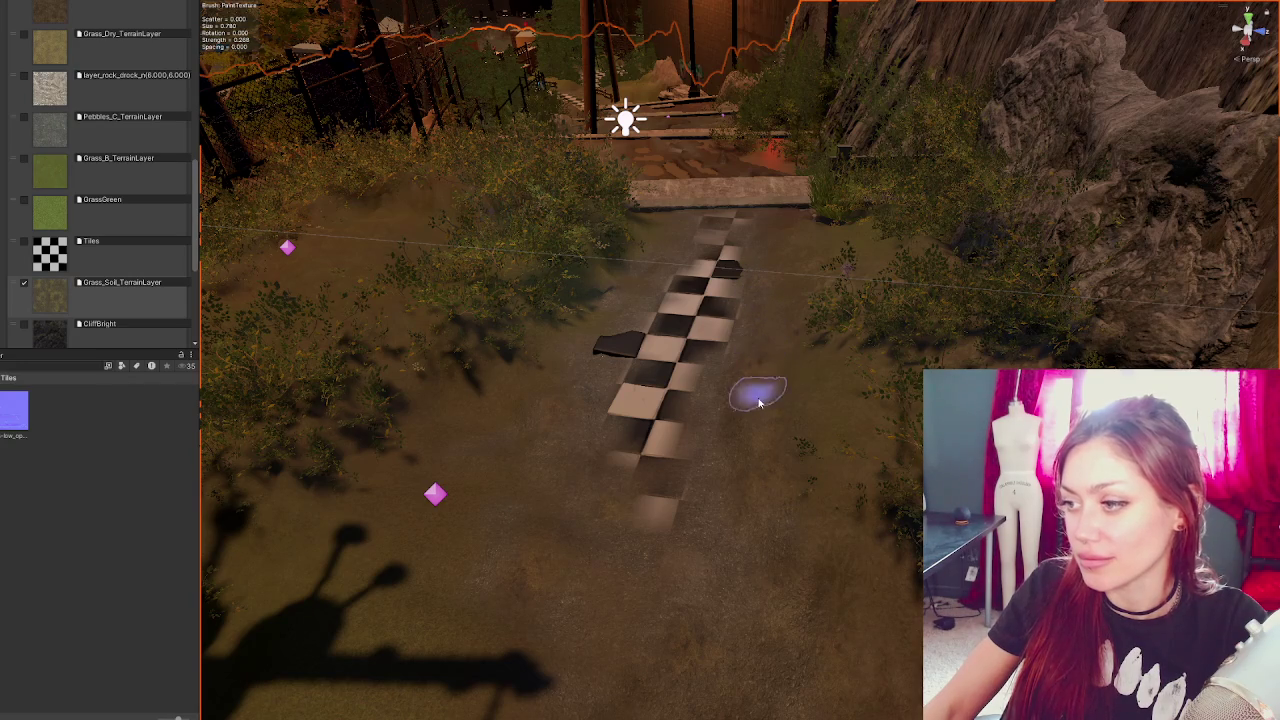
mouse_move(794, 563)
mouse_down()
mouse_move(903, 529)
mouse_move(663, 460)
mouse_up()
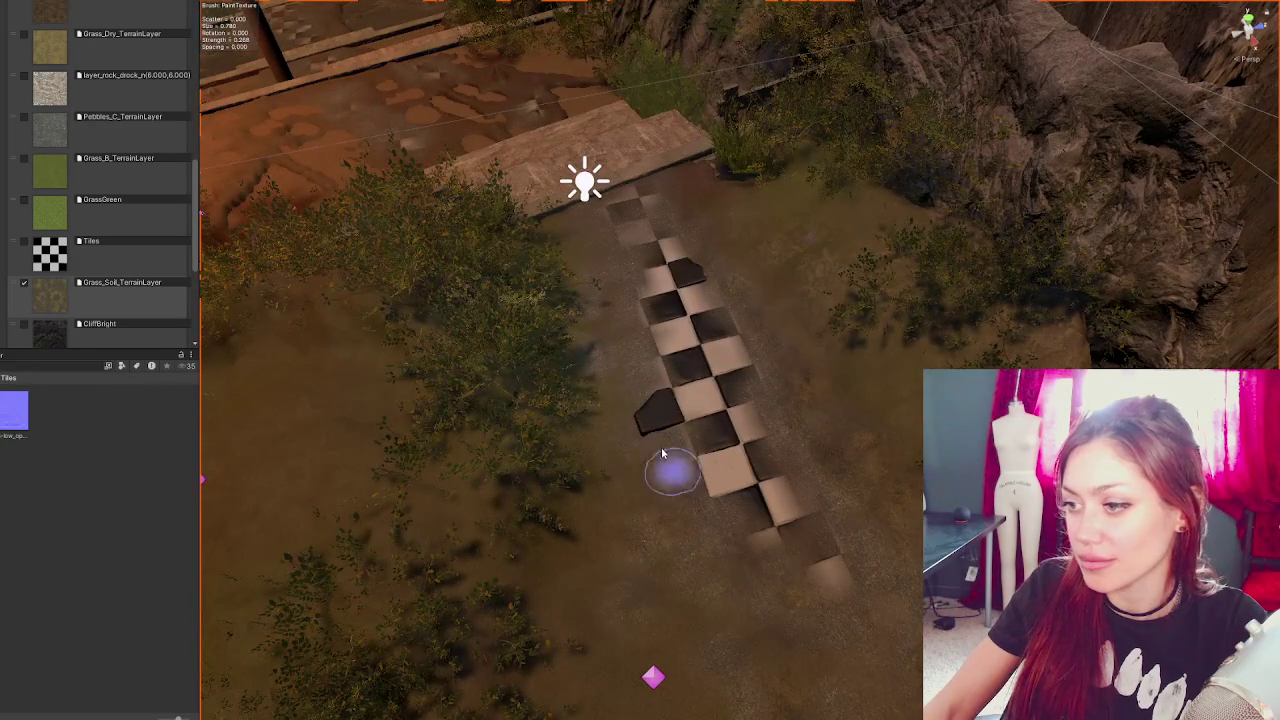
mouse_move(590, 263)
mouse_down()
mouse_move(694, 434)
mouse_move(632, 297)
mouse_up()
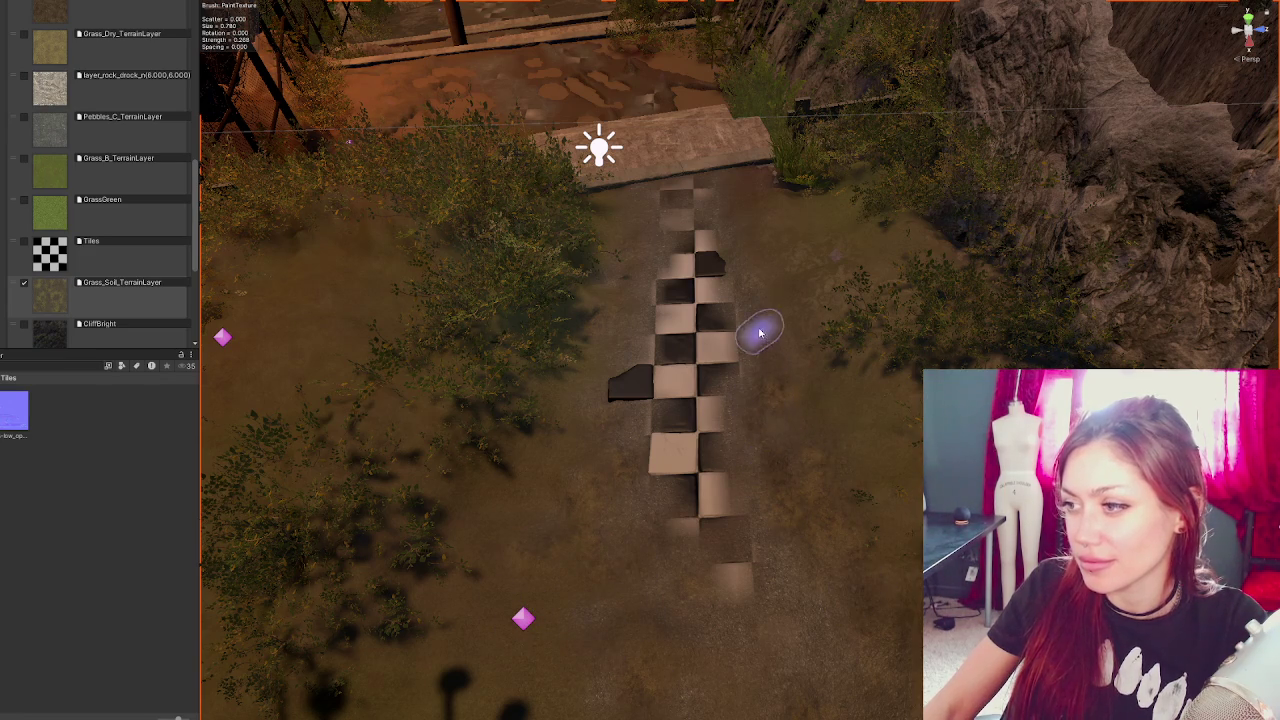
mouse_move(848, 517)
mouse_down()
mouse_move(820, 357)
mouse_move(760, 360)
mouse_move(797, 526)
mouse_up()
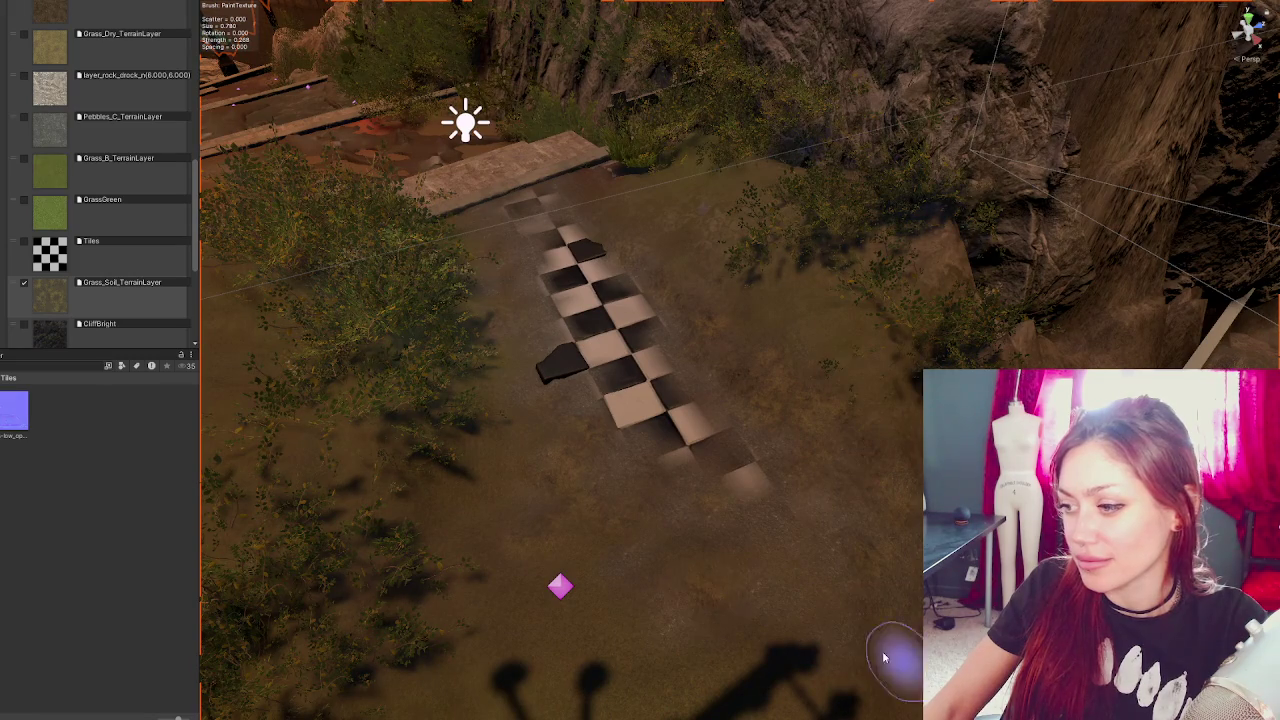
scroll(700, 486, up, 4)
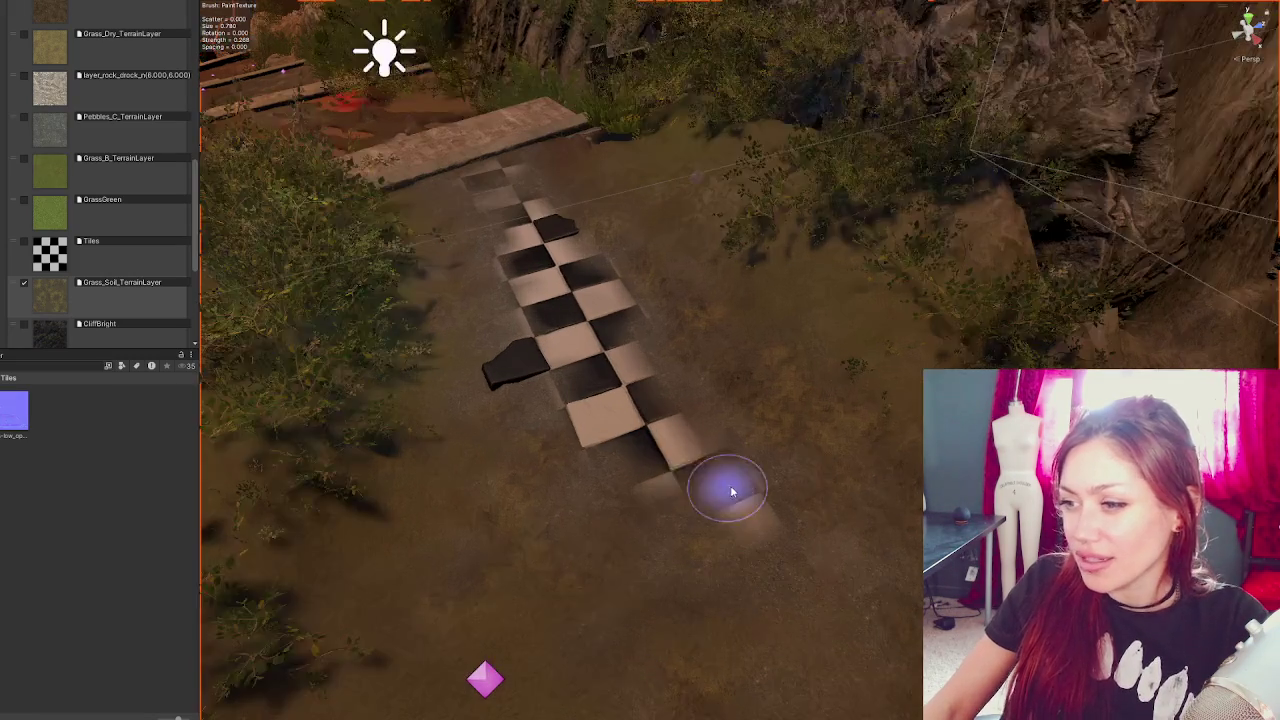
drag(579, 478, 463, 209)
scroll(731, 472, down, 2)
mouse_move(731, 472)
mouse_down()
mouse_move(843, 586)
mouse_move(889, 424)
mouse_move(766, 331)
mouse_move(889, 258)
mouse_move(597, 321)
mouse_up()
key(w)
click(889, 256)
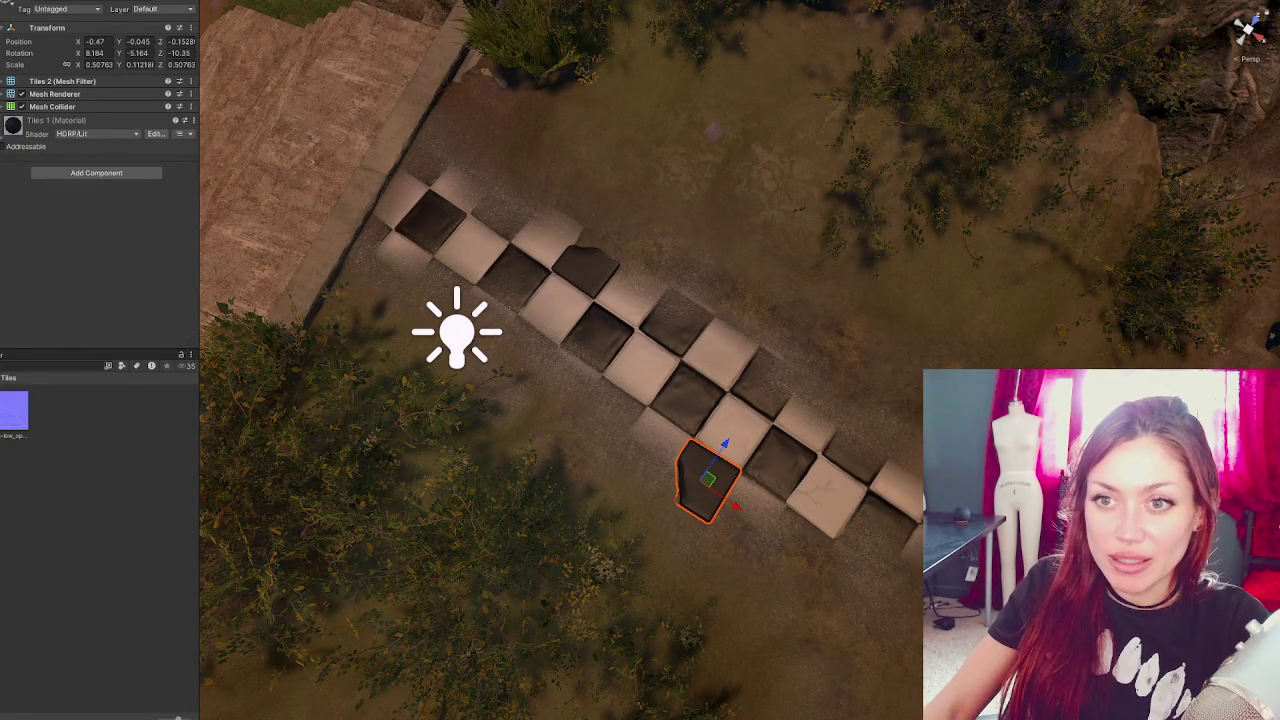
- Select a dark and a light checker tile and save them as a Tiles2 prefab in the Tiles folder
click(825, 497)
click(705, 480)
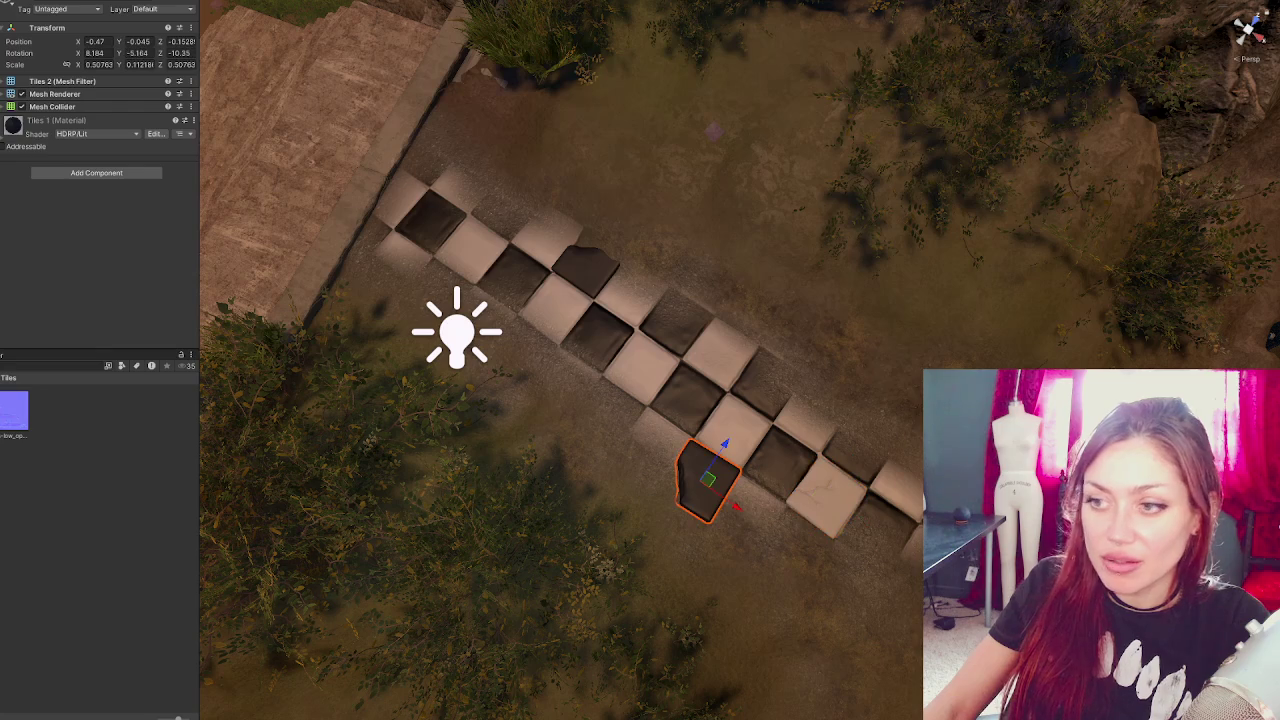
click(825, 497)
shift+click(705, 480)
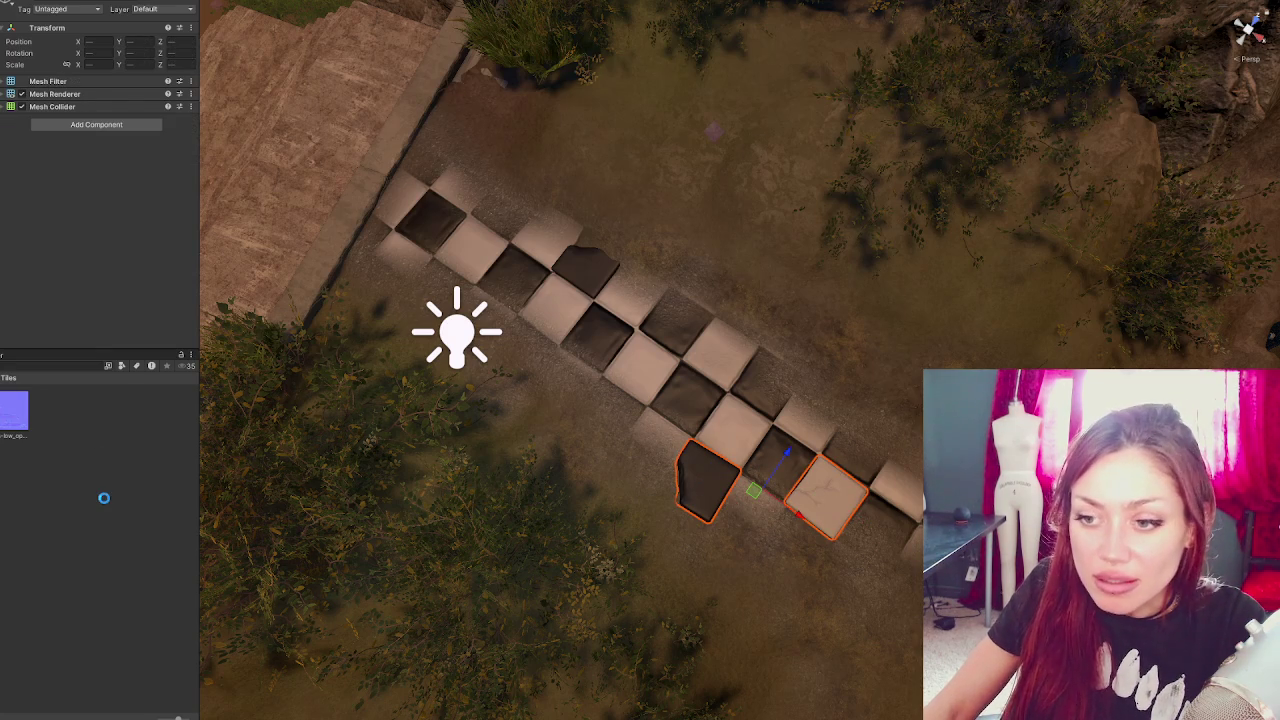
drag(108, 508, 106, 509)
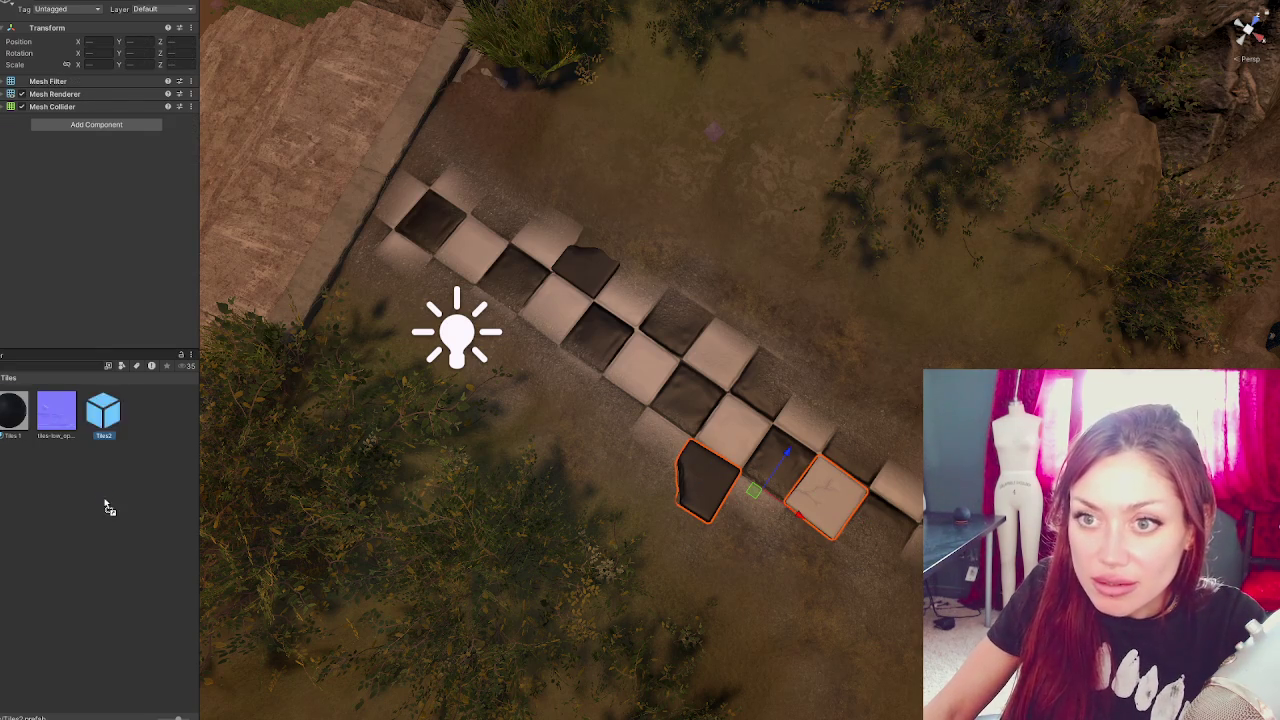
- Select the lower dark Tiles2 tile and zero its Transform position values
click(676, 470)
click(588, 265)
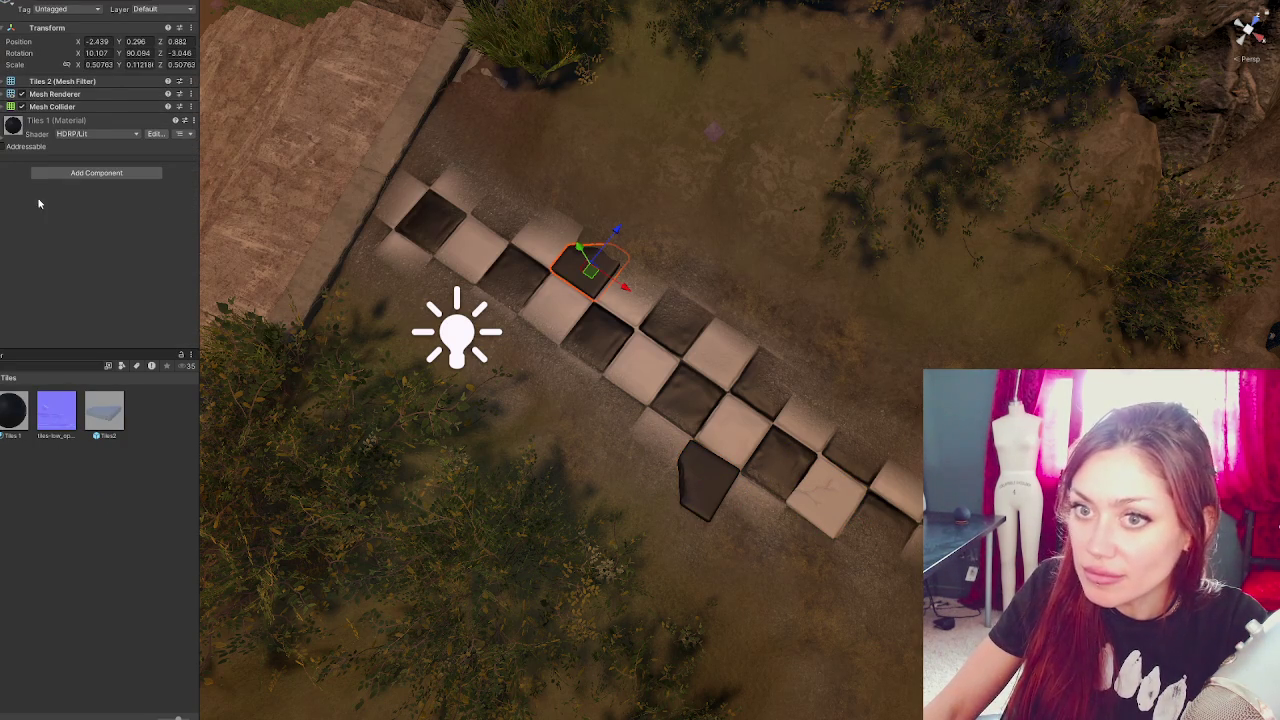
click(706, 482)
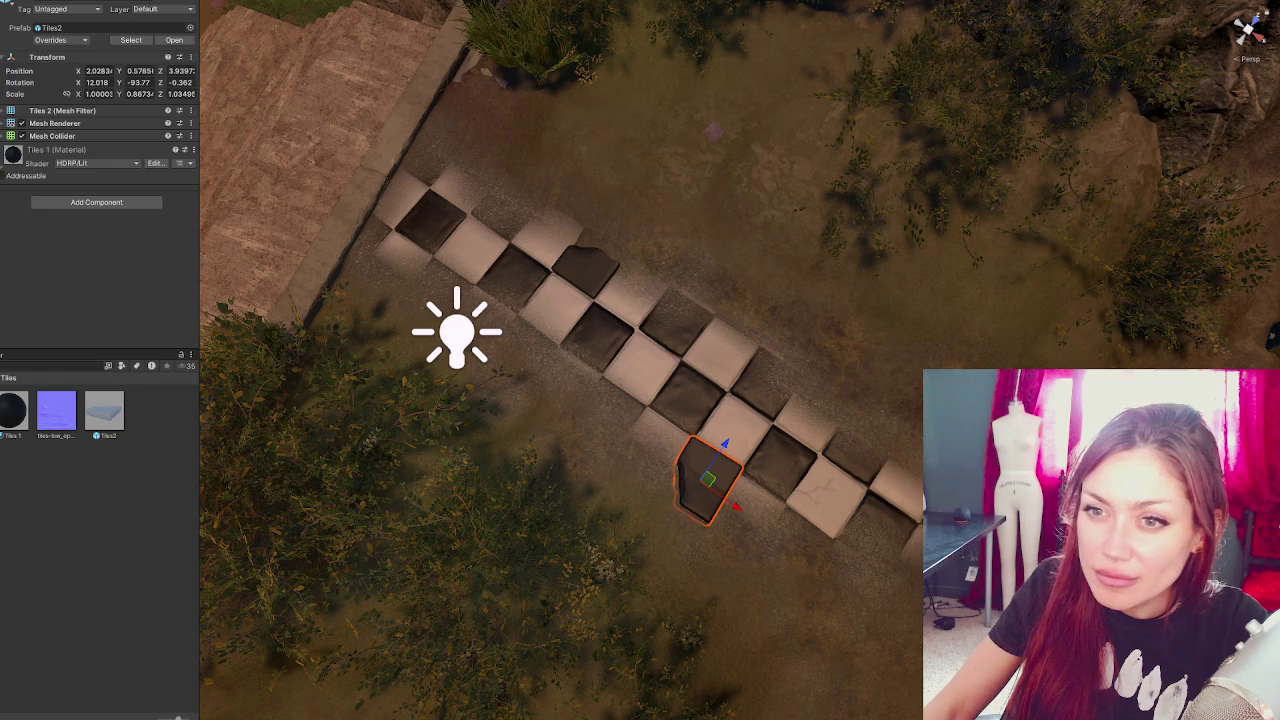
click(117, 72)
text(0)
key(Tab)
text(0)
key(Tab)
text(0)
key(Return)
key(Tab)
text(0)
key(Tab)
text(0)
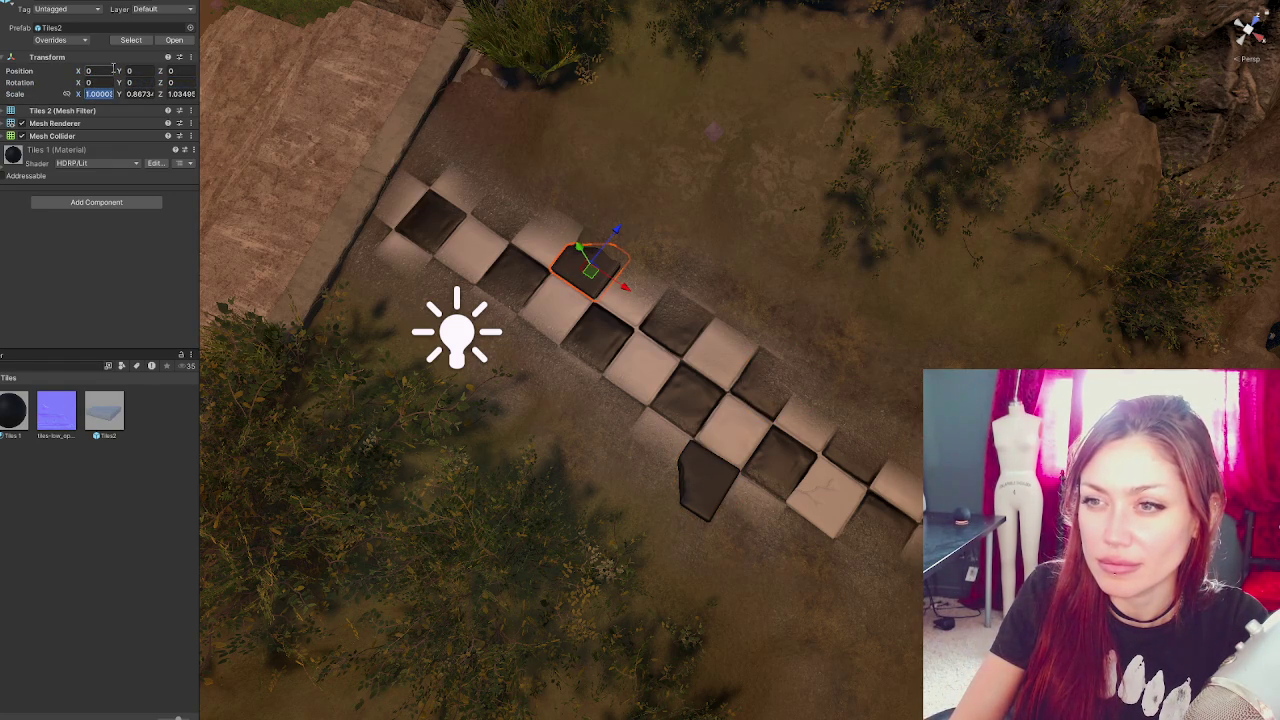
text(1)
- Set the tile's scale to a uniform 1 and clear the selection
key(Tab)
text(1)
key(Tab)
text(1)
key(Return)
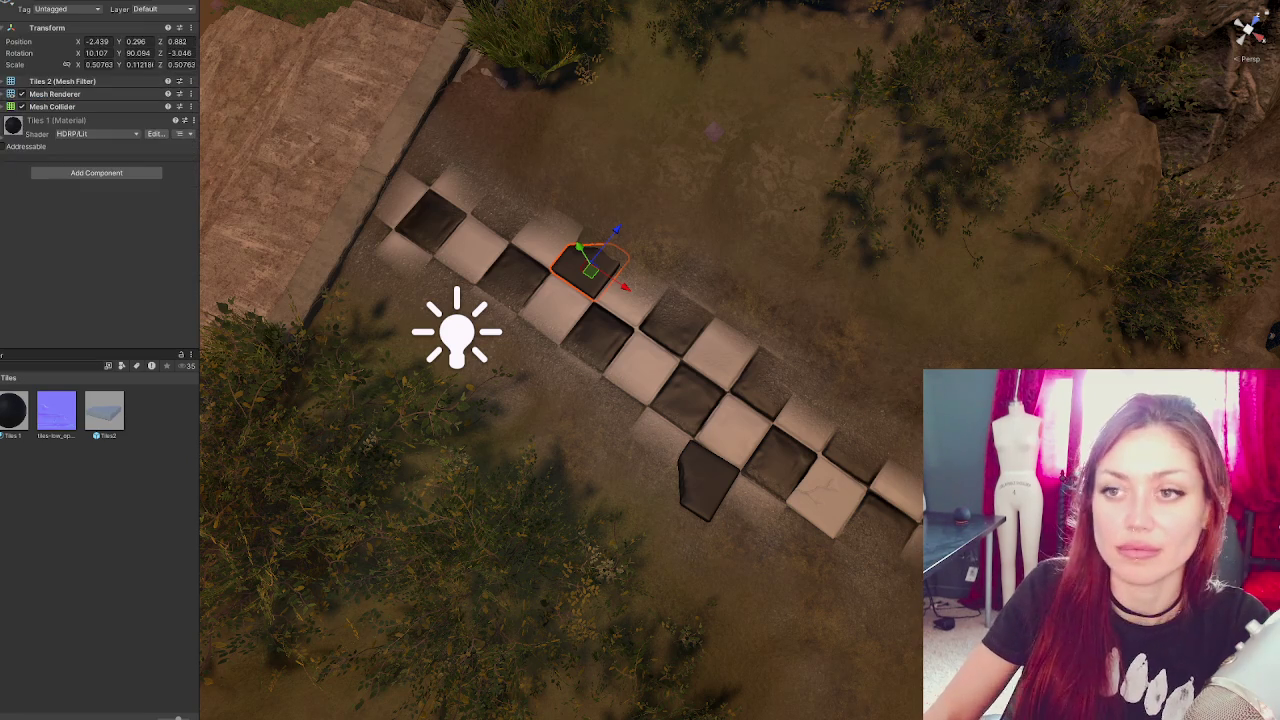
key(ctrl+shift+d)
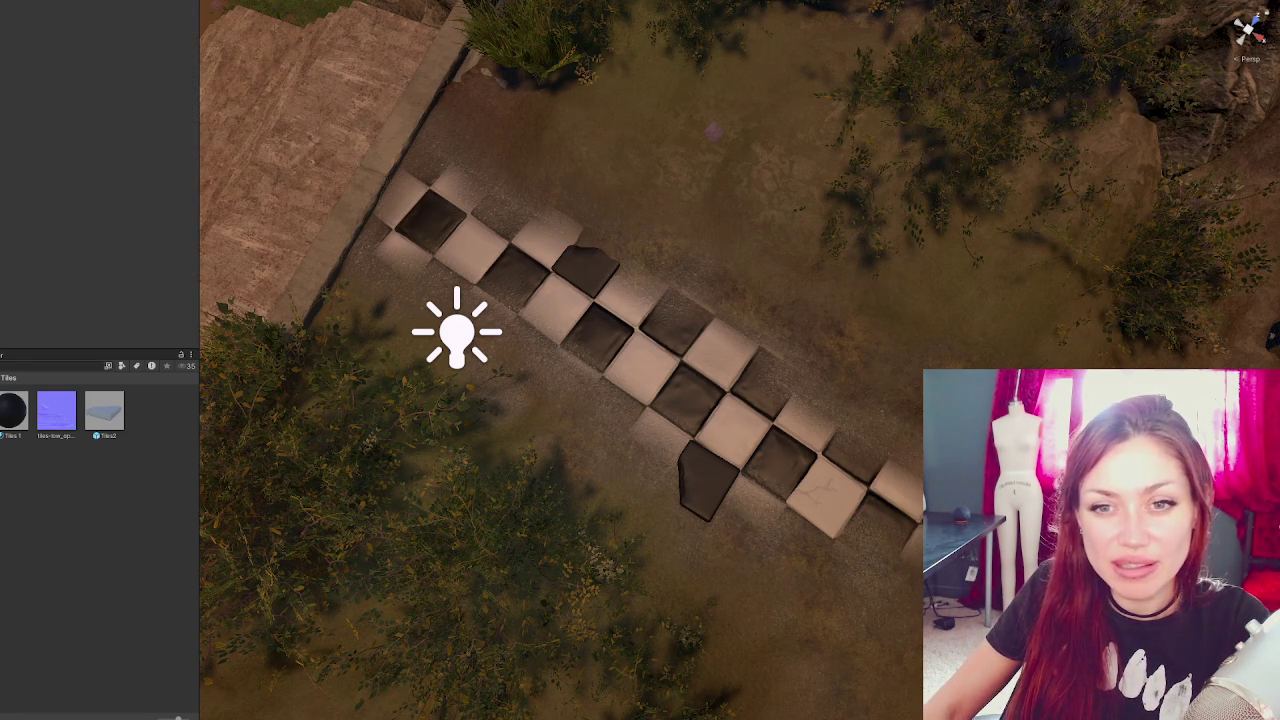
- Move the lower dark Tiles2 tile up toward the path's top and rotate it to a new angle
click(826, 497)
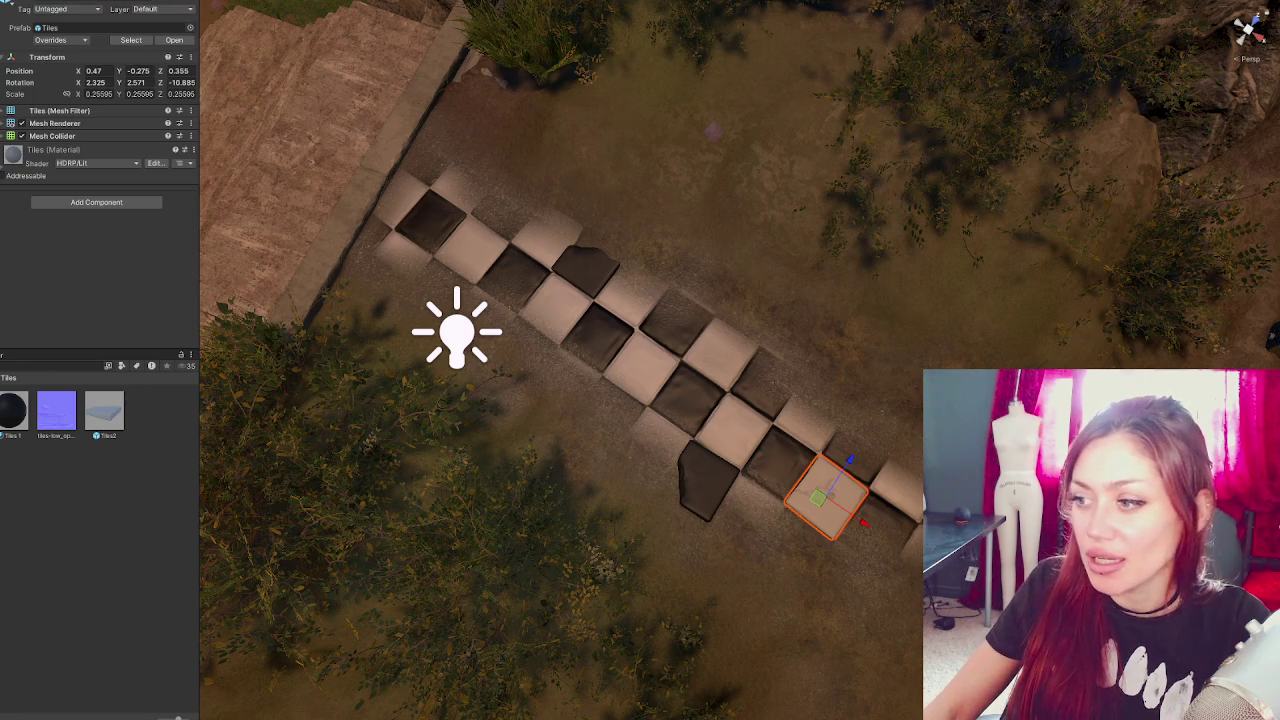
click(717, 489)
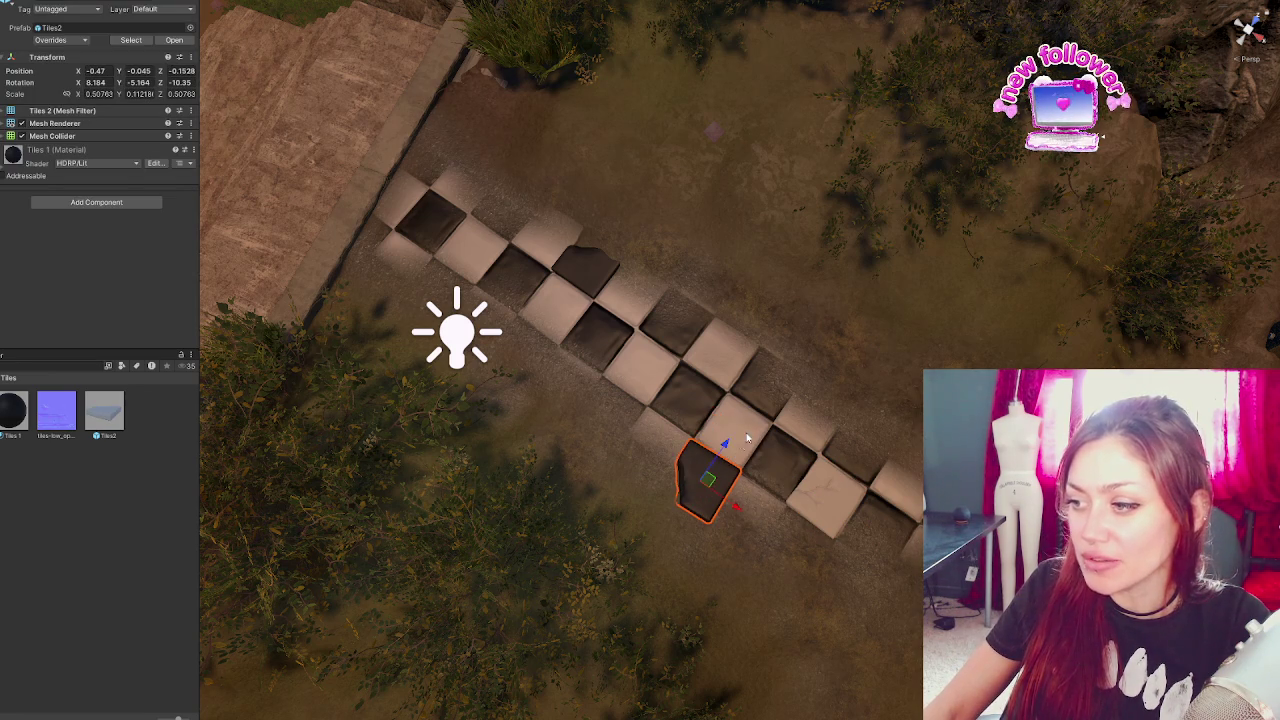
drag(742, 522, 589, 416)
mouse_move(730, 505)
mouse_down()
mouse_move(497, 381)
mouse_move(530, 345)
mouse_move(421, 286)
mouse_move(445, 300)
mouse_move(525, 192)
mouse_up()
key(e)
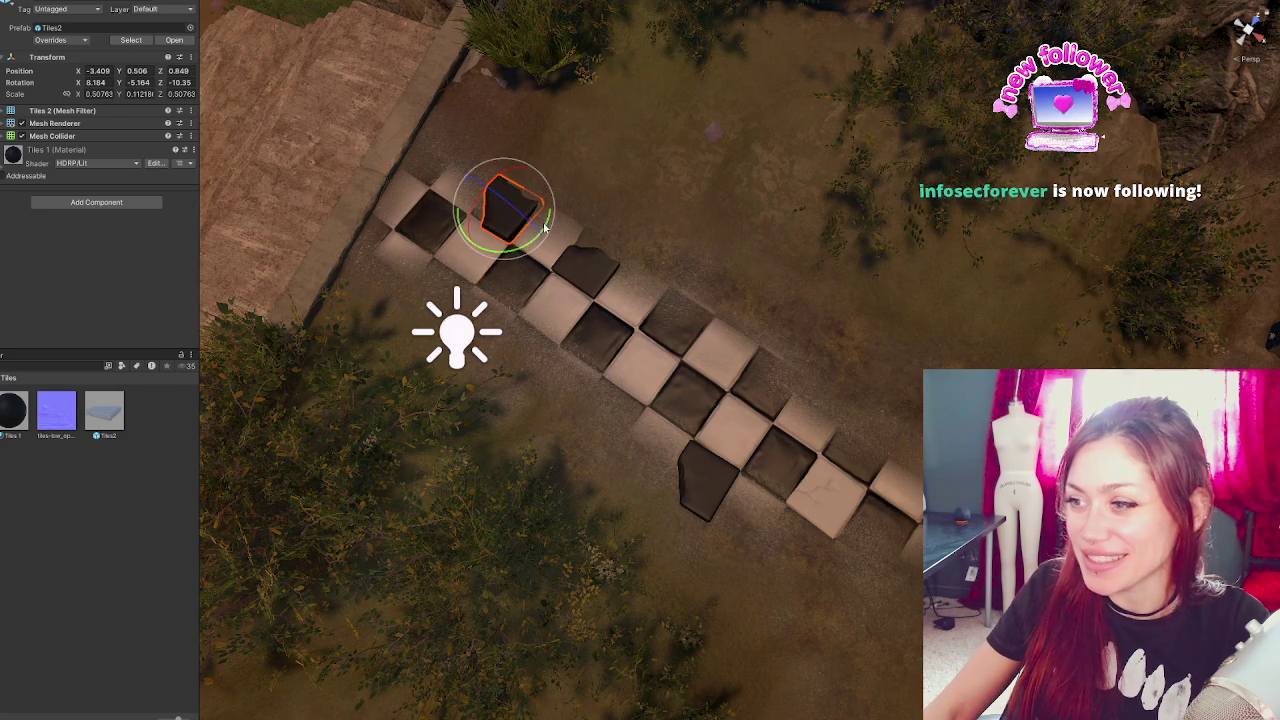
mouse_move(533, 241)
mouse_down()
mouse_move(377, 263)
mouse_move(711, 160)
mouse_move(812, 103)
mouse_move(791, 121)
mouse_up()
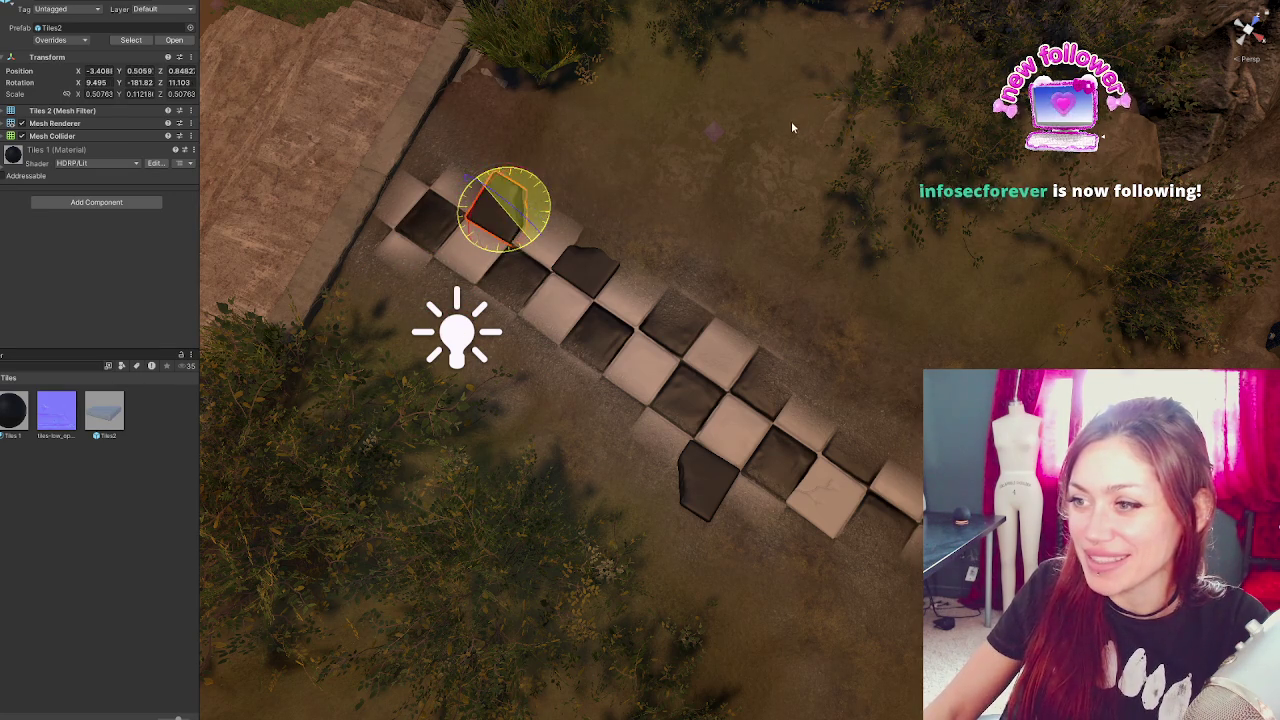
key(f)
drag(762, 326, 990, 262)
- Raise the tile slightly above the ground, tilt it a little, and fine-tune its position
key(w)
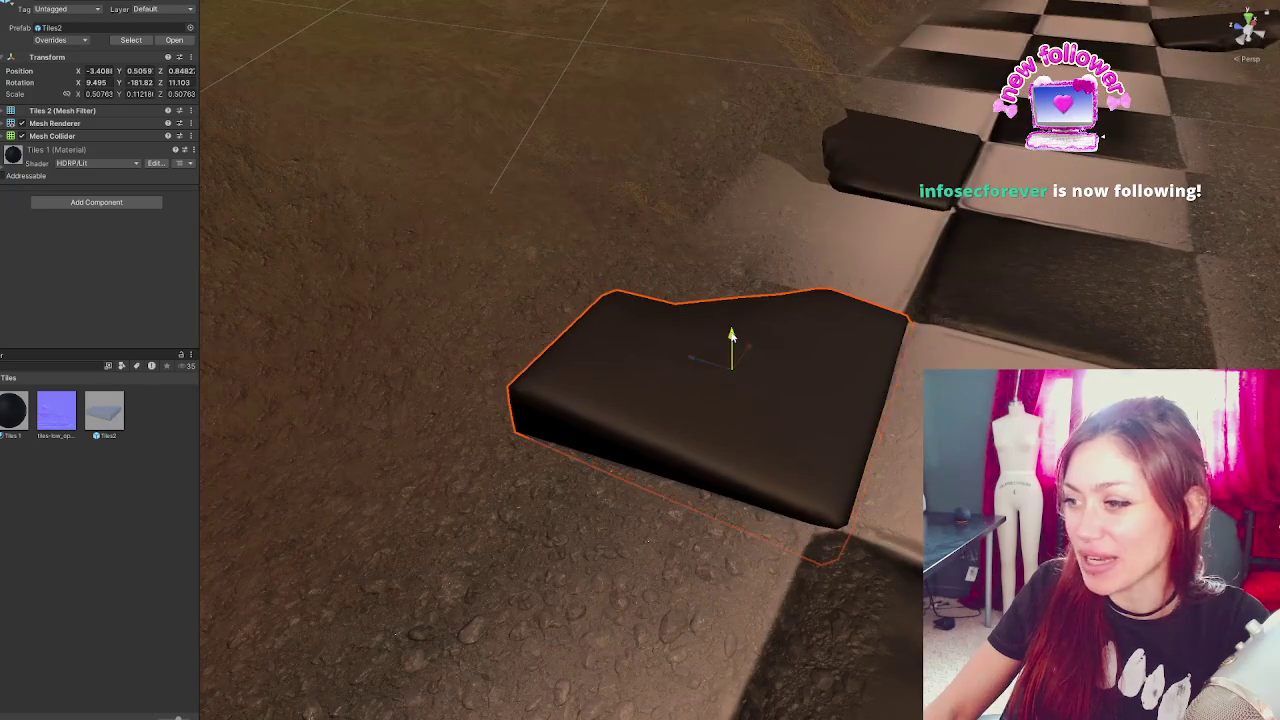
mouse_move(731, 340)
mouse_down()
mouse_move(553, 370)
mouse_move(650, 362)
mouse_up()
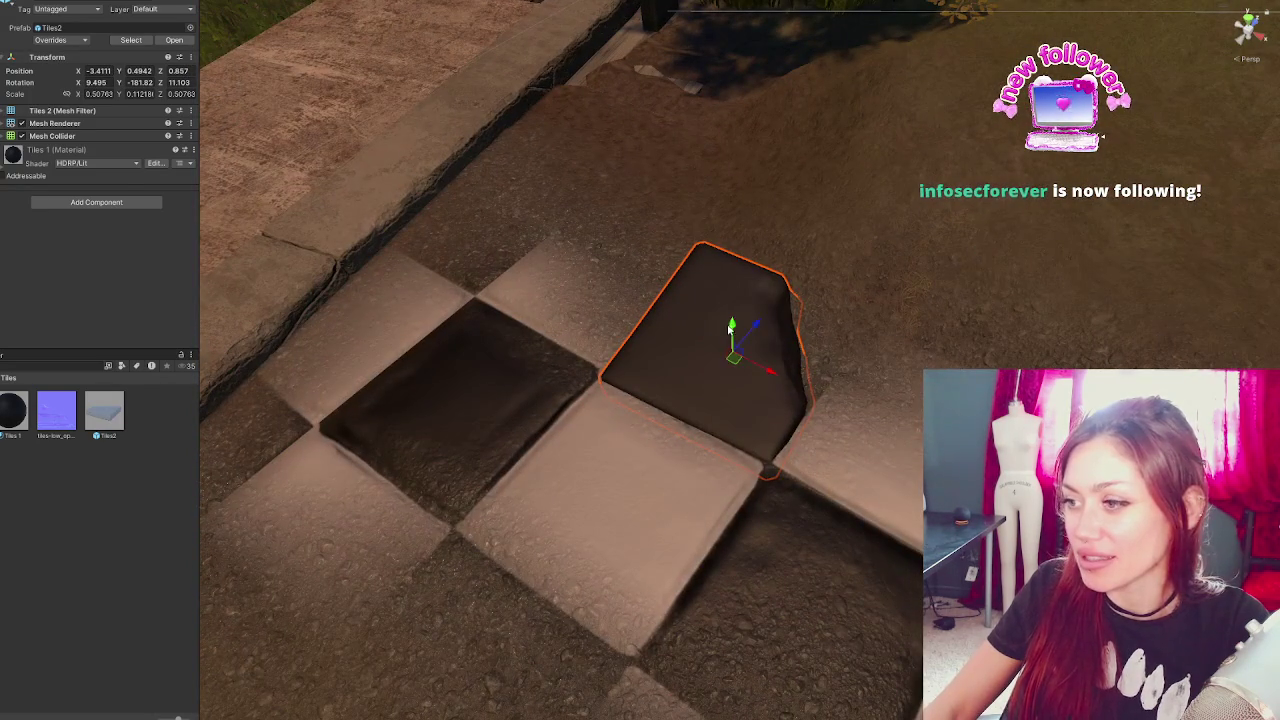
drag(752, 330, 758, 321)
key(e)
mouse_move(750, 372)
mouse_down()
mouse_move(744, 381)
mouse_move(746, 366)
mouse_move(768, 370)
mouse_up()
key(w)
drag(758, 322, 760, 320)
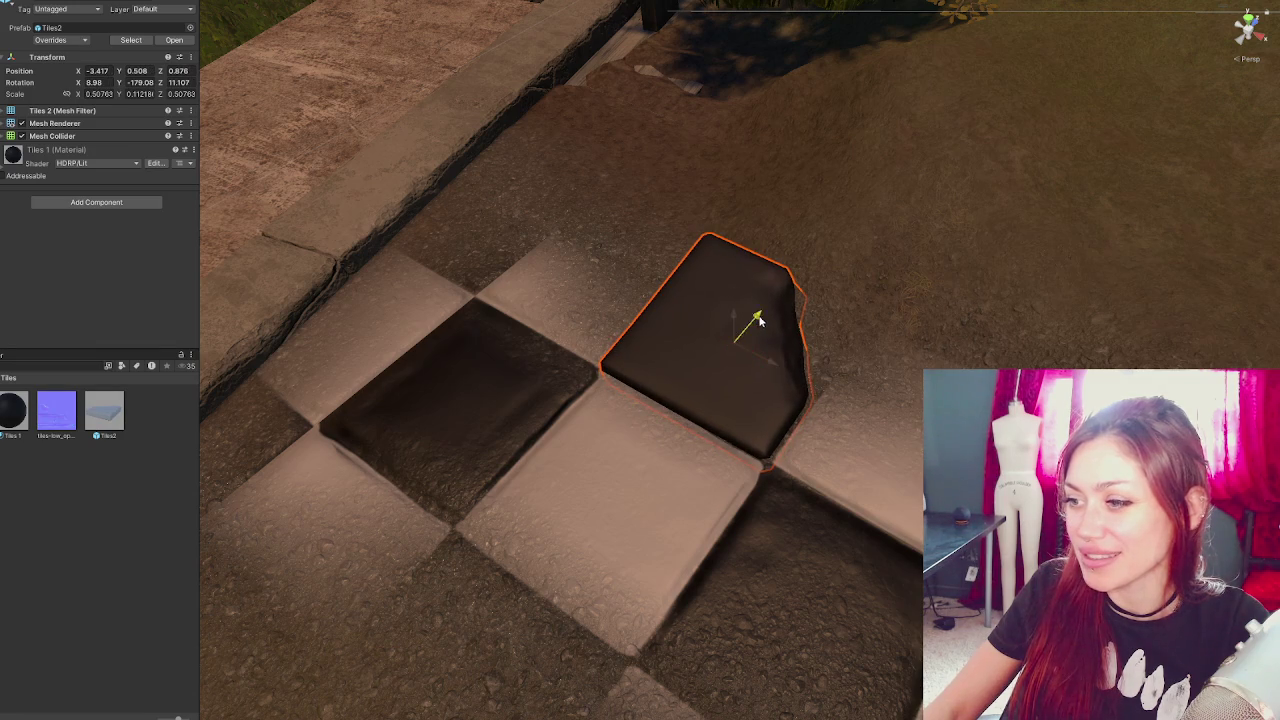
drag(778, 368, 772, 364)
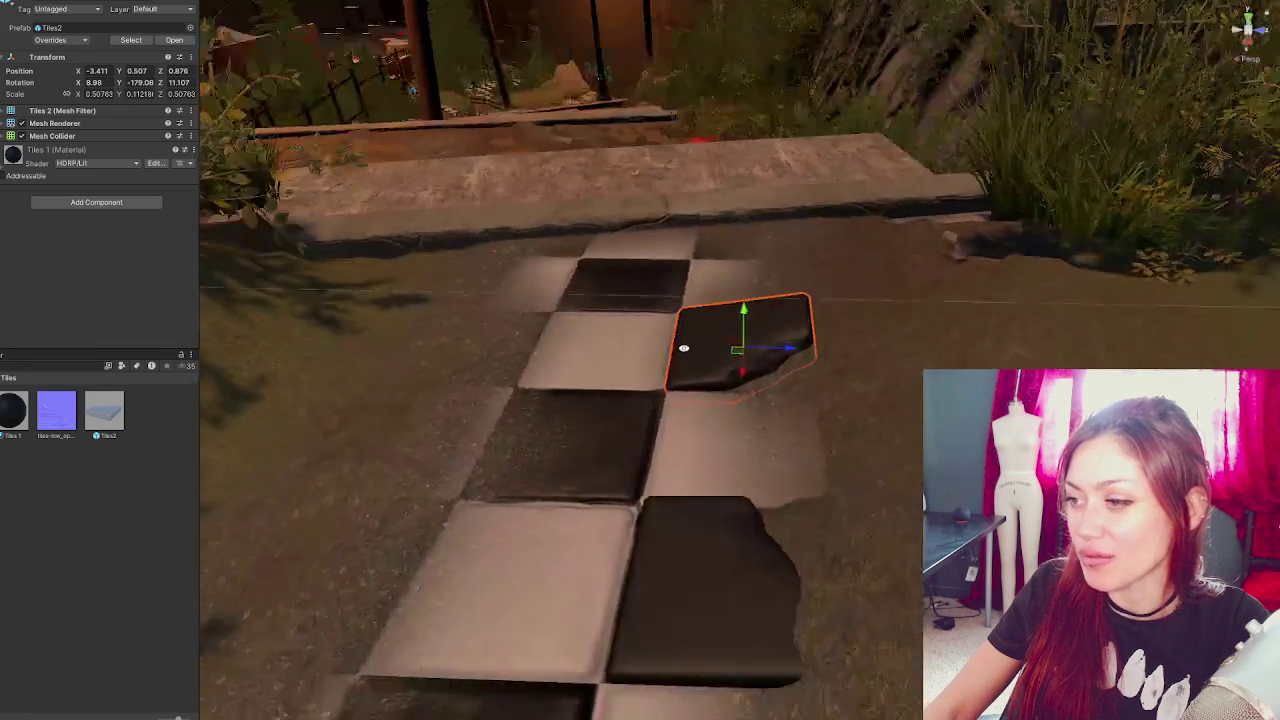
key(e)
key(w)
key(shift+d)
- Duplicate the tile with Ctrl+D and place the copy beside the checker row's top at an uneven angle
click(742, 321)
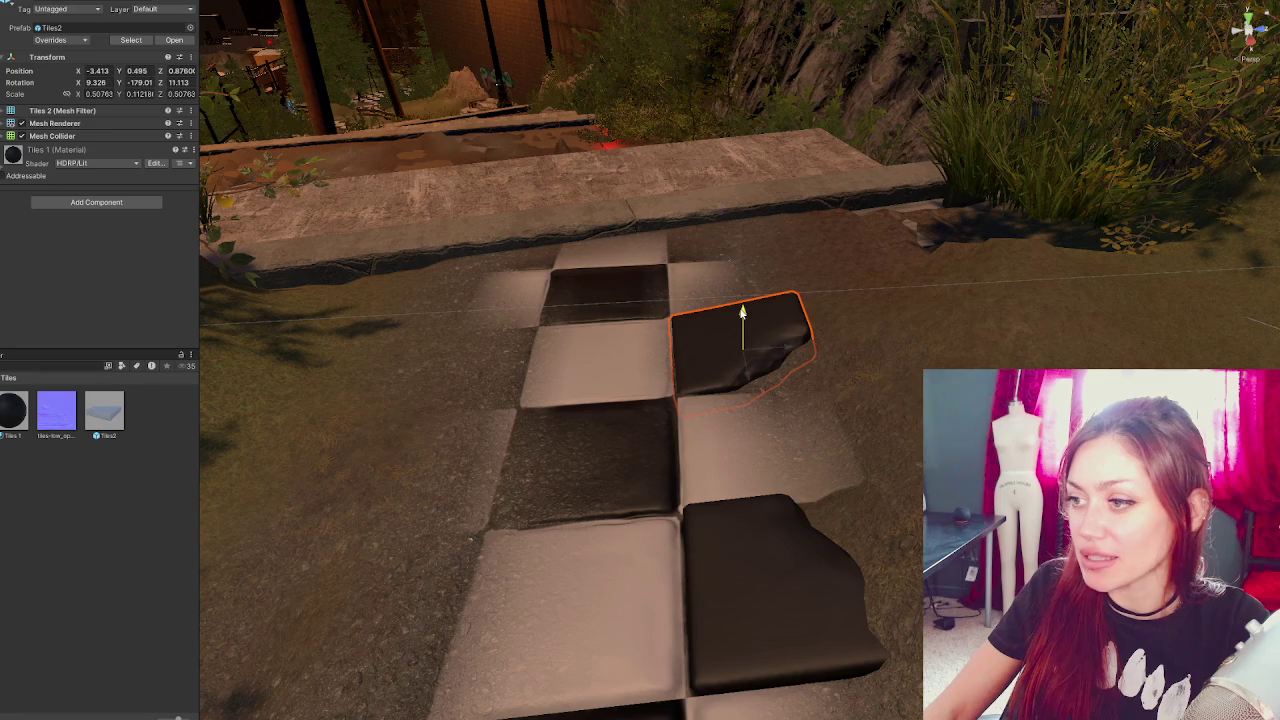
scroll(760, 340, down, 2)
mouse_move(722, 388)
mouse_down()
mouse_move(846, 460)
mouse_move(754, 374)
mouse_move(614, 357)
mouse_move(607, 343)
mouse_up()
click(754, 374)
scroll(771, 391, up, 2)
key(ctrl+d)
key(e)
key(w)
mouse_move(598, 390)
mouse_down()
mouse_move(596, 336)
mouse_move(451, 346)
mouse_move(473, 338)
mouse_up()
key(e)
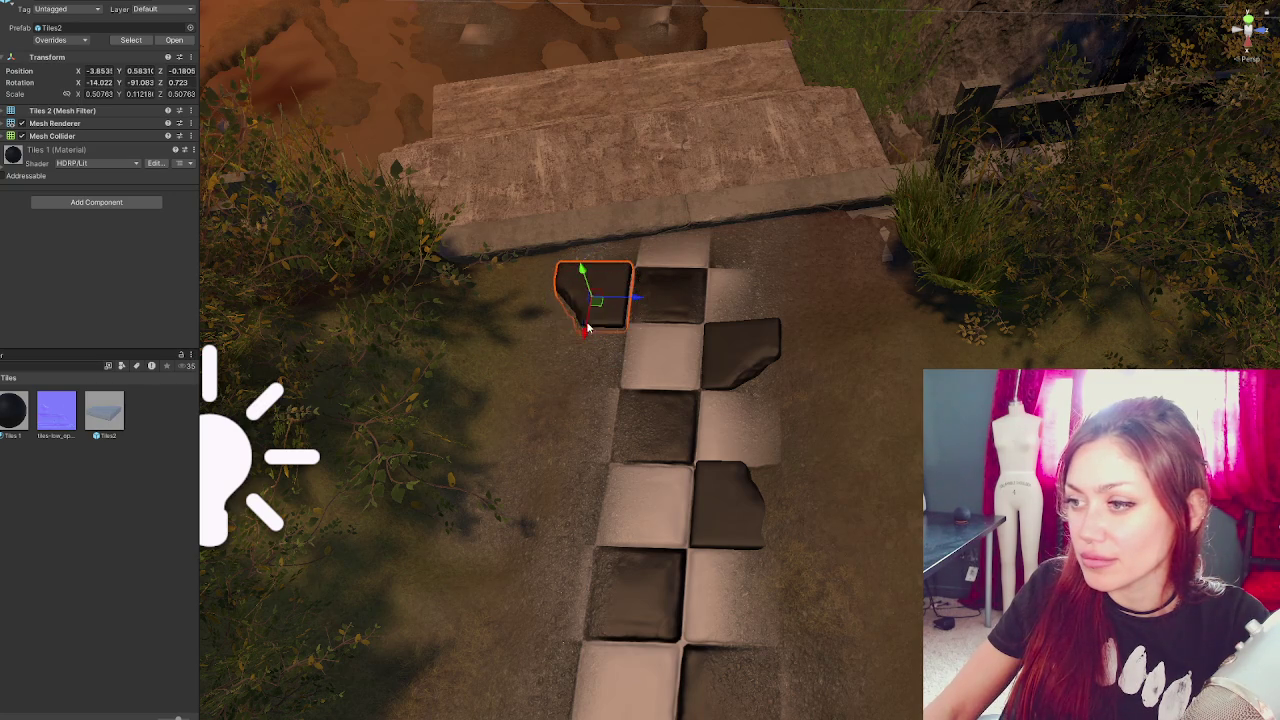
mouse_move(617, 334)
mouse_down()
mouse_move(586, 332)
mouse_move(608, 309)
mouse_up()
- Select the loose tiles right of, left of and further down the path to check them
click(711, 338)
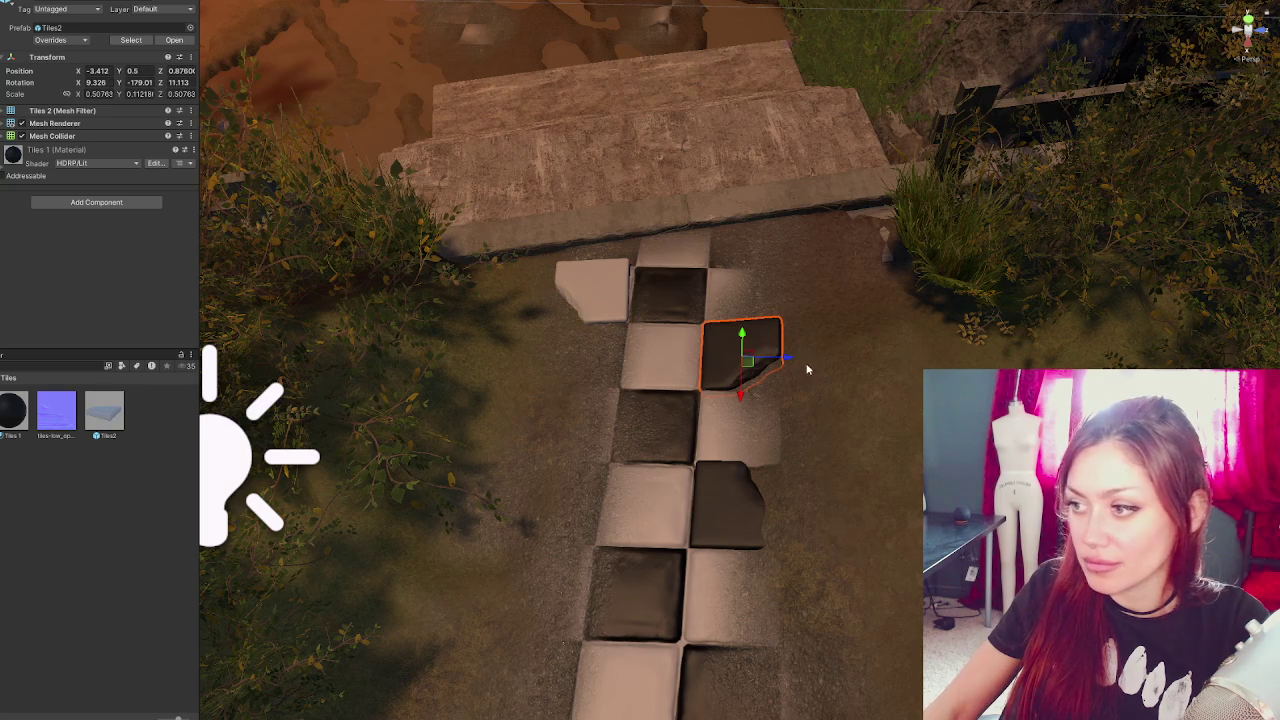
scroll(667, 571, down, 3)
click(566, 471)
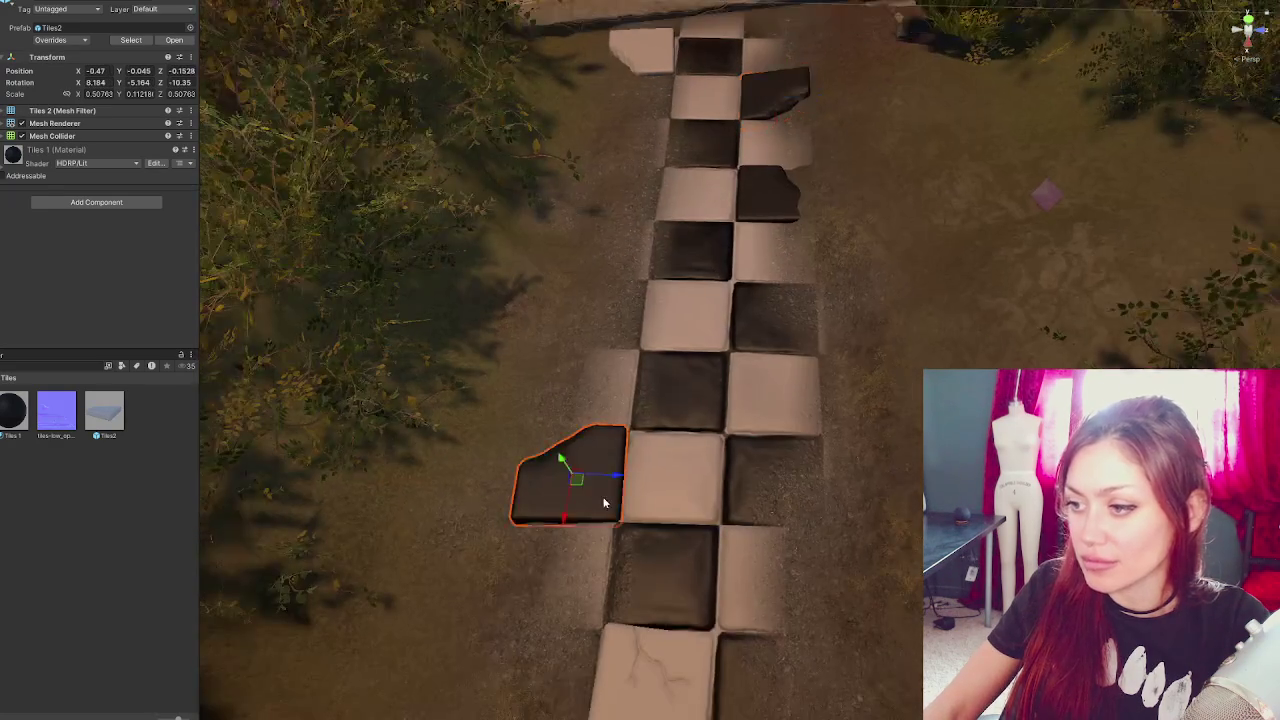
scroll(730, 306, down, 3)
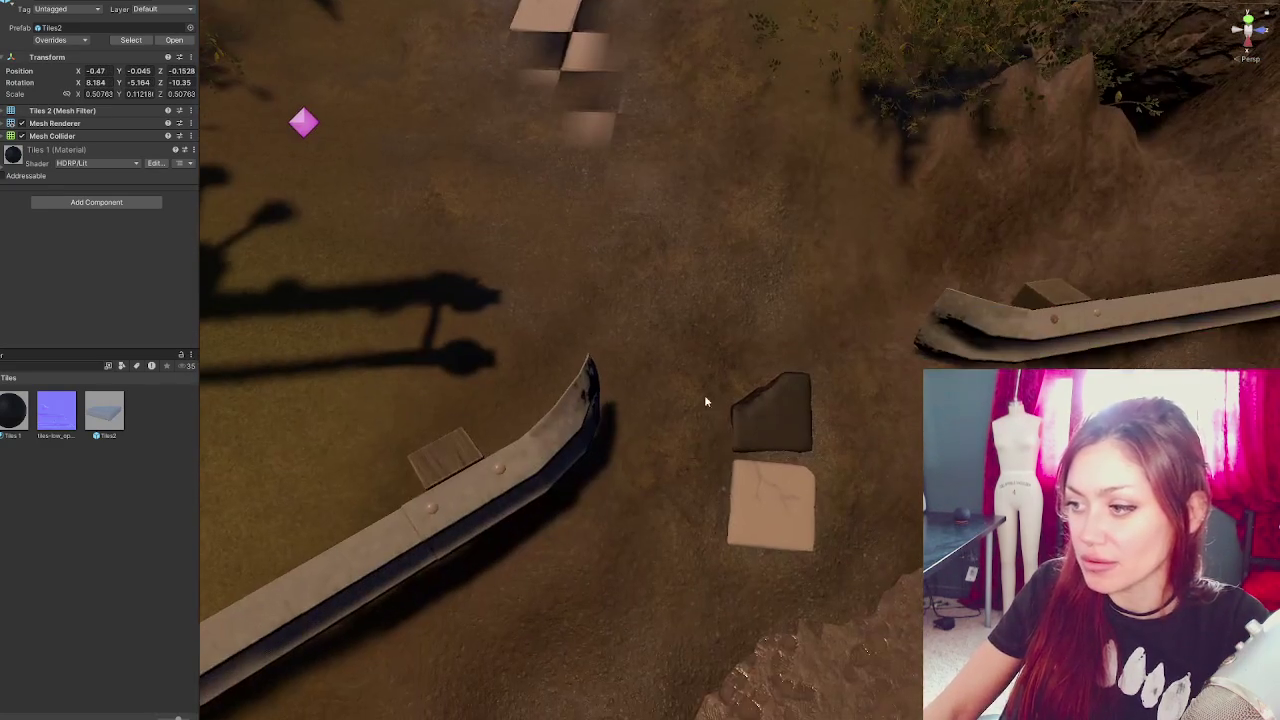
click(733, 496)
click(588, 45)
- Slide the tile near the path's top up and left so it sits beside the path
mouse_move(433, 140)
mouse_down()
mouse_move(446, 249)
mouse_move(552, 548)
mouse_move(594, 247)
mouse_up()
mouse_move(646, 213)
mouse_down()
mouse_move(591, 209)
mouse_move(550, 173)
mouse_up()
mouse_move(605, 215)
mouse_down()
mouse_move(529, 209)
mouse_move(565, 163)
mouse_move(530, 178)
mouse_move(580, 166)
mouse_move(531, 160)
mouse_move(528, 207)
mouse_up()
key(e)
key(w)
click(460, 358)
drag(460, 358, 460, 358)
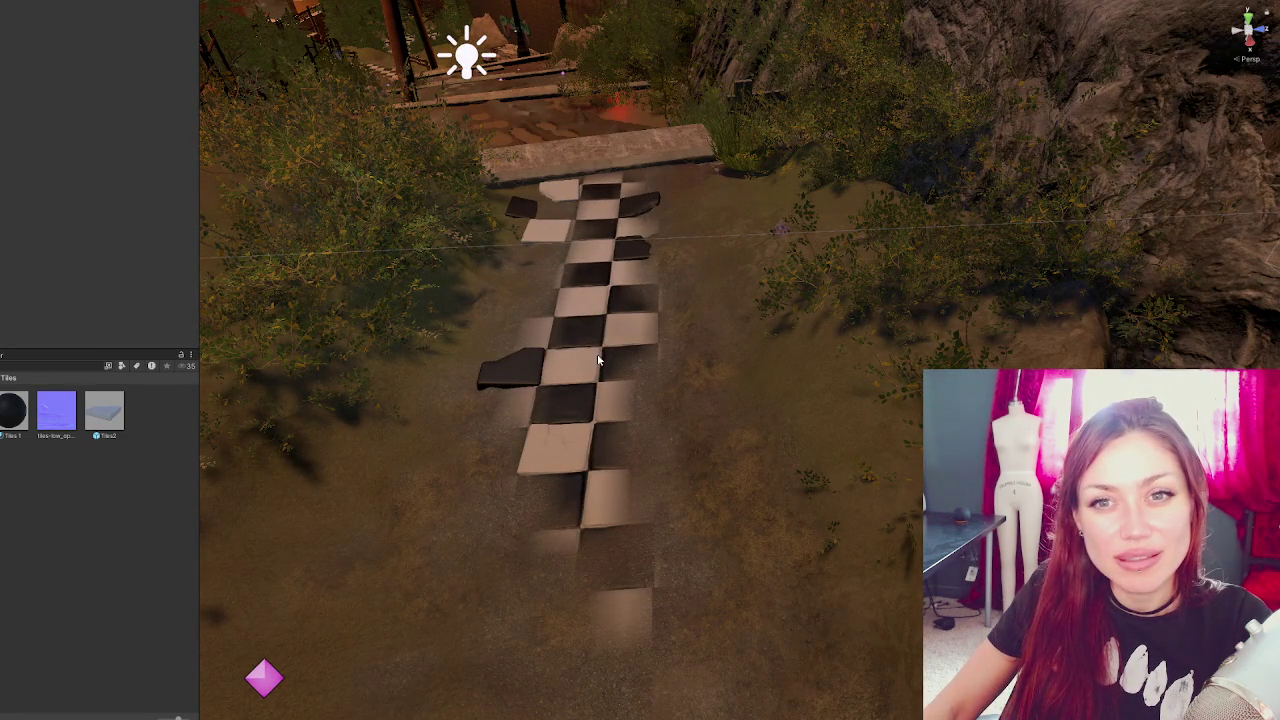
- Frame the loose dark tile left of the path and turn it slightly
click(537, 383)
key(f)
mouse_move(846, 352)
mouse_down()
mouse_move(697, 389)
mouse_move(697, 369)
mouse_move(687, 373)
mouse_up()
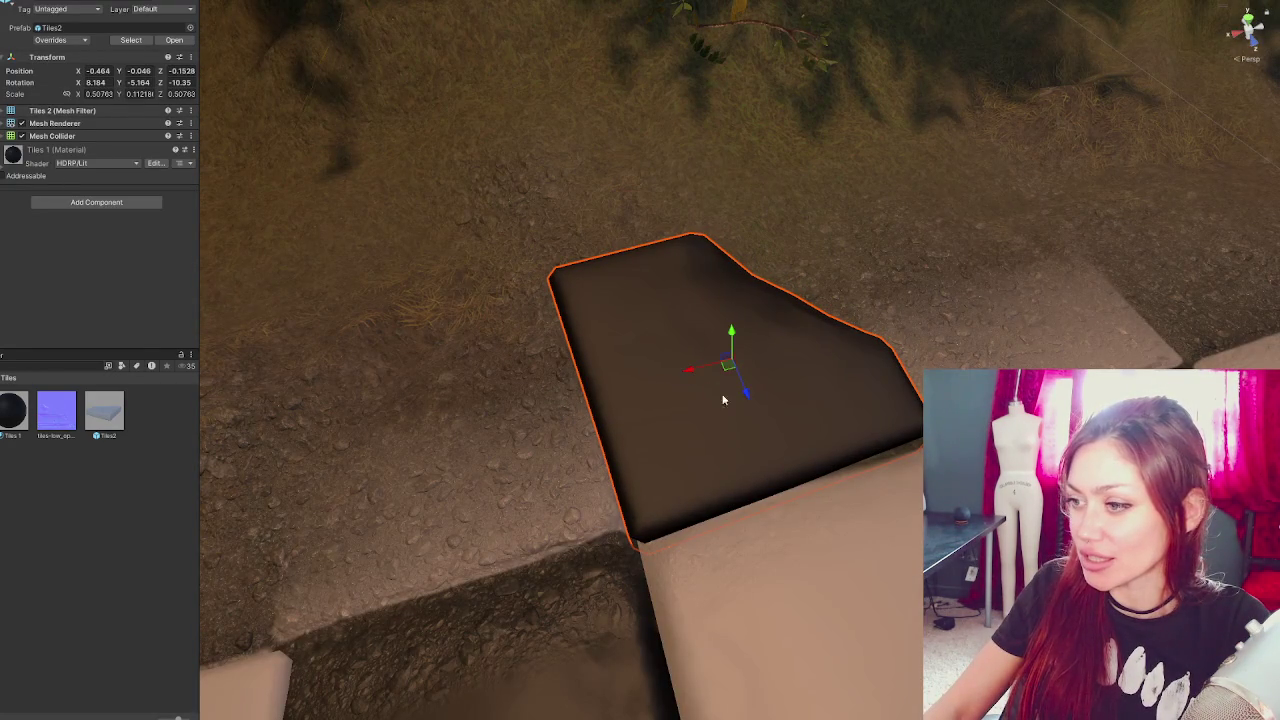
key(e)
mouse_move(747, 400)
mouse_down()
mouse_move(726, 405)
mouse_move(700, 371)
mouse_move(728, 366)
mouse_move(698, 387)
mouse_move(838, 64)
mouse_move(608, 329)
mouse_up()
key(w)
scroll(704, 406, down, 3)
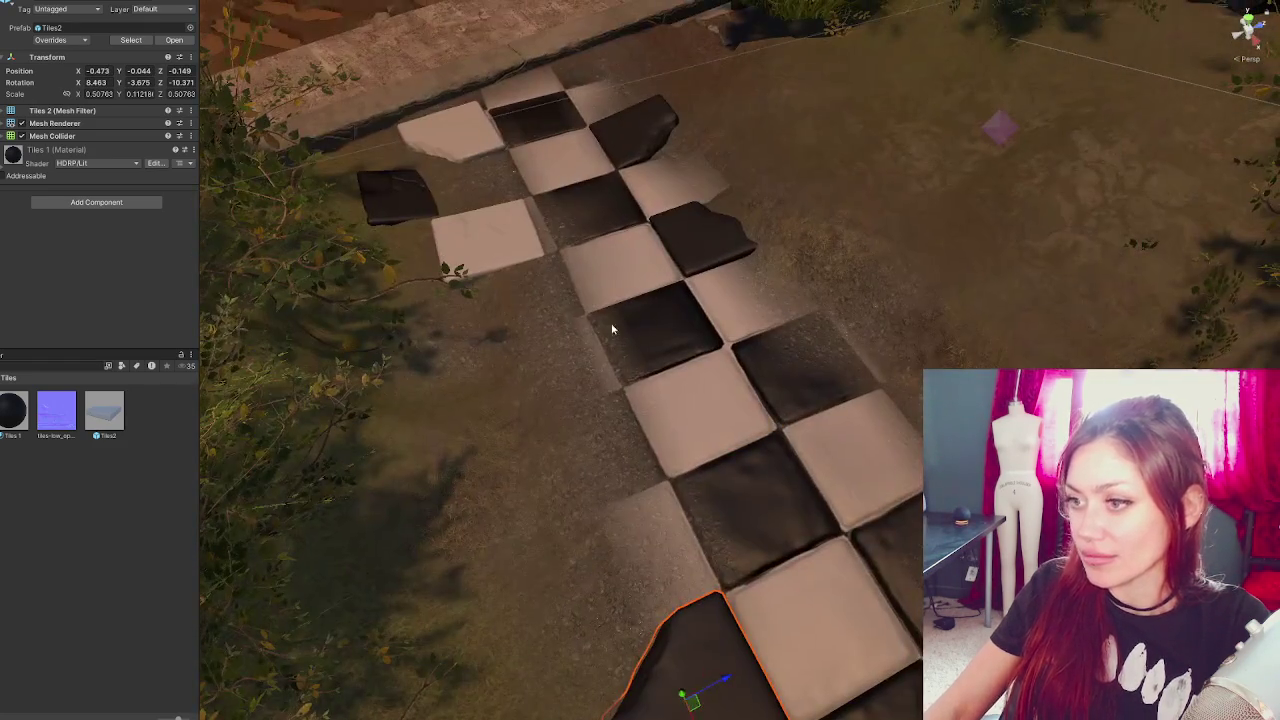
click(522, 257)
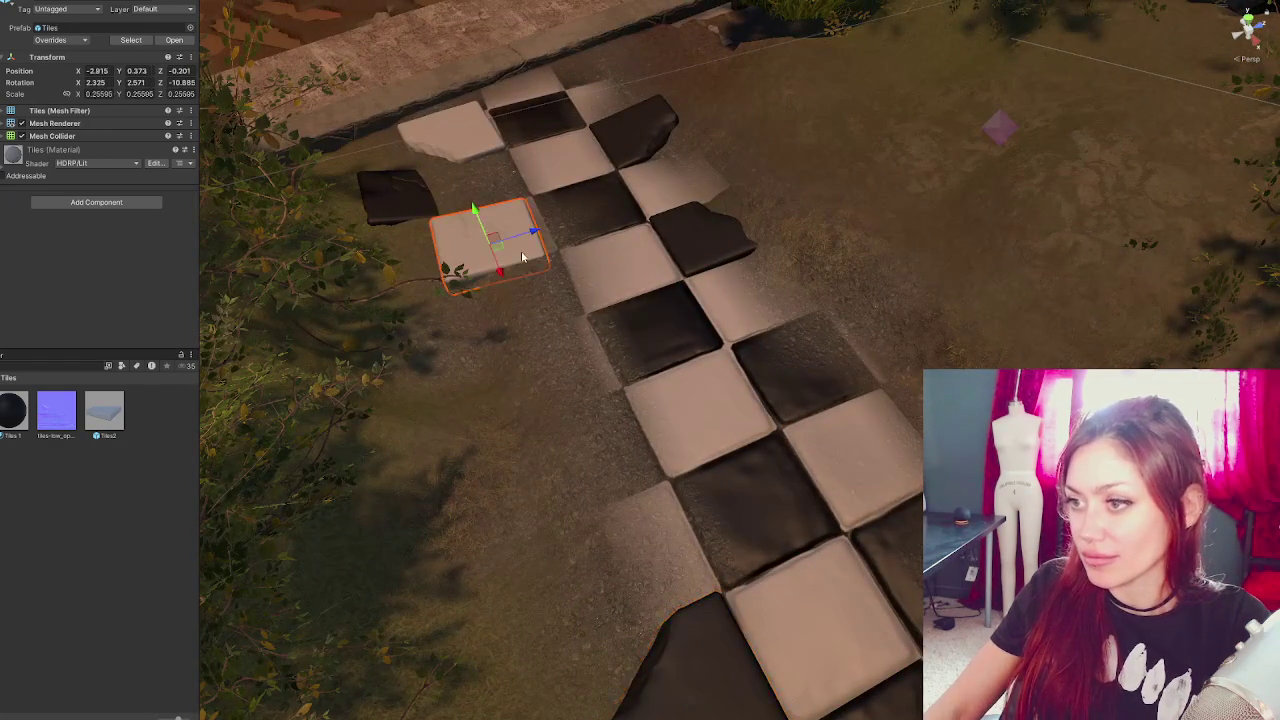
- Nudge the light tile near the path's top slightly along its length
drag(475, 210, 481, 198)
key(f)
mouse_move(575, 268)
mouse_down()
mouse_move(792, 321)
mouse_move(534, 334)
mouse_move(531, 257)
mouse_move(366, 200)
mouse_move(291, 274)
mouse_move(786, 379)
mouse_move(706, 361)
mouse_up()
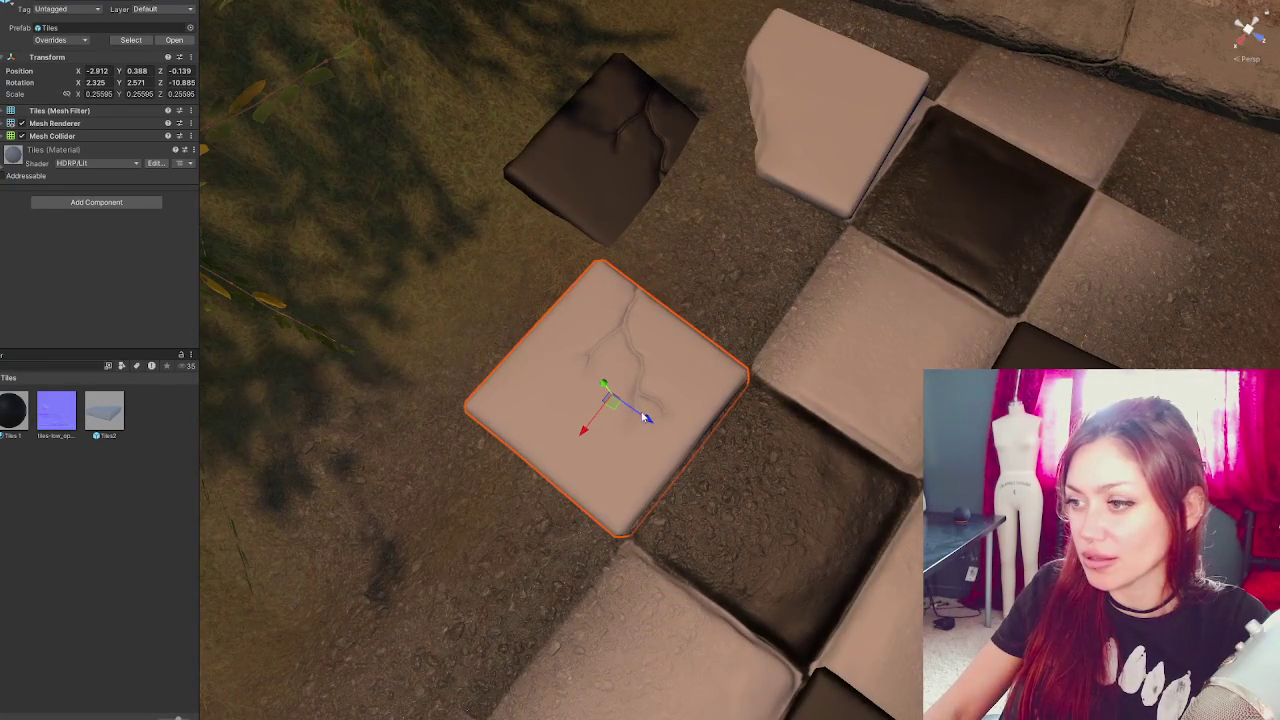
mouse_move(645, 418)
mouse_down()
mouse_move(591, 430)
mouse_move(648, 398)
mouse_move(716, 496)
mouse_up()
key(r)
- Rotate and tilt the dark tile beside the light tiles, nudging its position to fit
click(510, 330)
key(e)
drag(569, 315, 524, 318)
key(w)
key(e)
mouse_move(571, 354)
mouse_down()
mouse_move(410, 395)
mouse_move(513, 341)
mouse_move(578, 328)
mouse_move(527, 313)
mouse_up()
key(w)
key(e)
key(w)
drag(543, 378, 545, 367)
drag(579, 325, 571, 323)
- Turn the dark tile to a new heading of about 77°, then select the terrain to deselect it
mouse_move(677, 354)
alt+mouse_down()
mouse_move(594, 262)
mouse_move(690, 489)
alt+mouse_up()
key(e)
mouse_move(573, 314)
mouse_down()
mouse_move(601, 301)
mouse_move(545, 330)
mouse_move(604, 290)
mouse_up()
key(w)
key(e)
key(w)
key(e)
key(w)
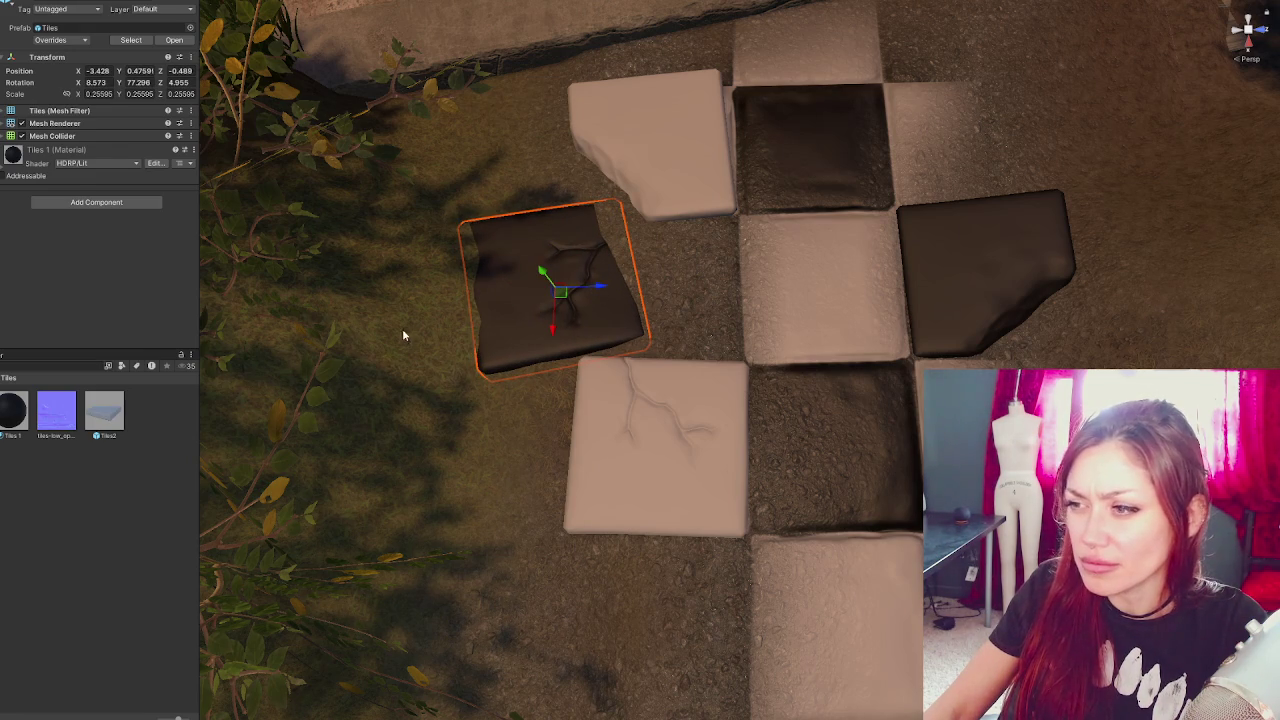
click(402, 332)
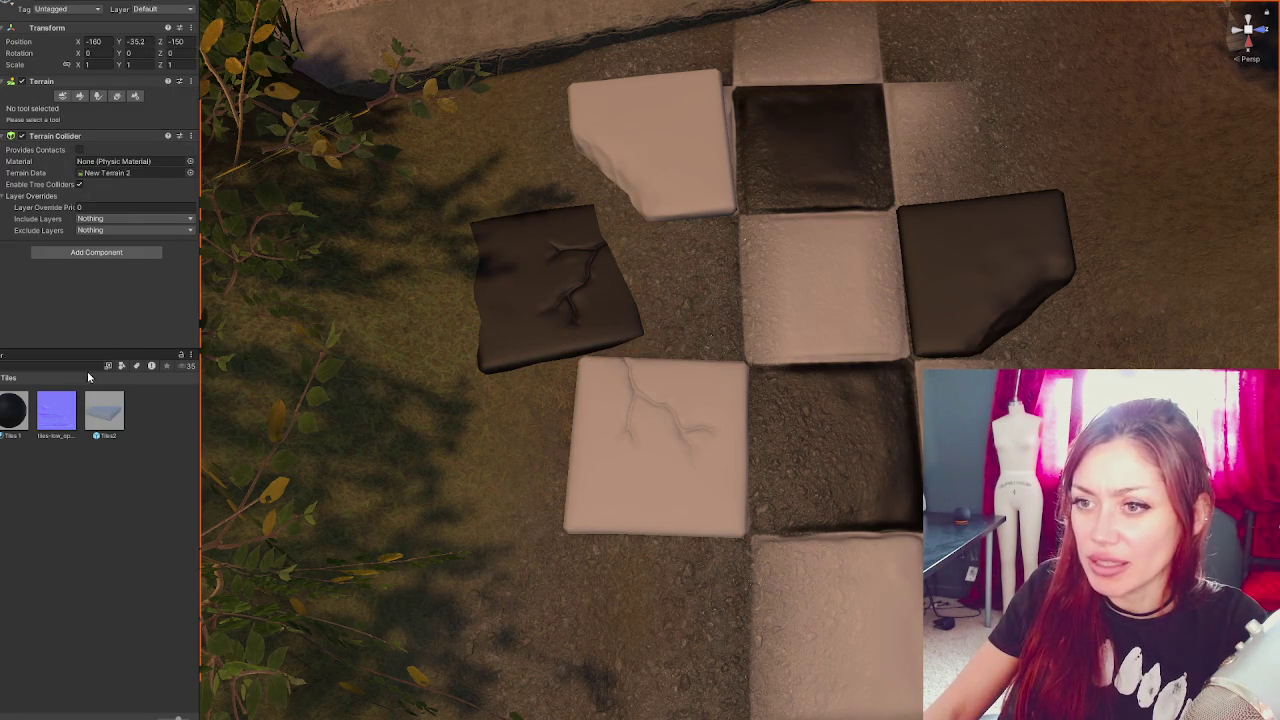
- Brush the terrain up against the dark tile's lower corner using Raise or Lower Terrain
click(80, 96)
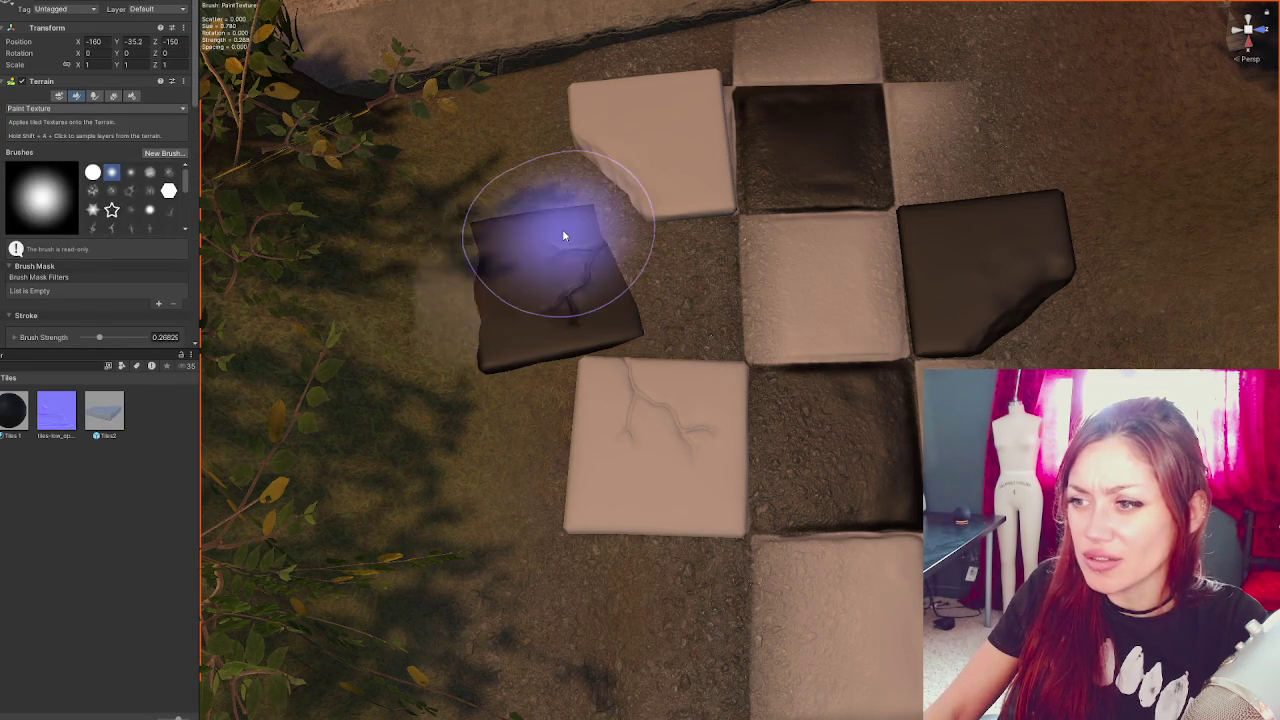
click(78, 108)
click(77, 160)
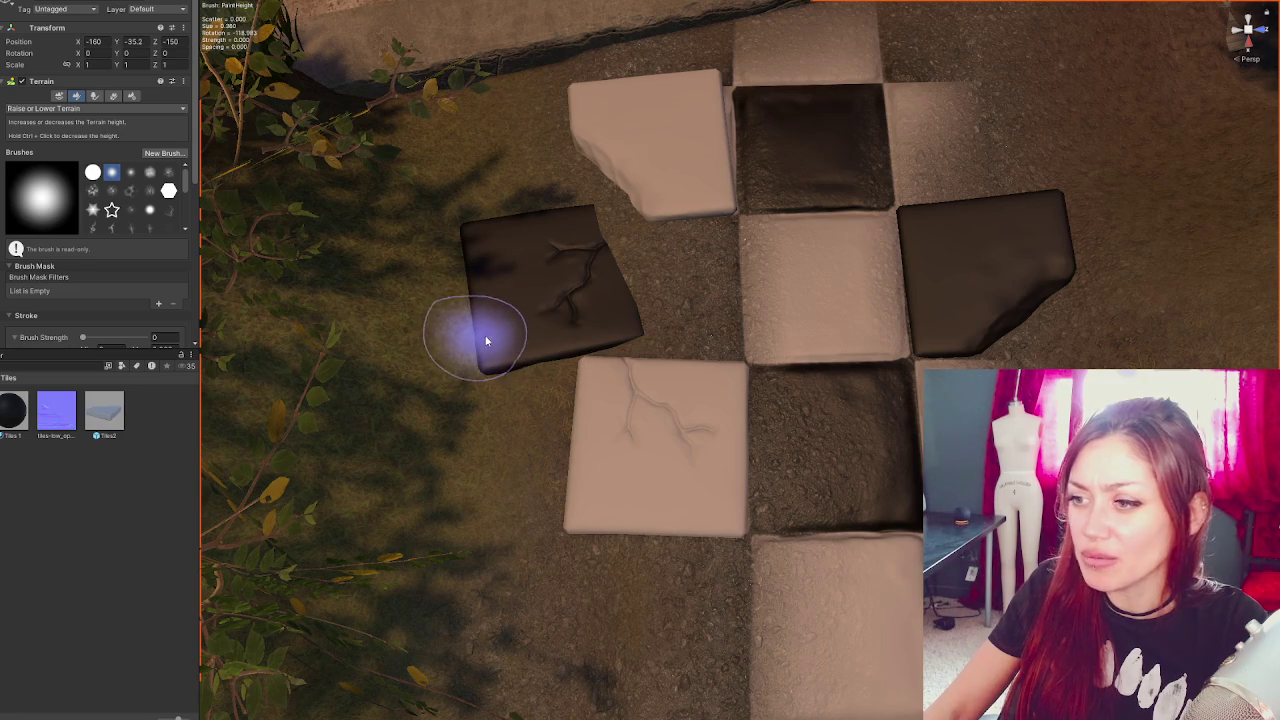
mouse_move(618, 222)
mouse_down()
mouse_move(628, 285)
mouse_move(640, 274)
mouse_move(671, 354)
mouse_move(637, 343)
mouse_up()
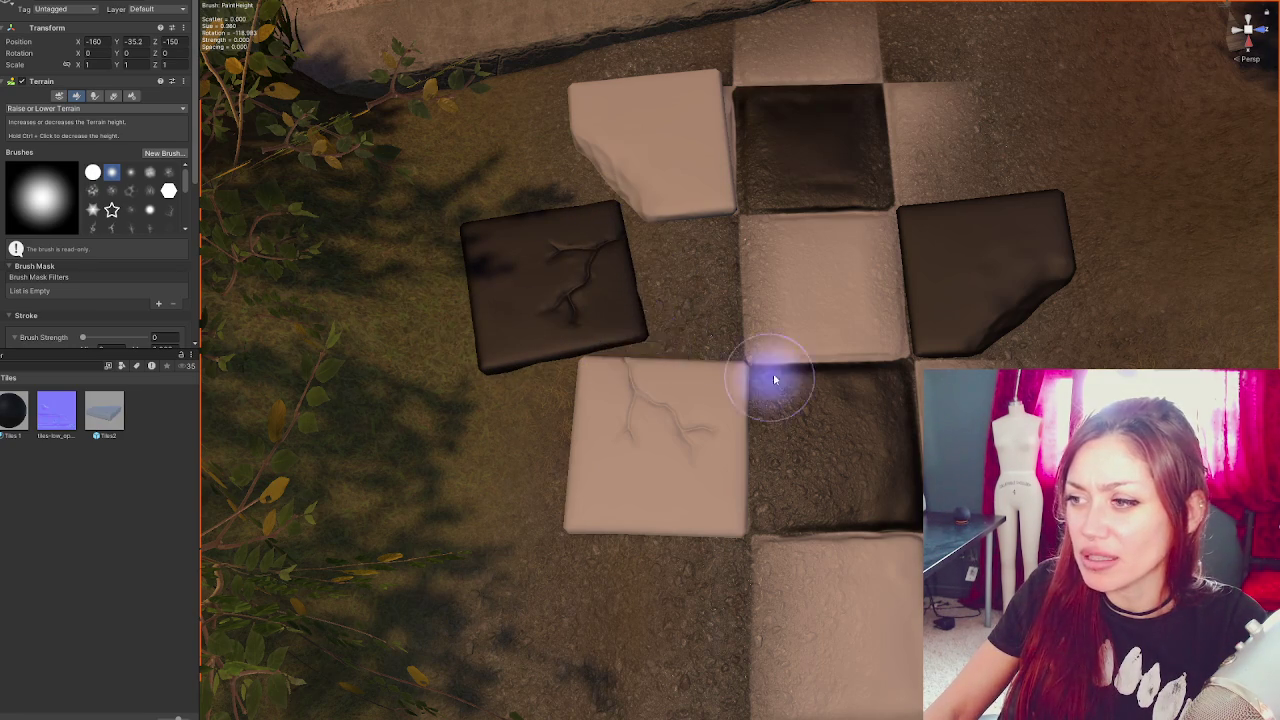
alt+drag(771, 380, 677, 334)
alt+drag(765, 405, 557, 449)
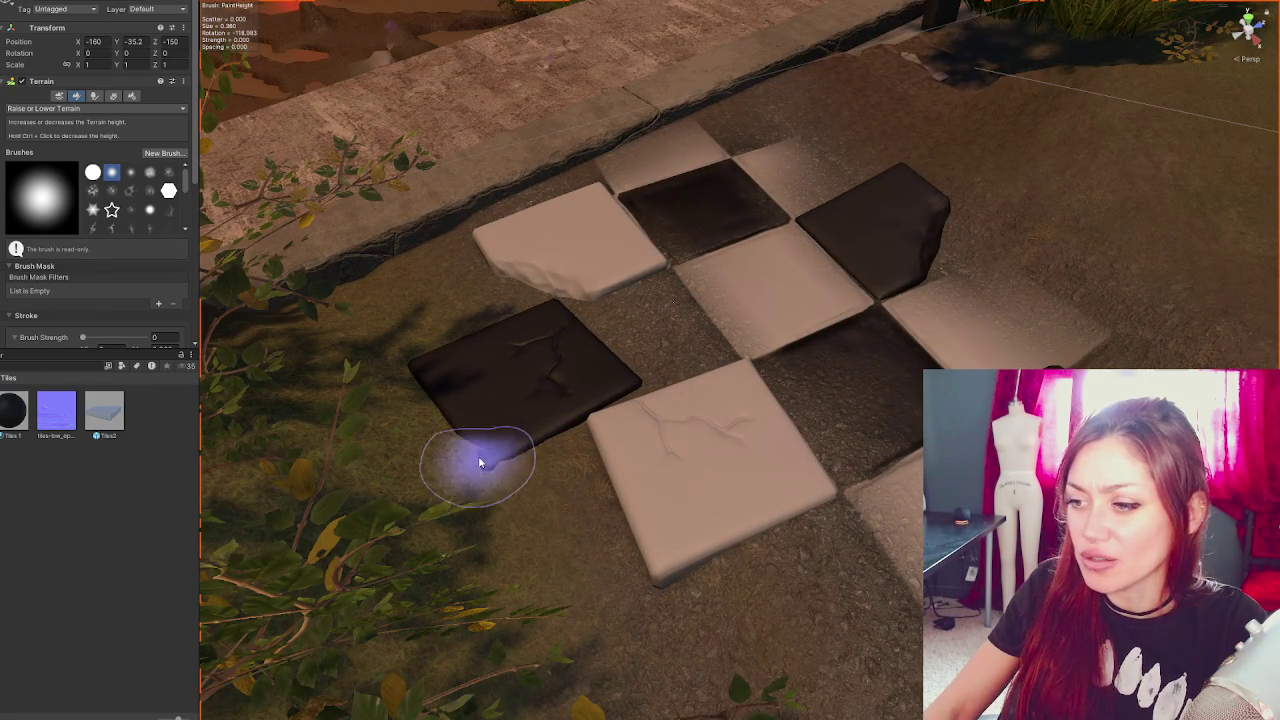
mouse_move(526, 457)
alt+mouse_down()
mouse_move(614, 486)
mouse_move(637, 463)
mouse_move(680, 465)
mouse_move(665, 420)
mouse_move(707, 228)
mouse_move(699, 299)
alt+mouse_up()
click(700, 305)
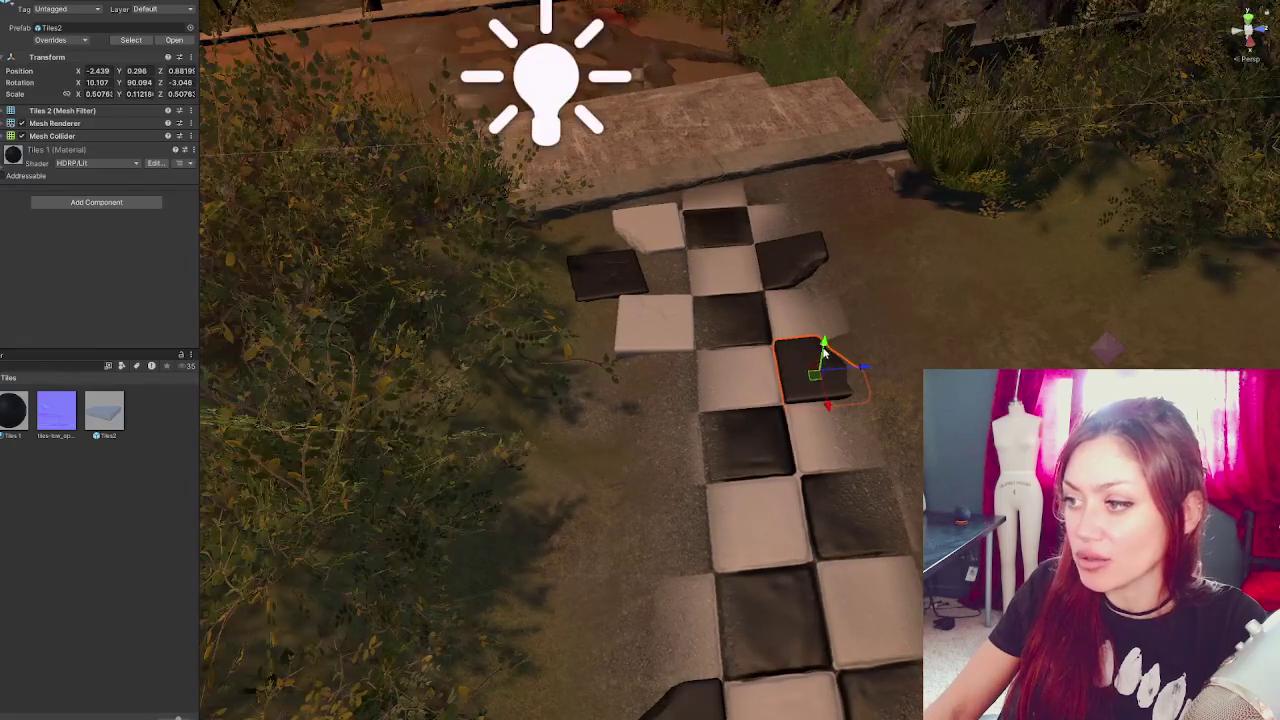
- Move the dark tile to the path's left side and tilt it at a free angle
mouse_move(858, 370)
mouse_down()
mouse_move(700, 374)
mouse_move(701, 390)
mouse_up()
mouse_move(637, 387)
mouse_down()
mouse_move(623, 386)
mouse_move(640, 395)
mouse_move(686, 381)
mouse_move(652, 425)
mouse_move(691, 387)
mouse_up()
key(w)
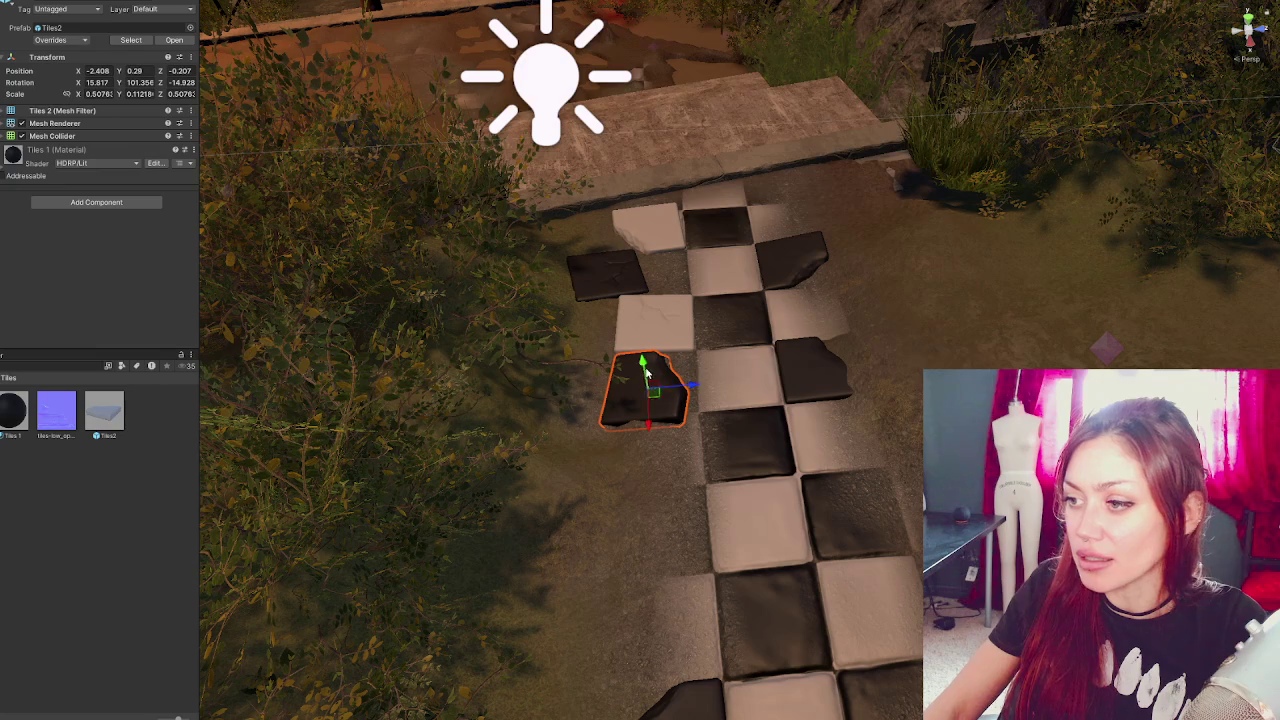
key(e)
mouse_move(690, 400)
mouse_down()
mouse_move(652, 408)
mouse_move(652, 385)
mouse_move(665, 403)
mouse_move(644, 431)
mouse_move(660, 663)
mouse_up()
key(w)
- Spin the tile around its vertical axis, make it a light tile, and slide it left
key(e)
mouse_move(712, 400)
mouse_down()
mouse_move(790, 420)
mouse_move(866, 397)
mouse_up()
mouse_move(637, 420)
mouse_down()
mouse_move(722, 437)
mouse_move(700, 436)
mouse_move(715, 432)
mouse_move(697, 420)
mouse_move(712, 465)
mouse_up()
key(w)
key(e)
key(w)
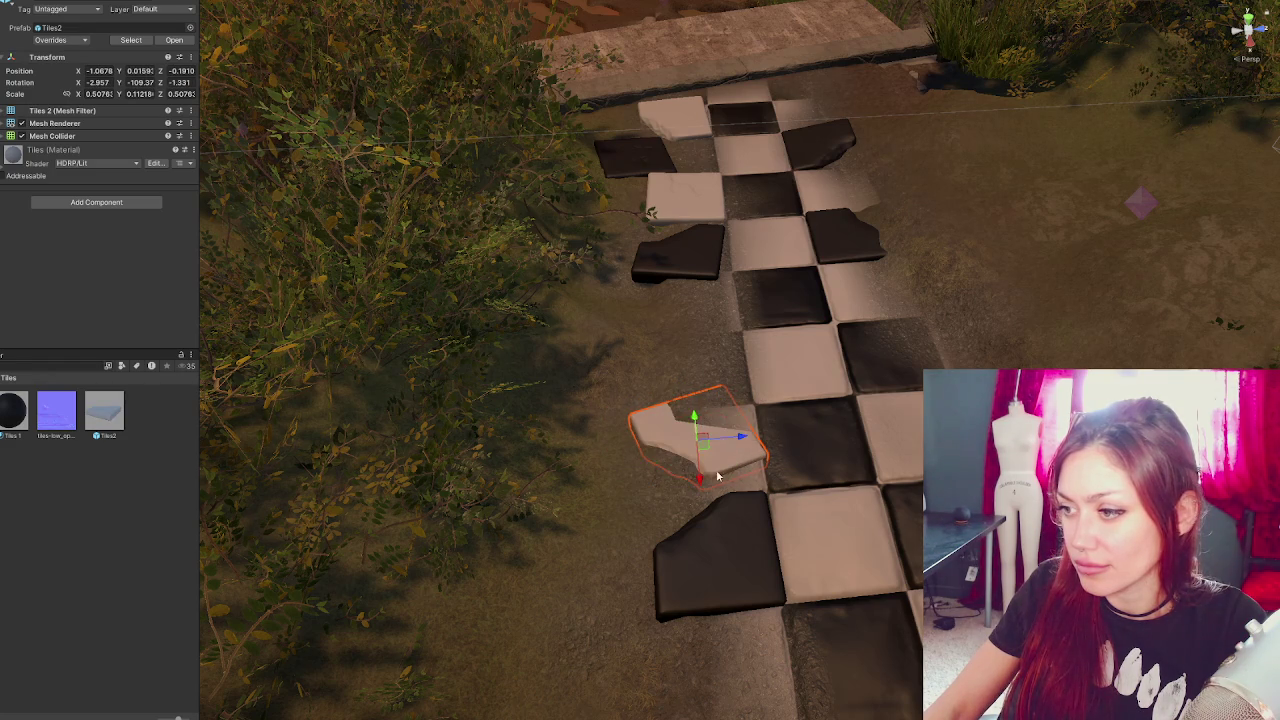
- Nudge the loose light tile slightly left beside the path, then select the terrain
click(661, 497)
click(79, 96)
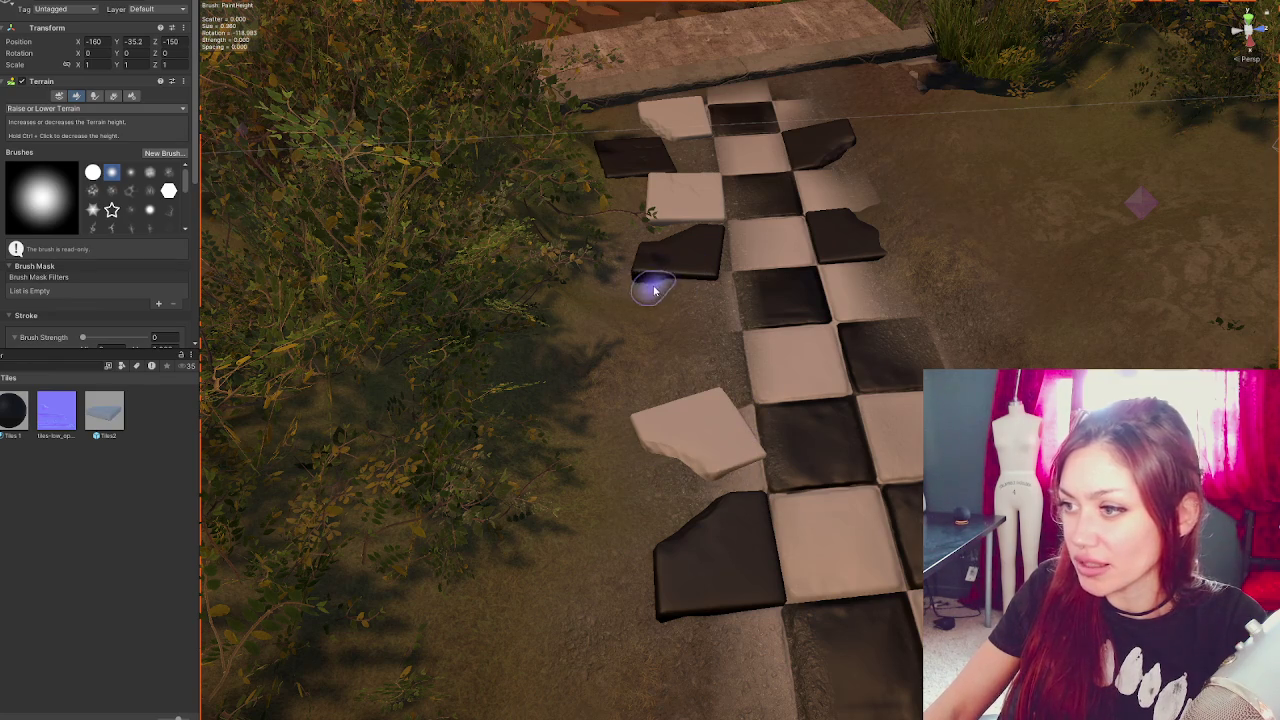
scroll(655, 278, down, 3)
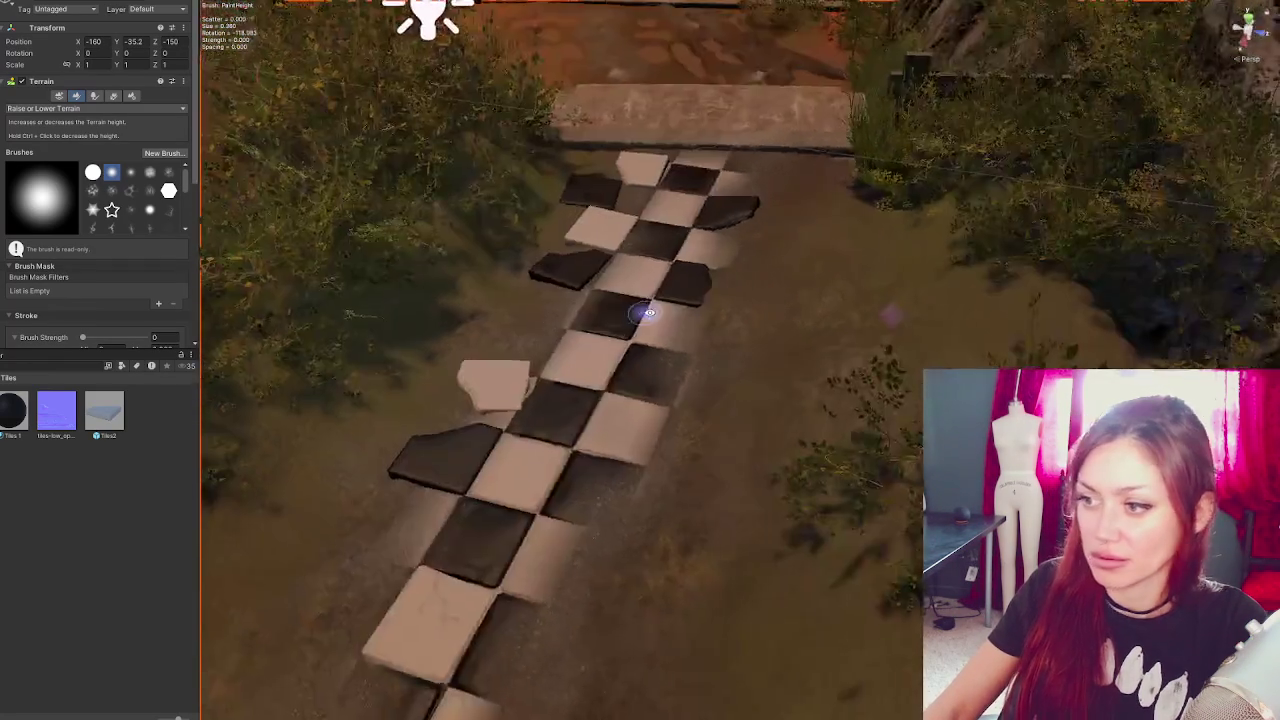
mouse_move(648, 313)
mouse_down()
mouse_move(700, 450)
mouse_move(672, 488)
mouse_up()
click(700, 457)
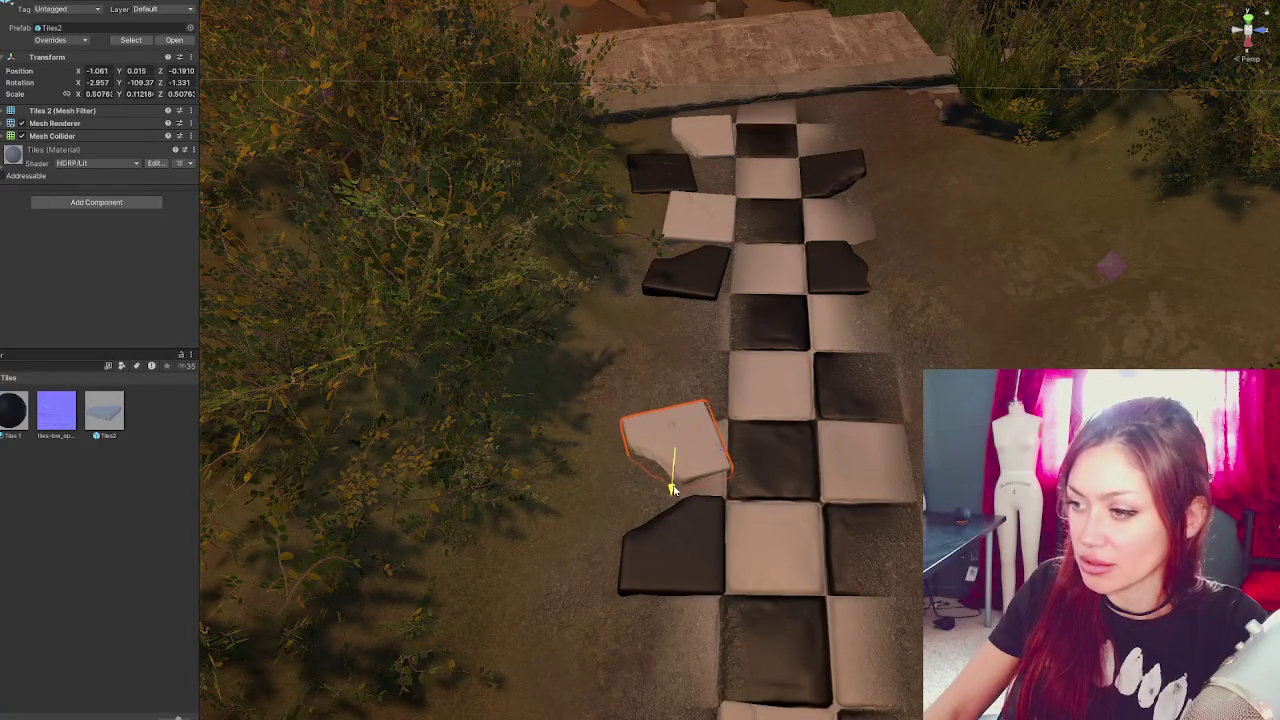
drag(723, 452, 718, 451)
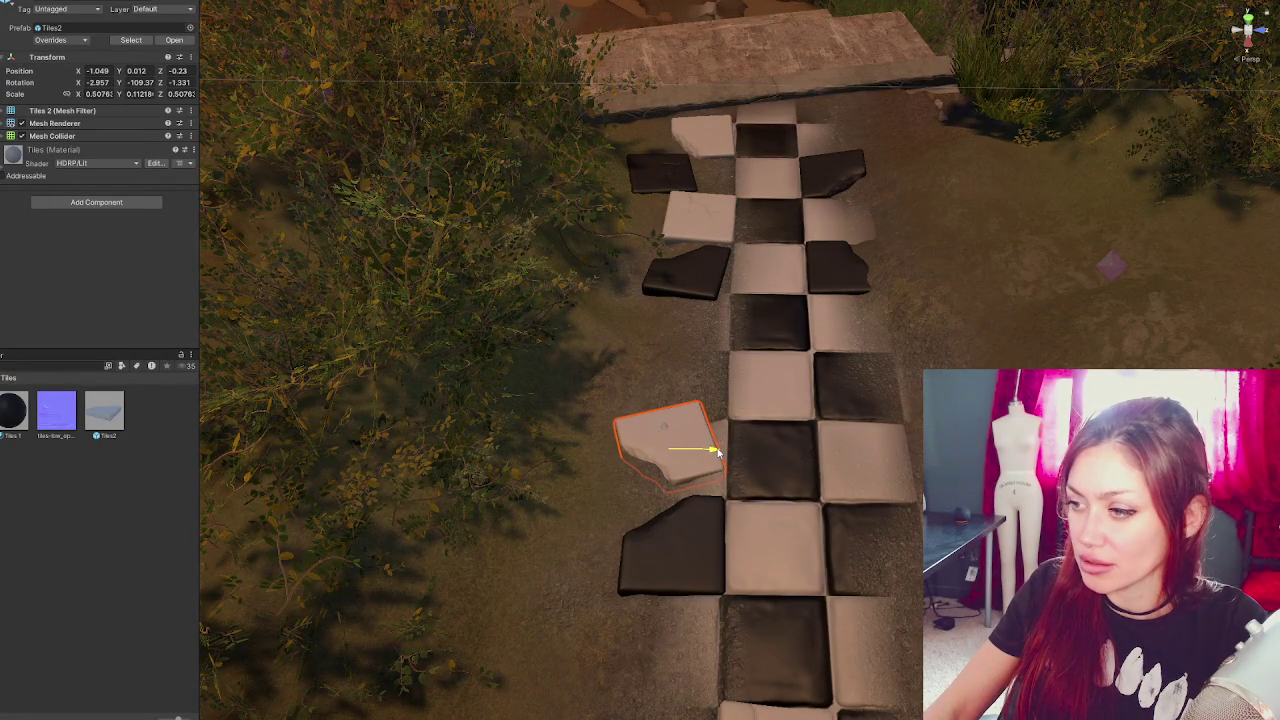
click(676, 520)
scroll(760, 490, down, 3)
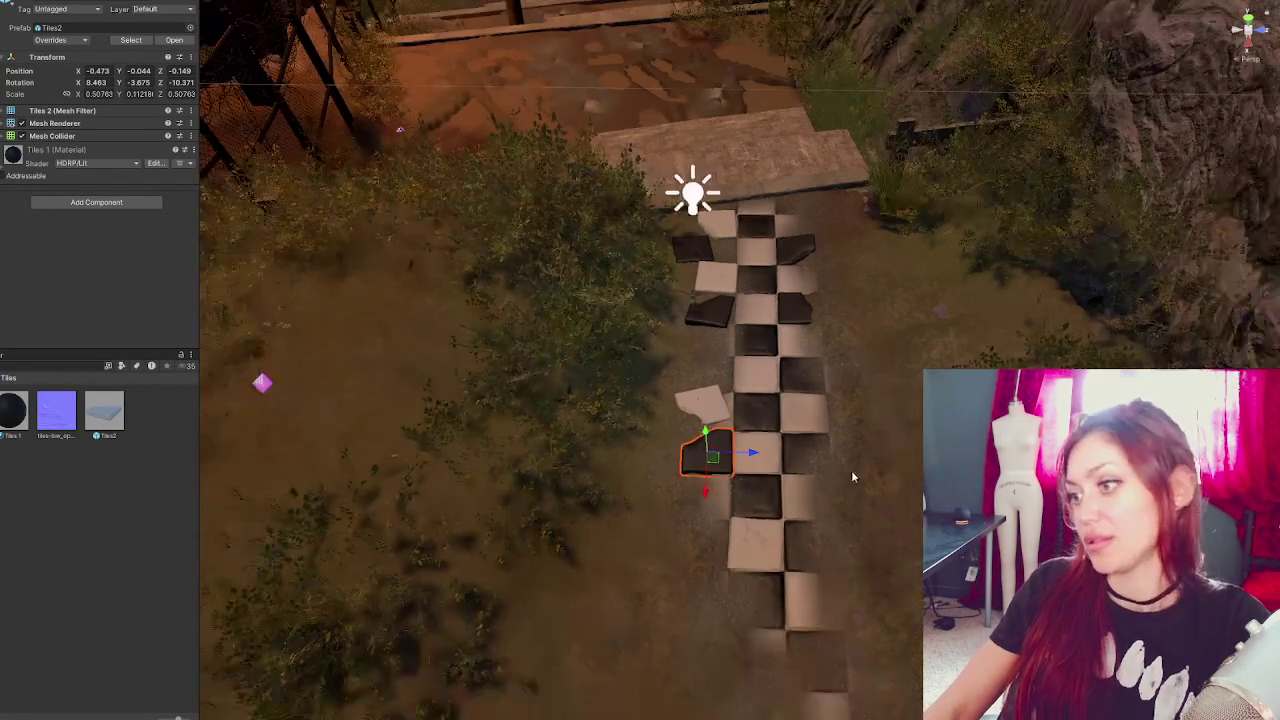
scroll(795, 500, up, 5)
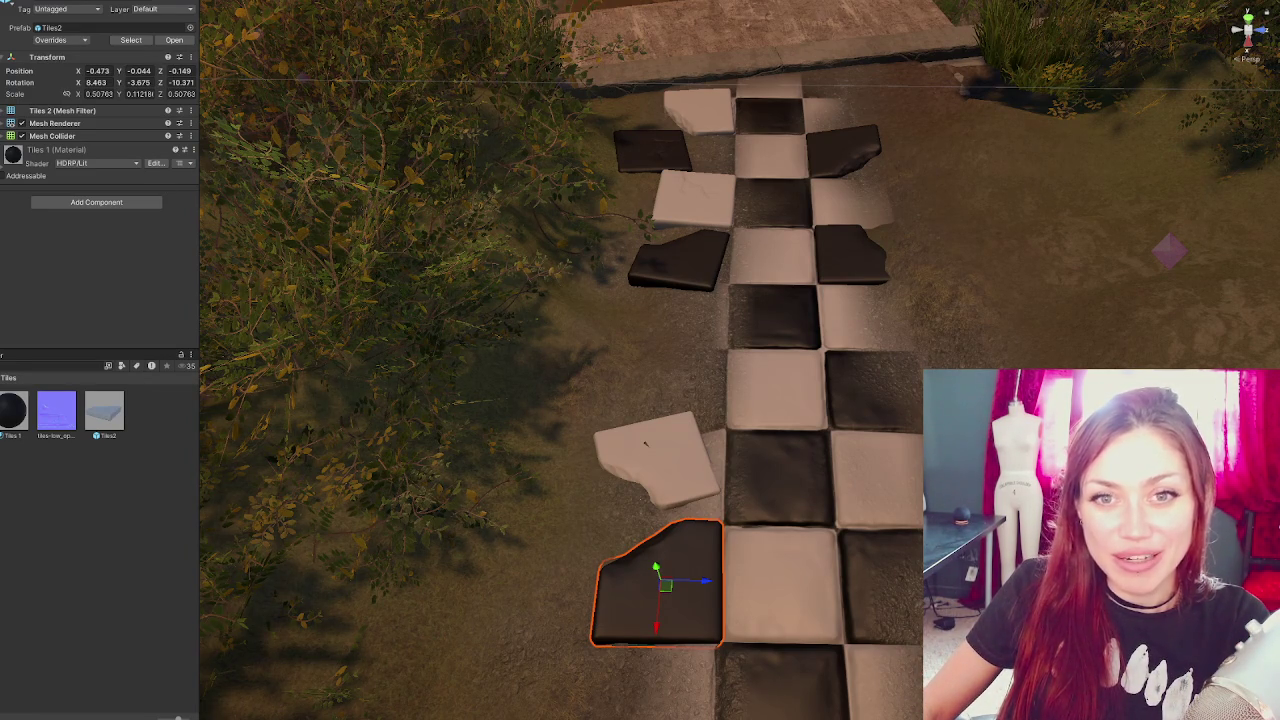
click(475, 256)
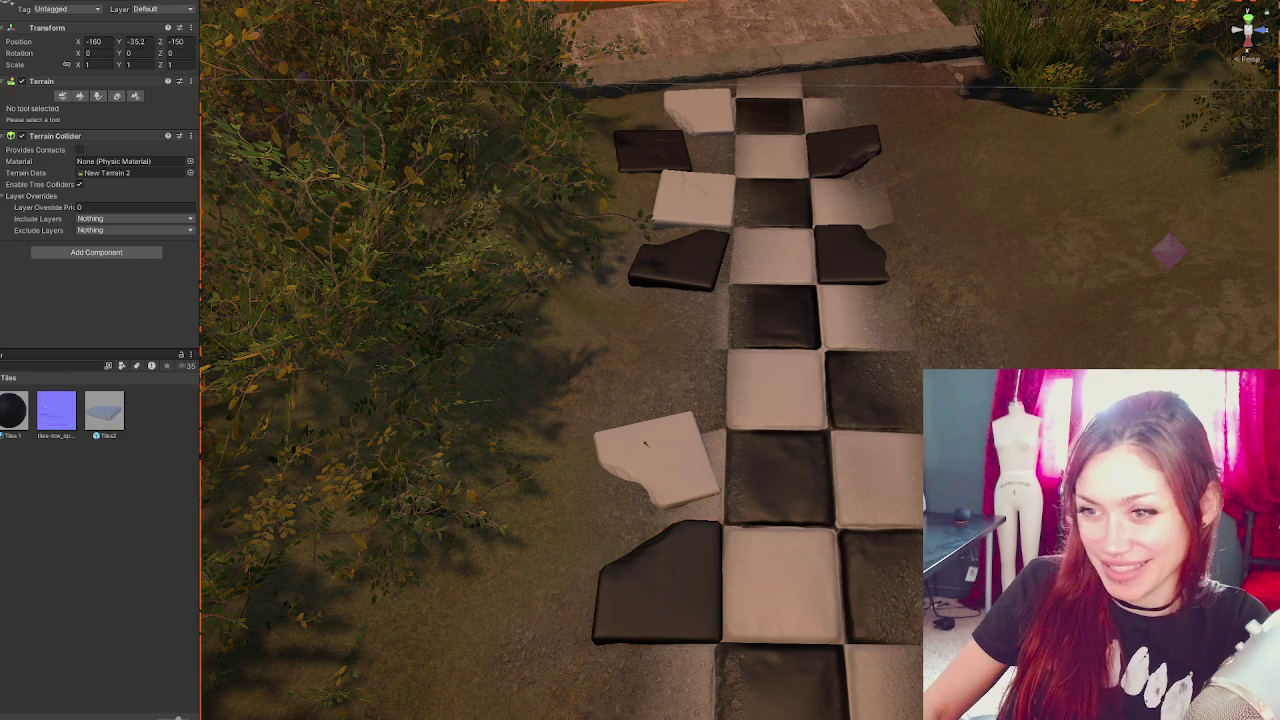
- Switch the terrain tool to Paint Texture after briefly selecting Smooth Height
click(79, 96)
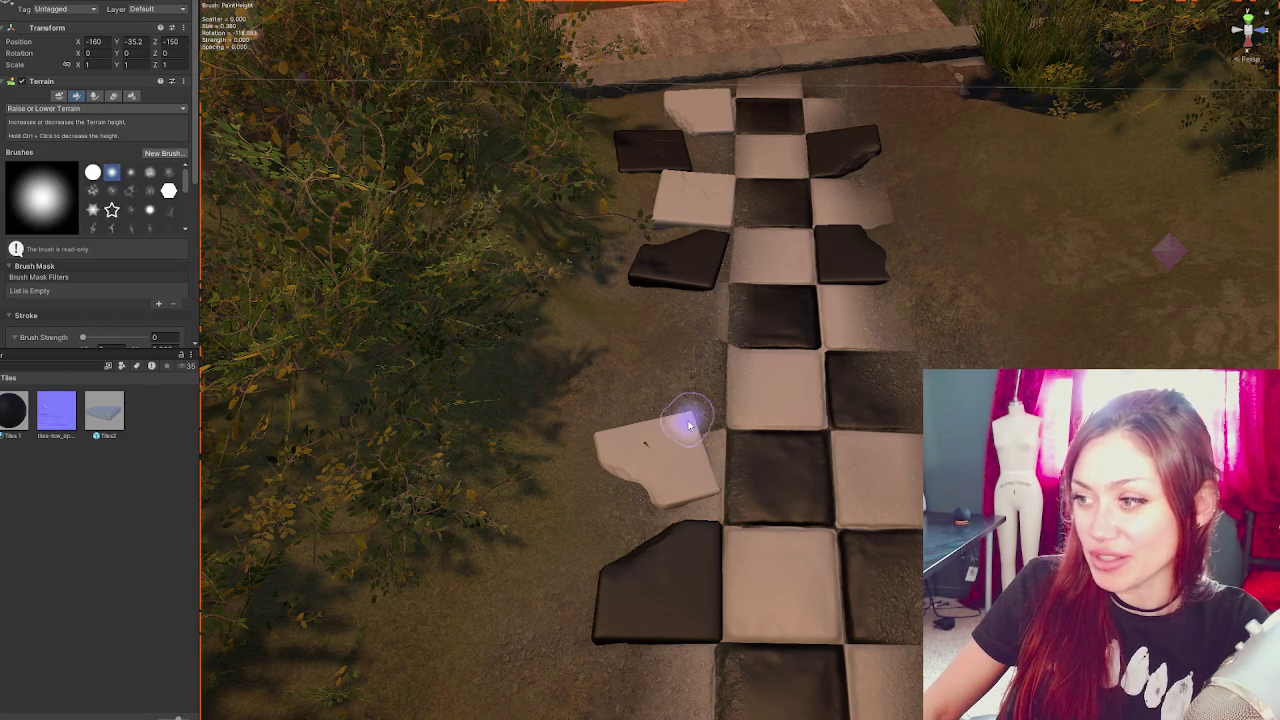
click(125, 108)
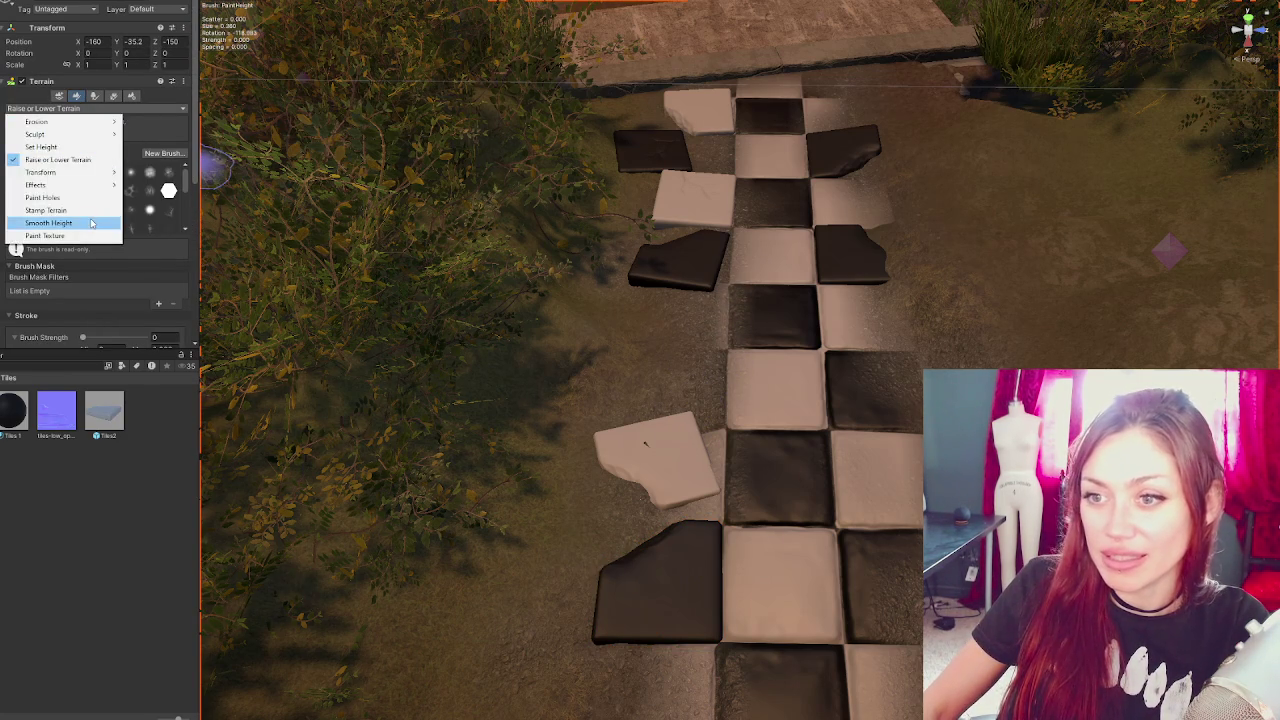
click(91, 222)
click(48, 108)
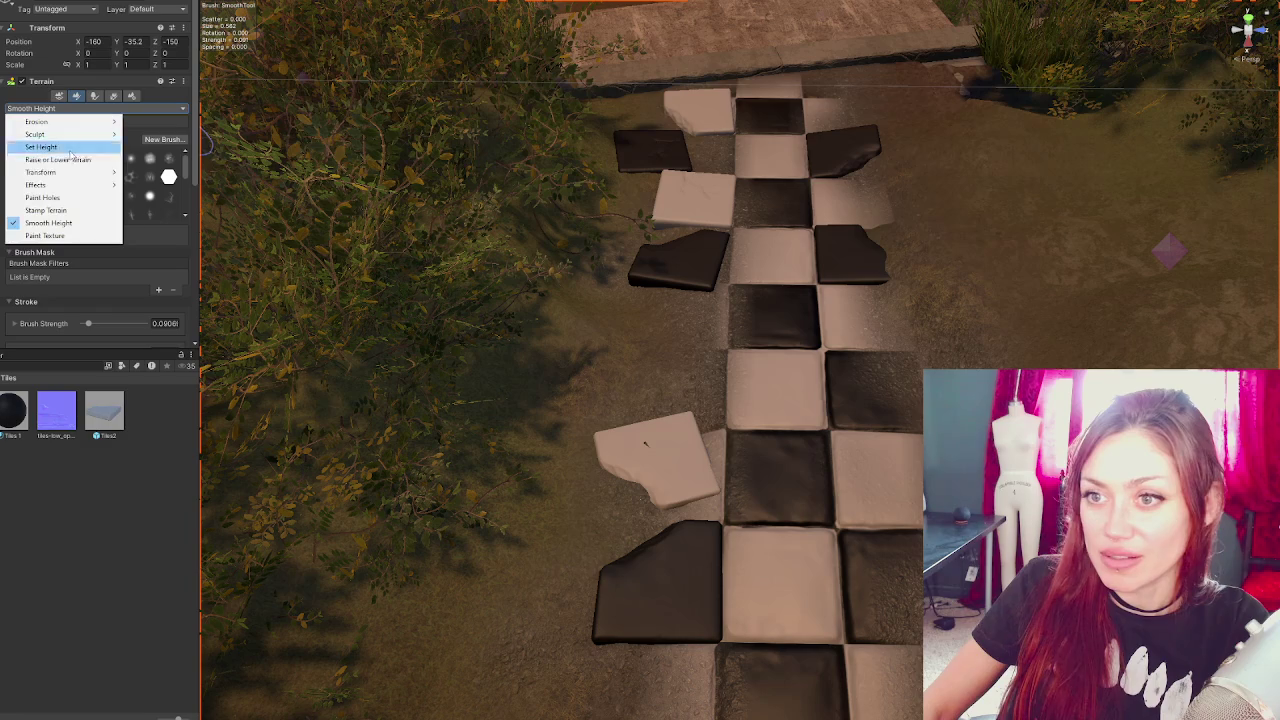
click(45, 235)
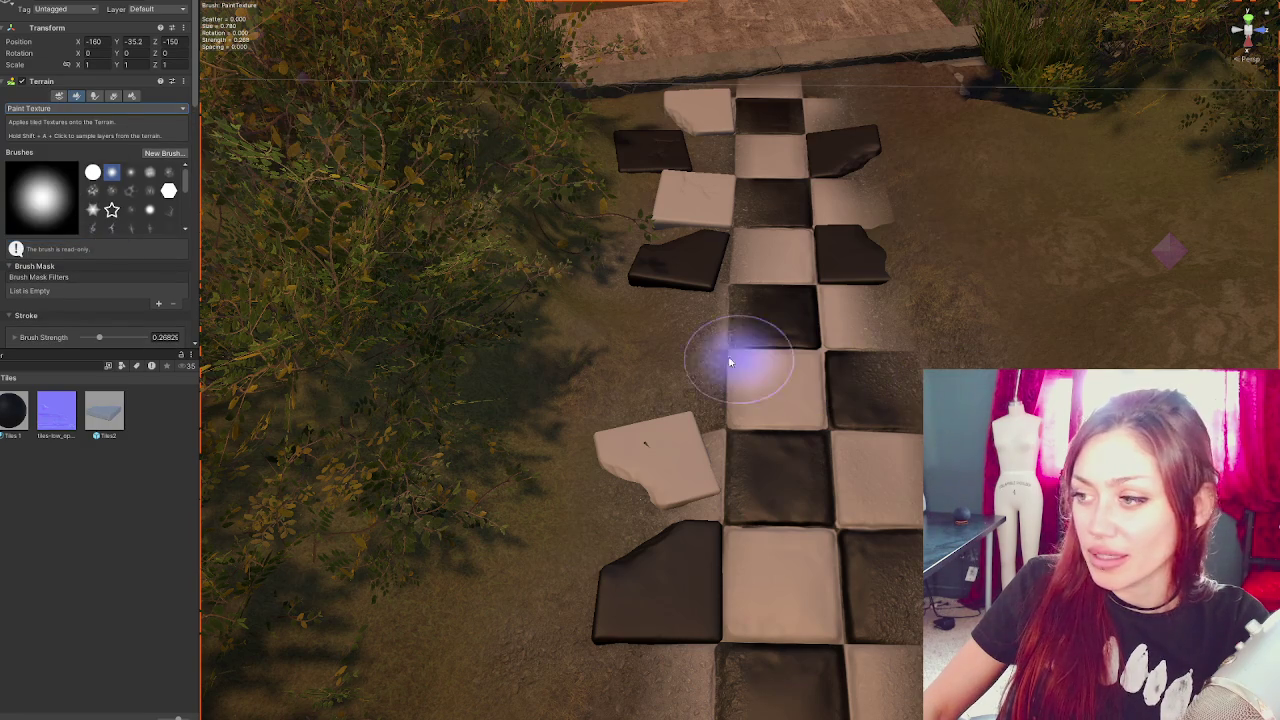
- Pick a terrain layer and adjust a brush setting in the Paint Texture panel
scroll(828, 366, up, 3)
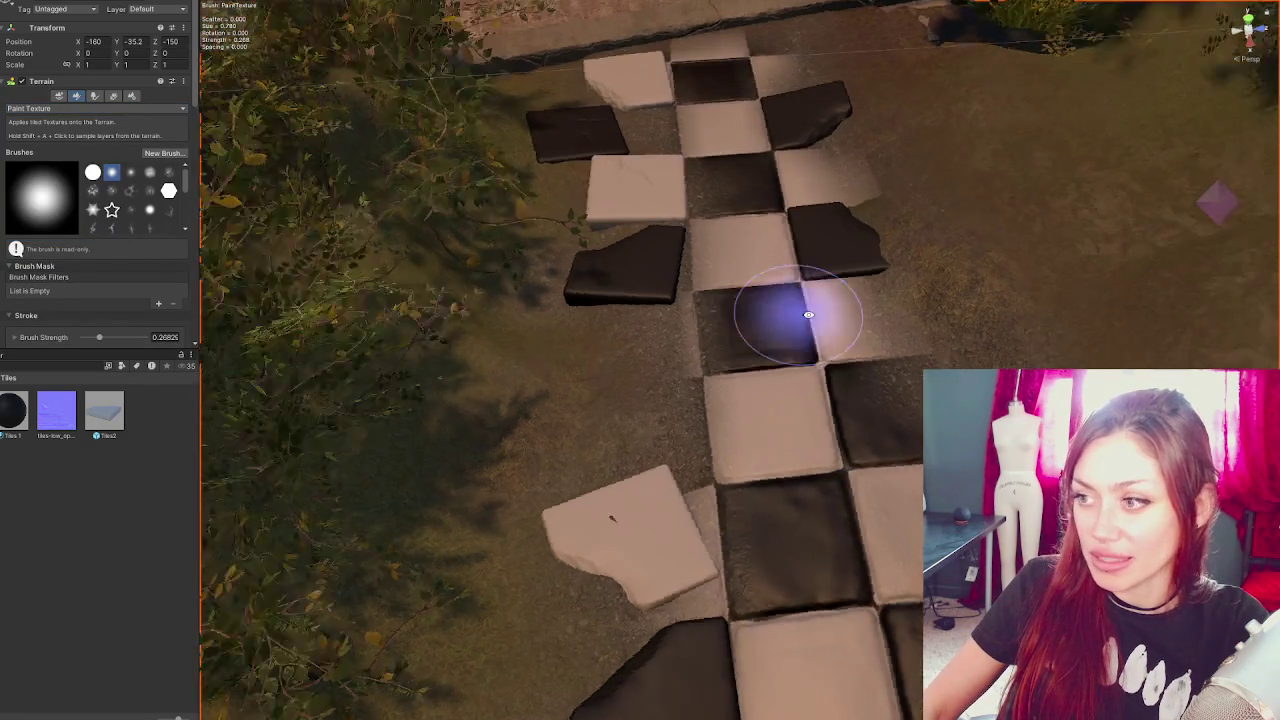
scroll(112, 265, down, 3)
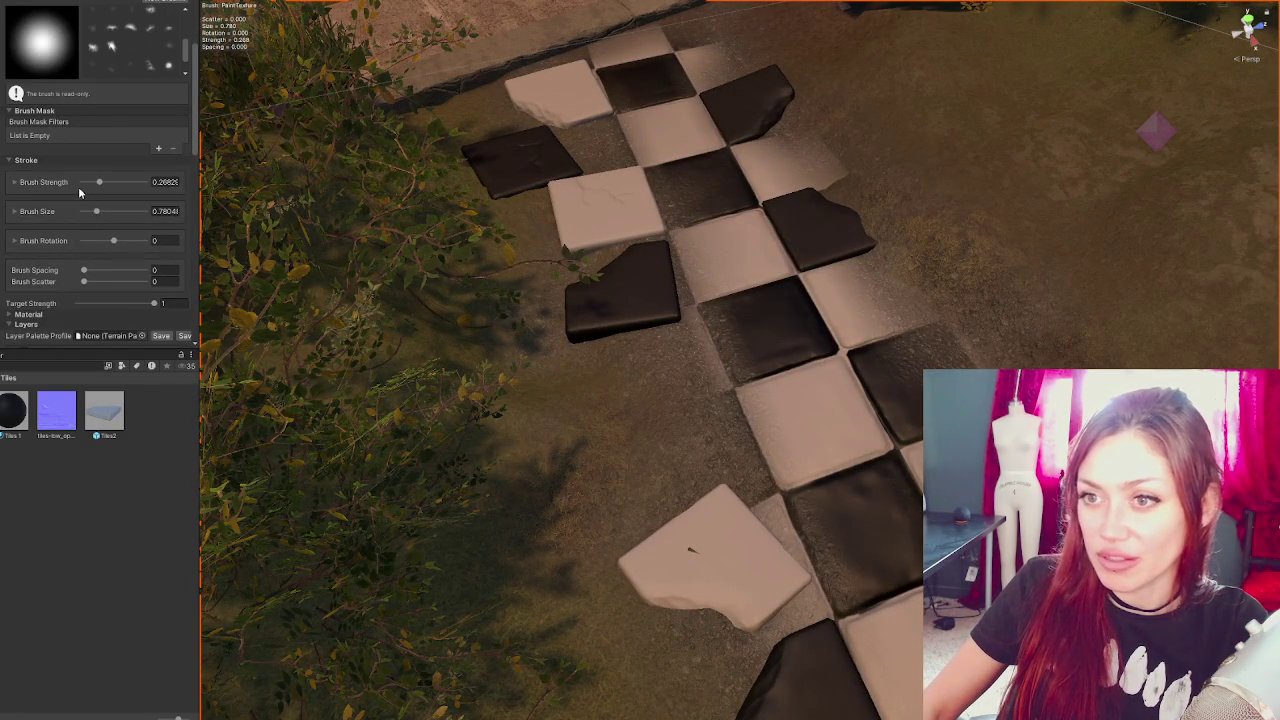
scroll(78, 180, up, 3)
click(70, 108)
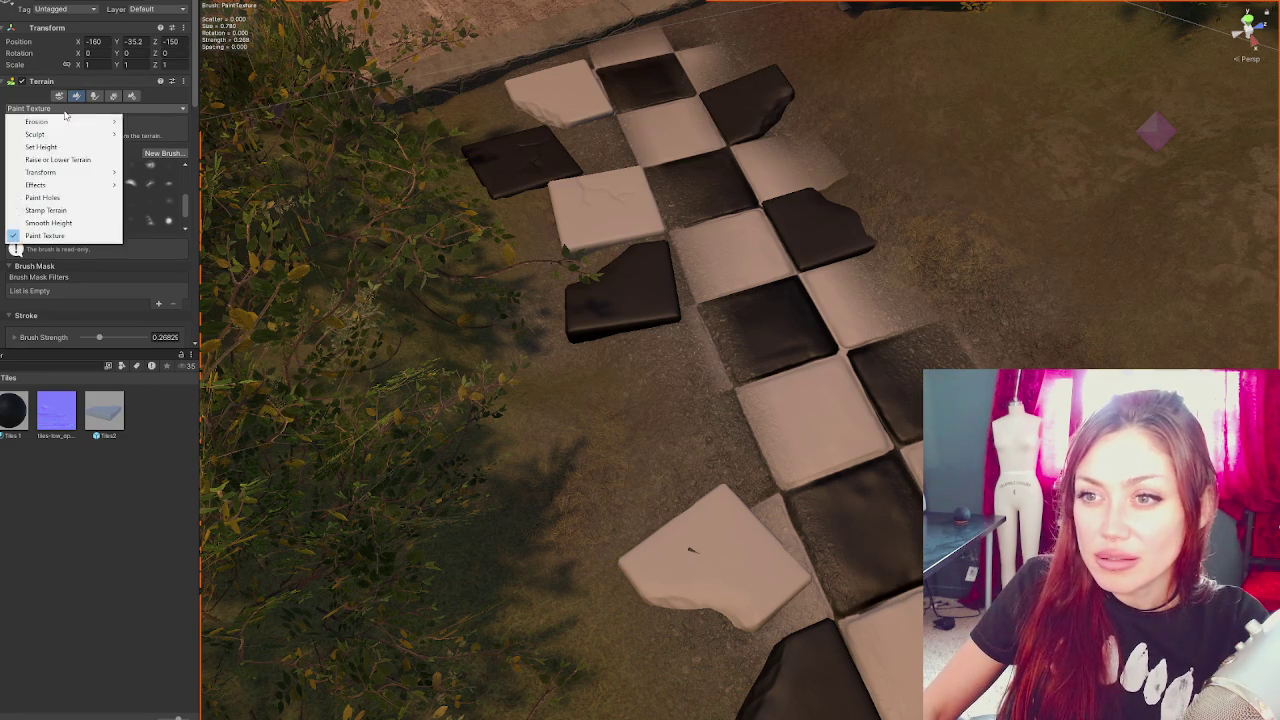
click(146, 236)
scroll(146, 236, down, 5)
scroll(137, 291, down, 5)
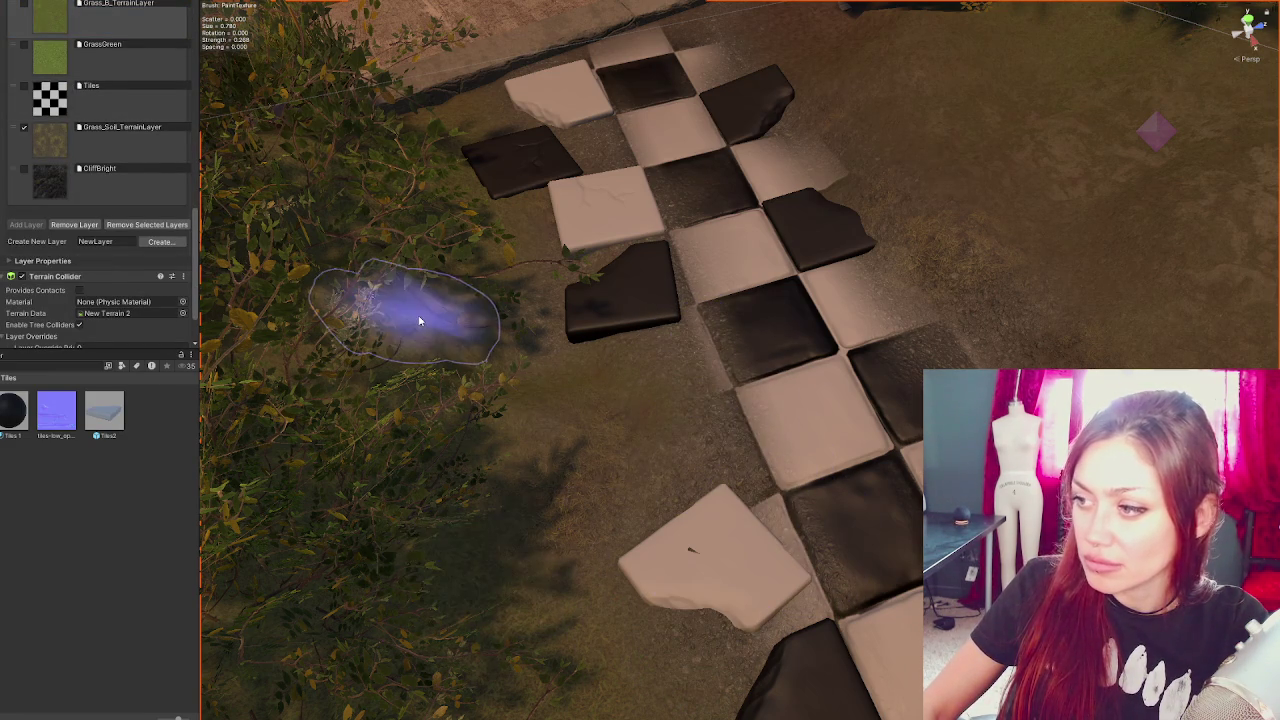
scroll(90, 225, up, 3)
click(70, 145)
scroll(87, 138, up, 3)
scroll(87, 138, up, 4)
drag(99, 181, 88, 215)
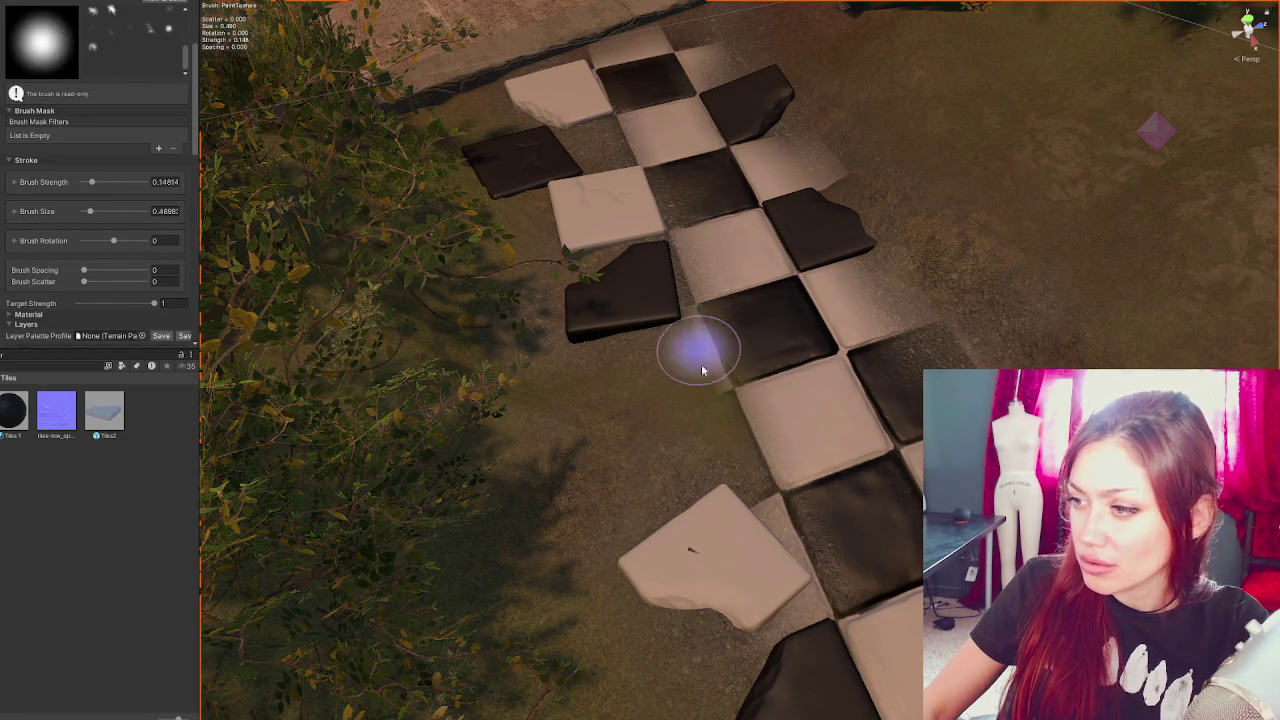
- Orbit low over the checker path and settle on the Tiles layer for painting
mouse_move(820, 486)
mouse_down()
mouse_move(686, 451)
mouse_move(590, 467)
mouse_up()
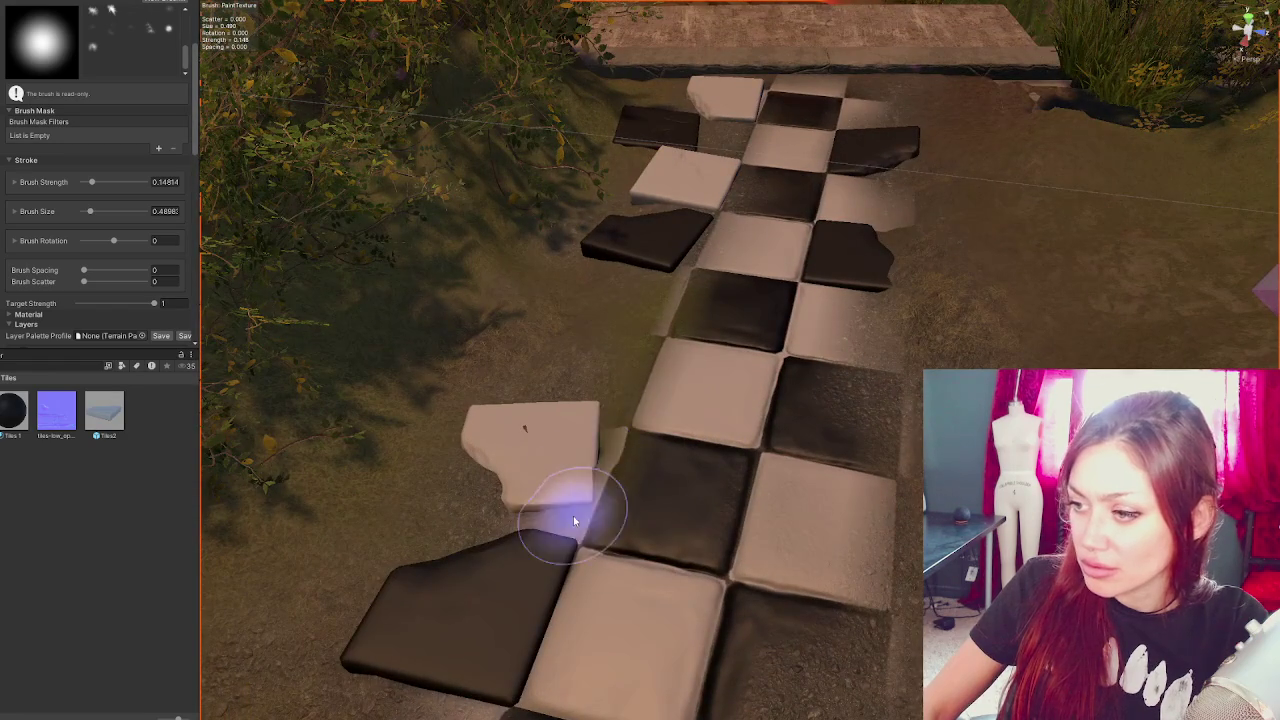
scroll(98, 226, down, 10)
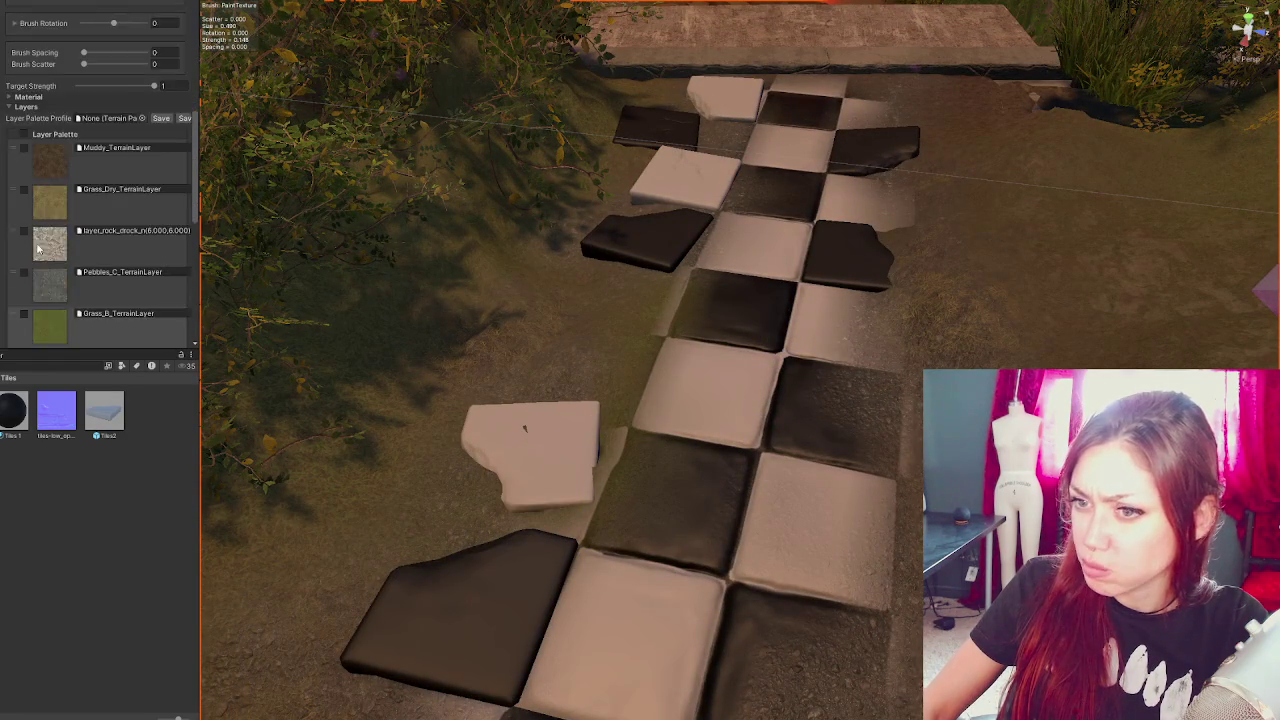
click(55, 230)
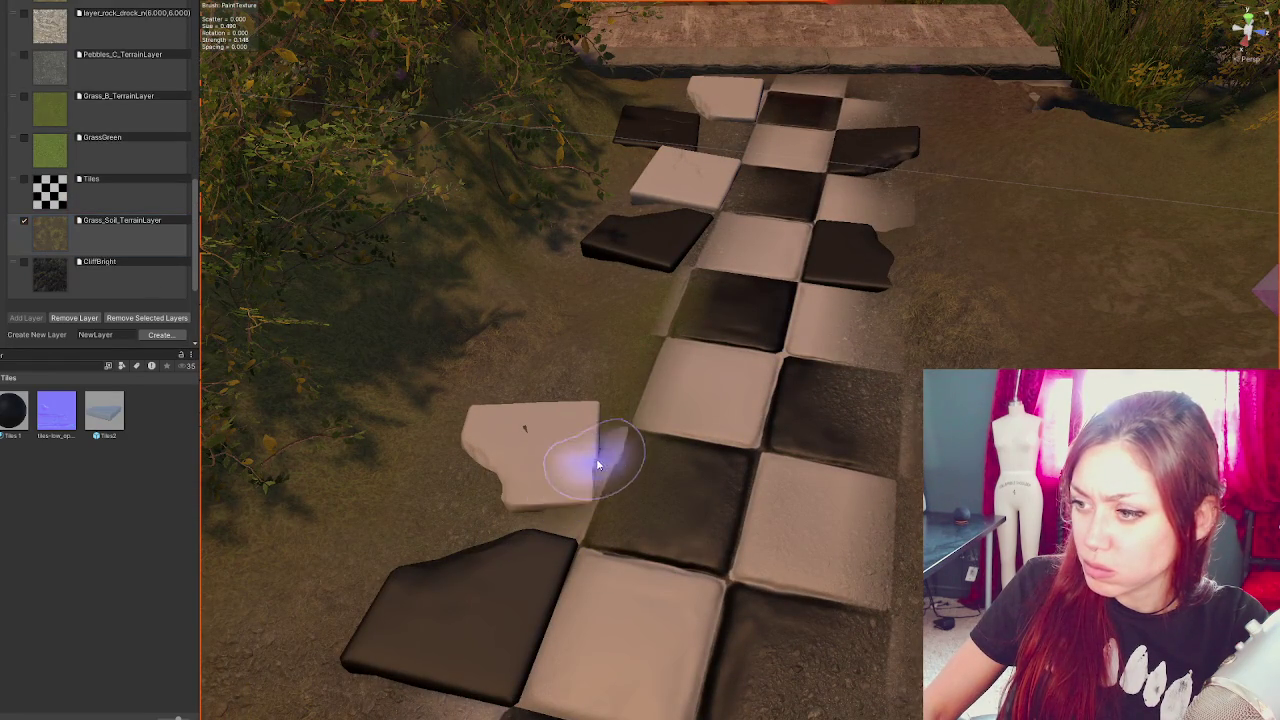
click(50, 150)
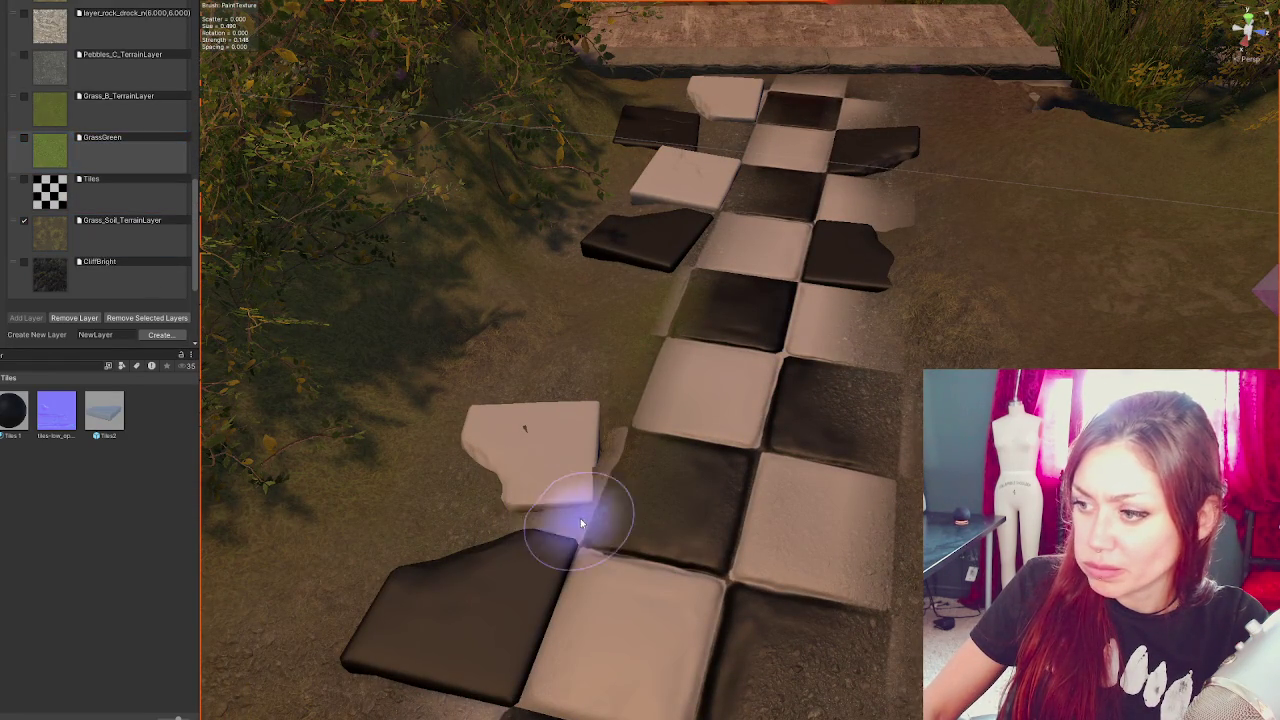
click(44, 197)
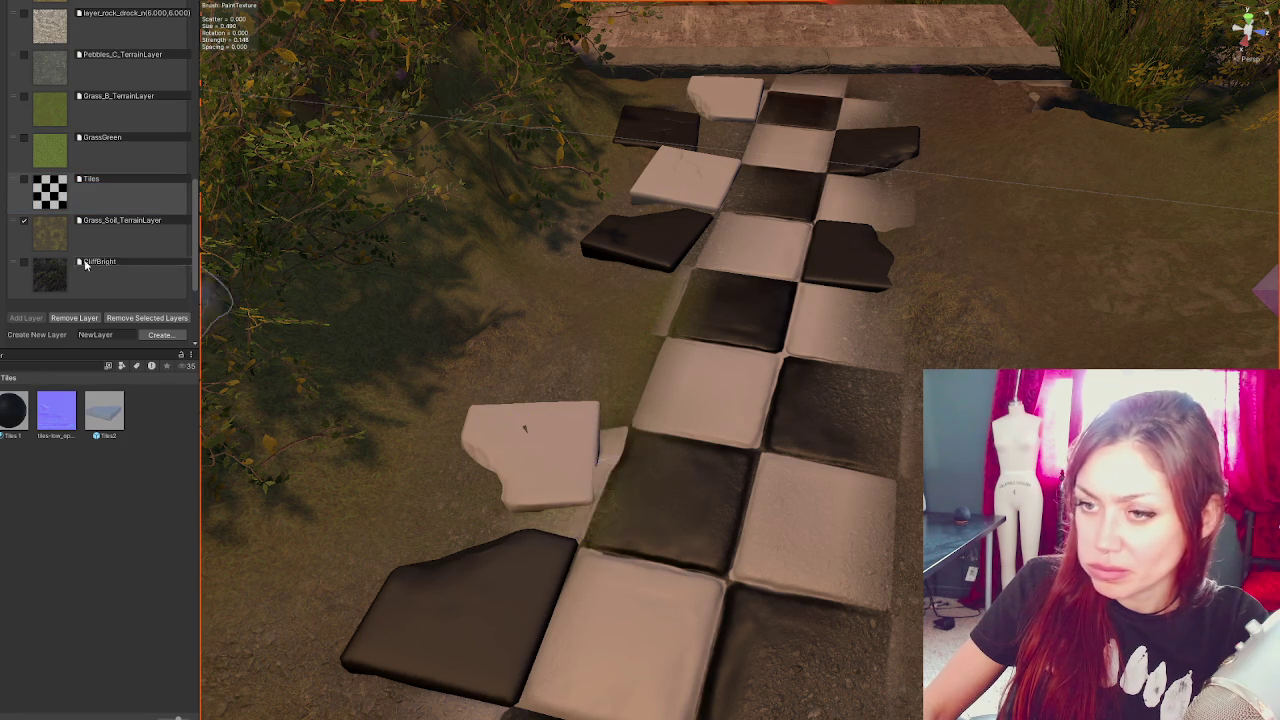
scroll(68, 240, down, 3)
scroll(67, 240, up, 5)
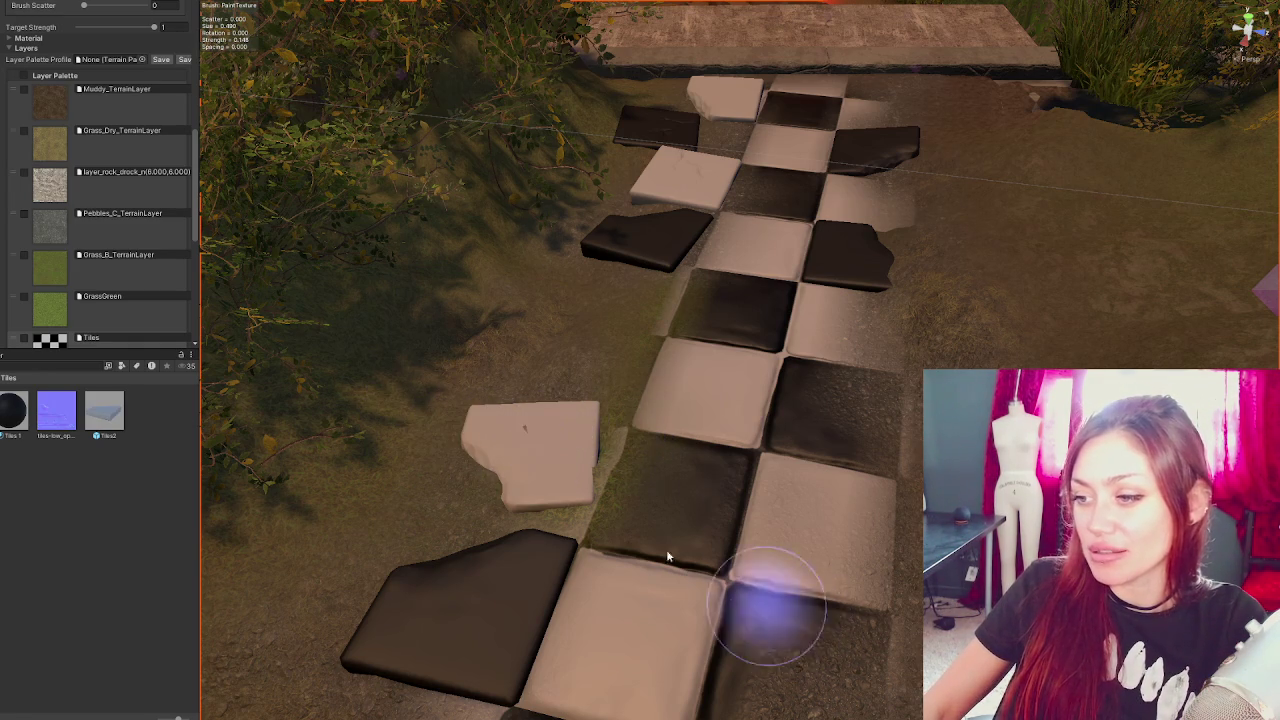
- Paint pale tile texture beside the black tiles, then select Pebbles_C_TerrainLayer
scroll(643, 486, up, 2)
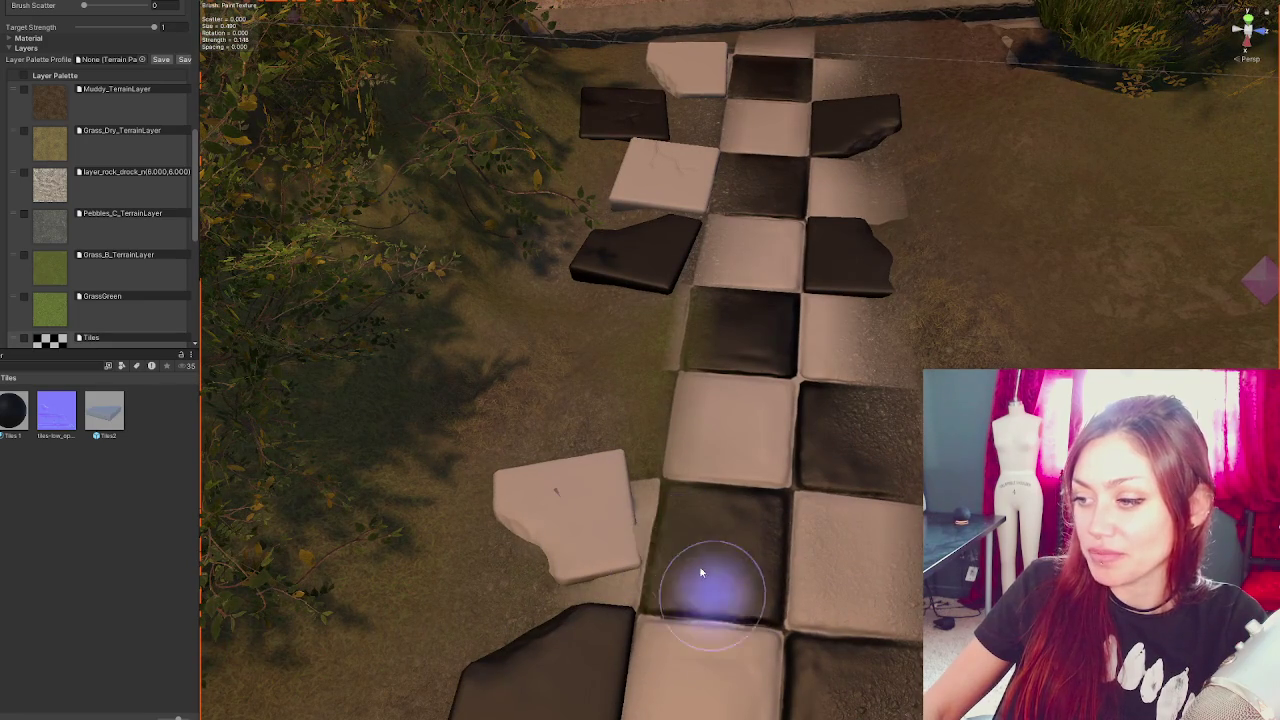
scroll(663, 543, down, 1)
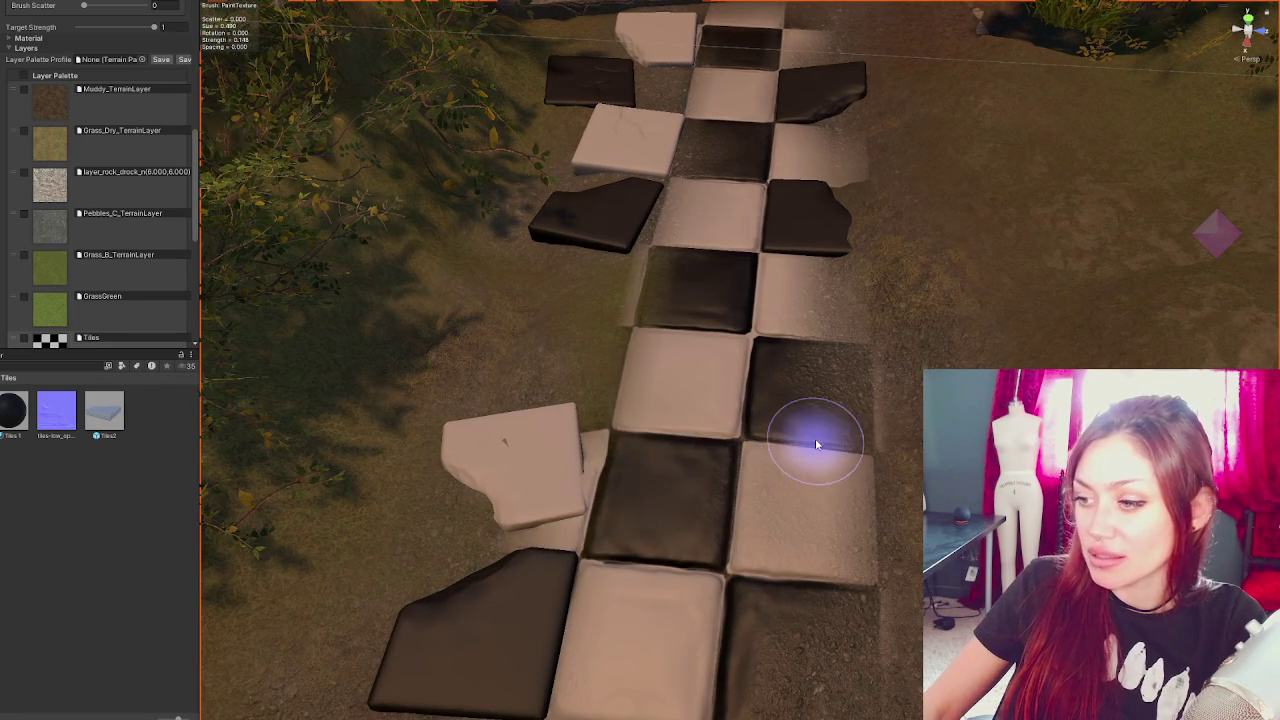
mouse_move(629, 423)
mouse_down()
mouse_move(669, 257)
mouse_move(669, 314)
mouse_move(670, 276)
mouse_up()
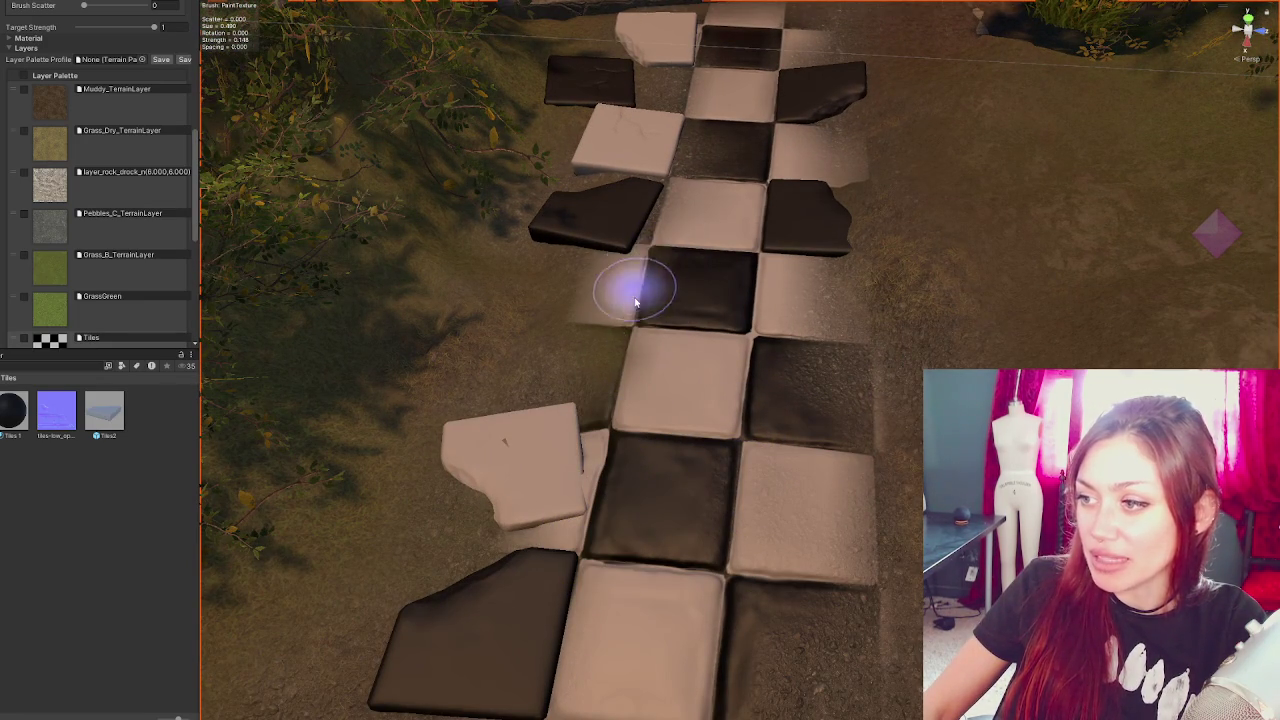
drag(720, 357, 795, 388)
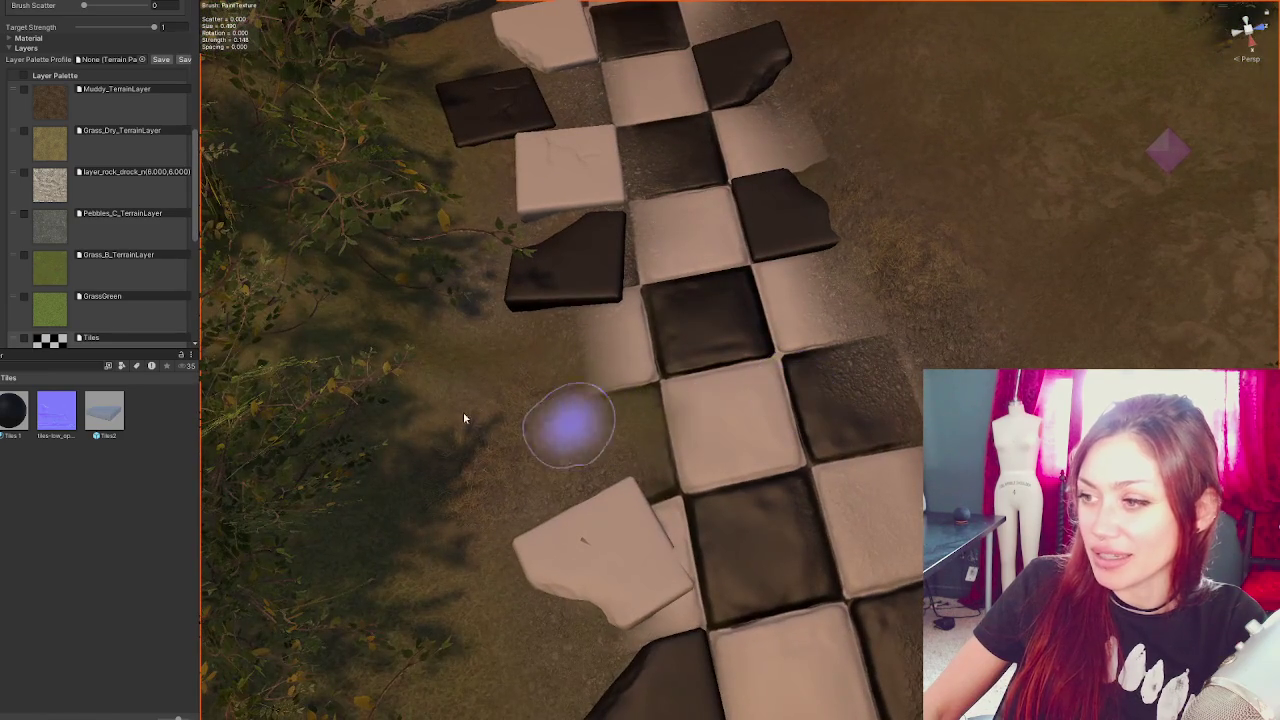
click(68, 240)
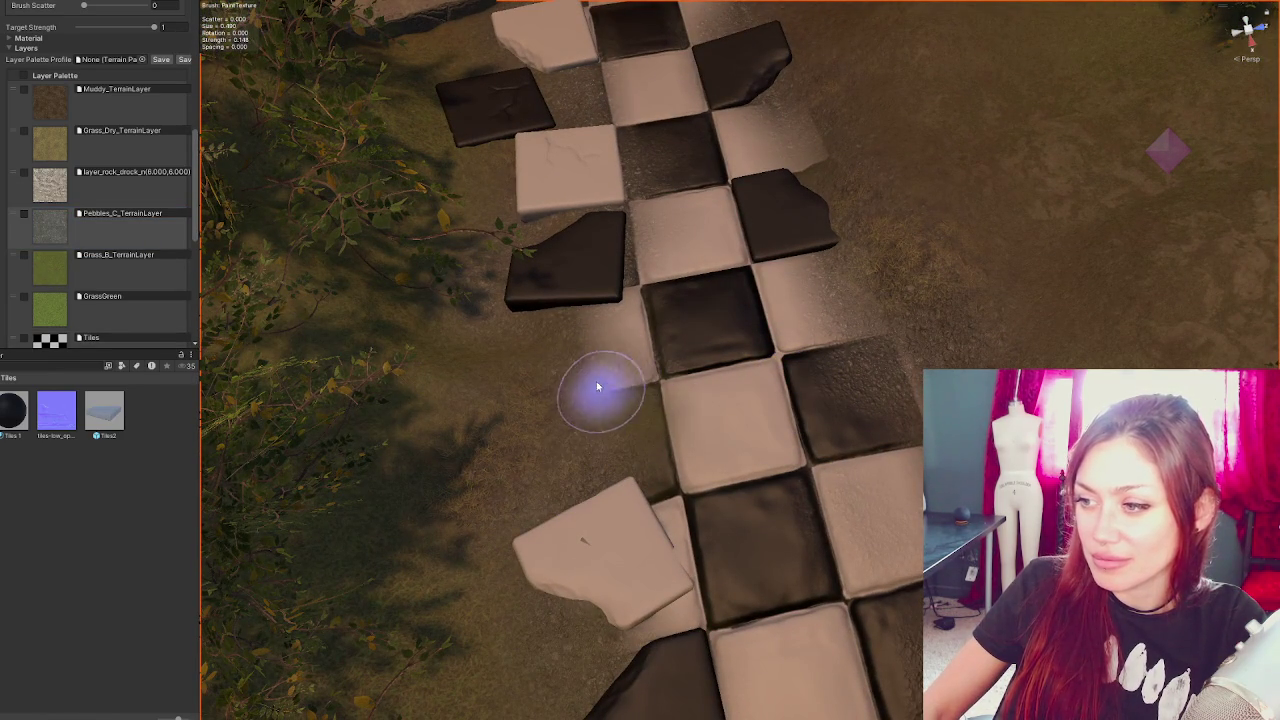
scroll(91, 149, up, 8)
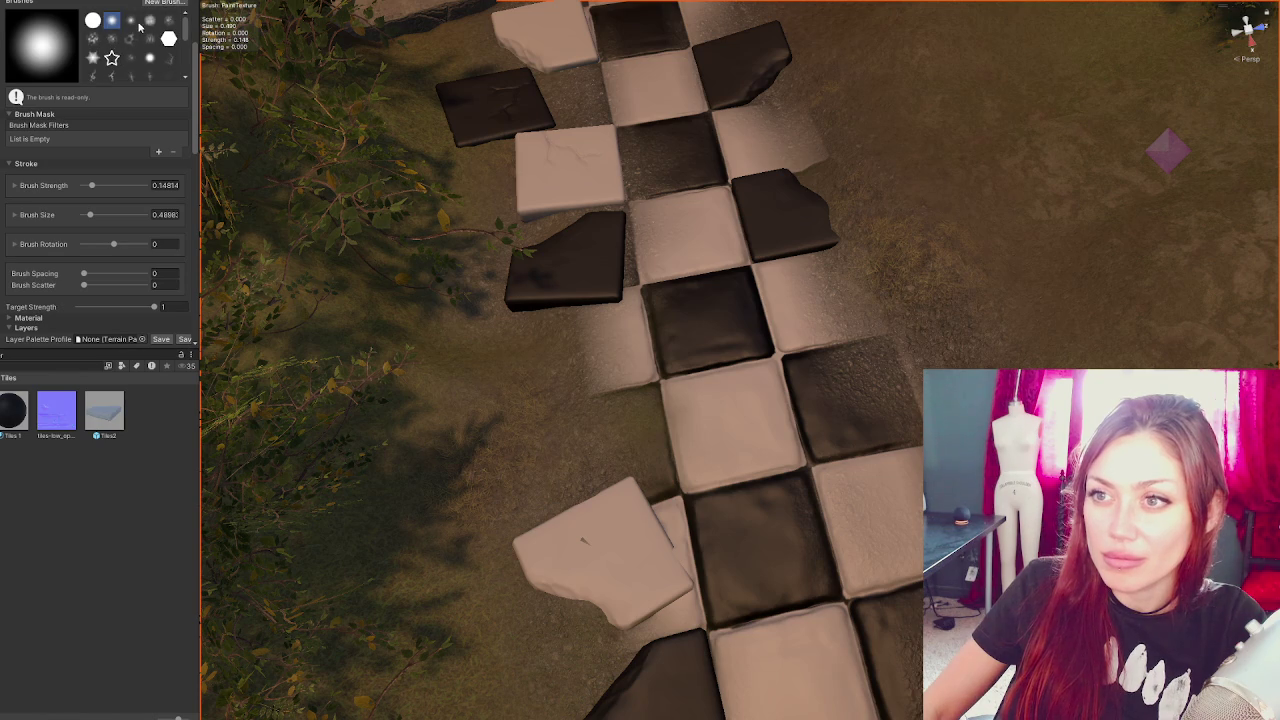
- Use the Terrainstamp_Flatmountain01 brush at size 0.2520 to blend ground beside the path
scroll(139, 68, down, 1)
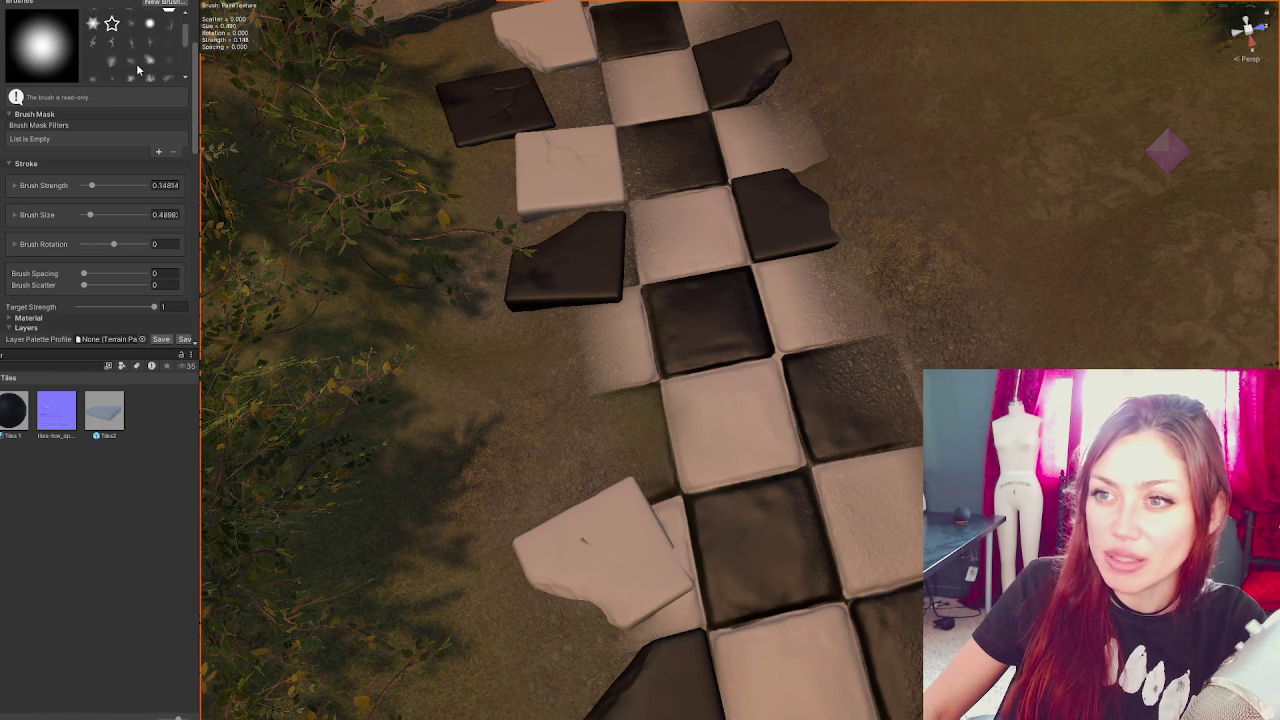
click(150, 62)
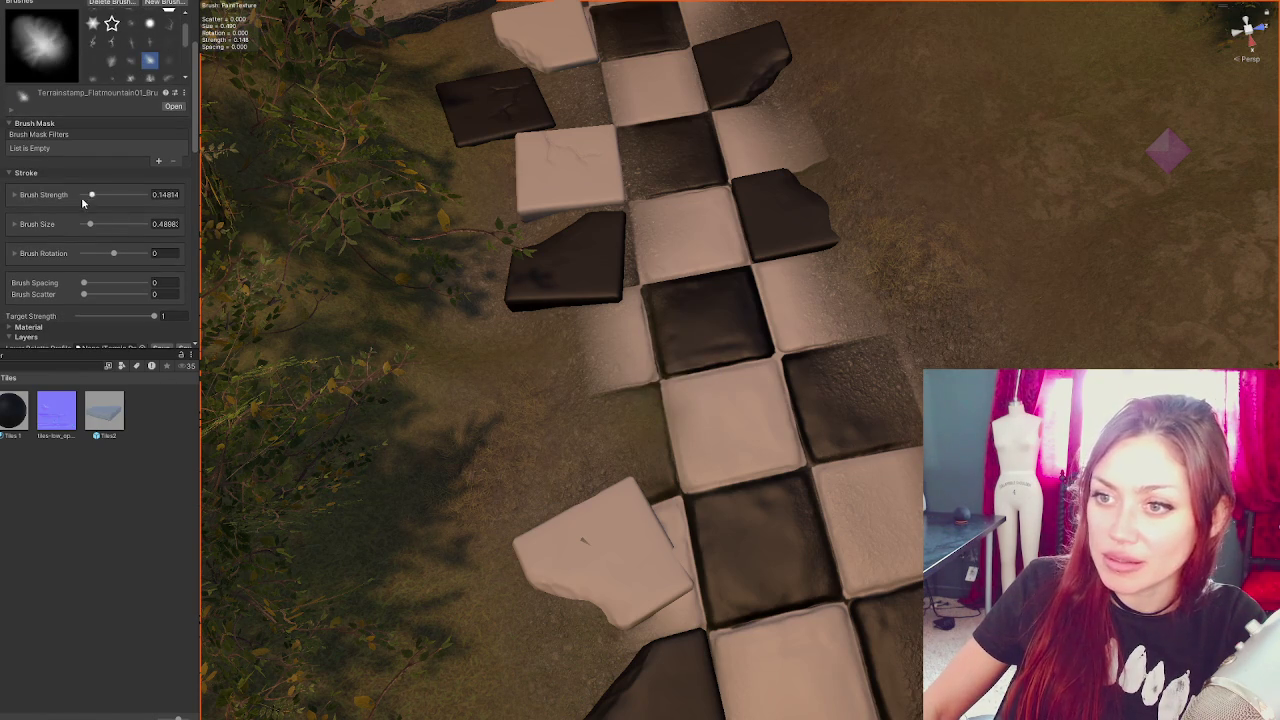
drag(86, 226, 83, 226)
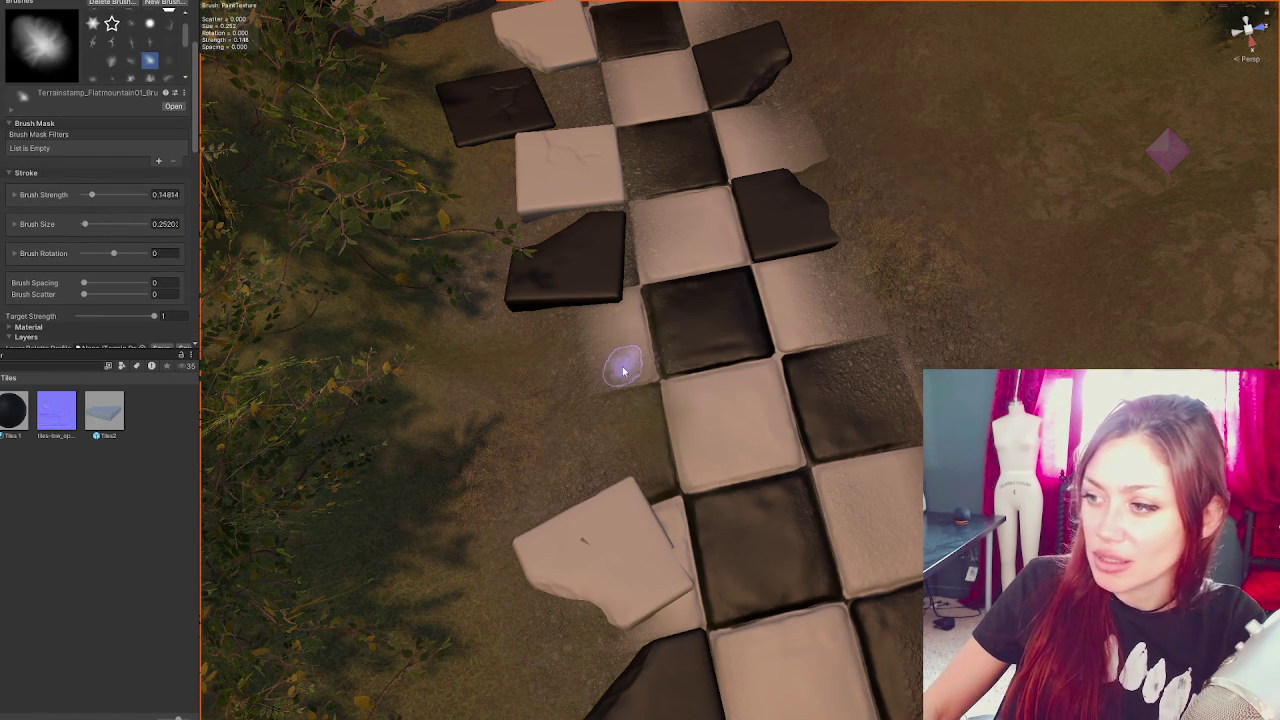
scroll(600, 362, up, 2)
scroll(588, 358, up, 1)
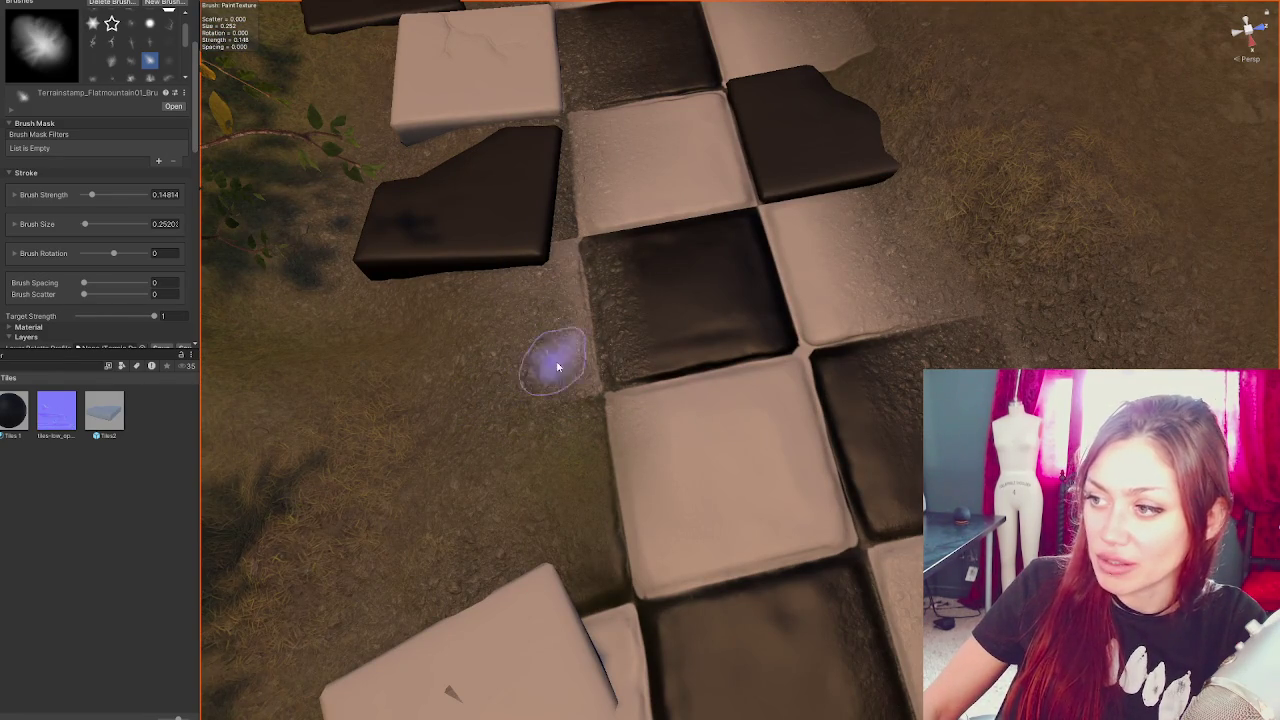
scroll(415, 310, down, 1)
scroll(415, 310, down, 3)
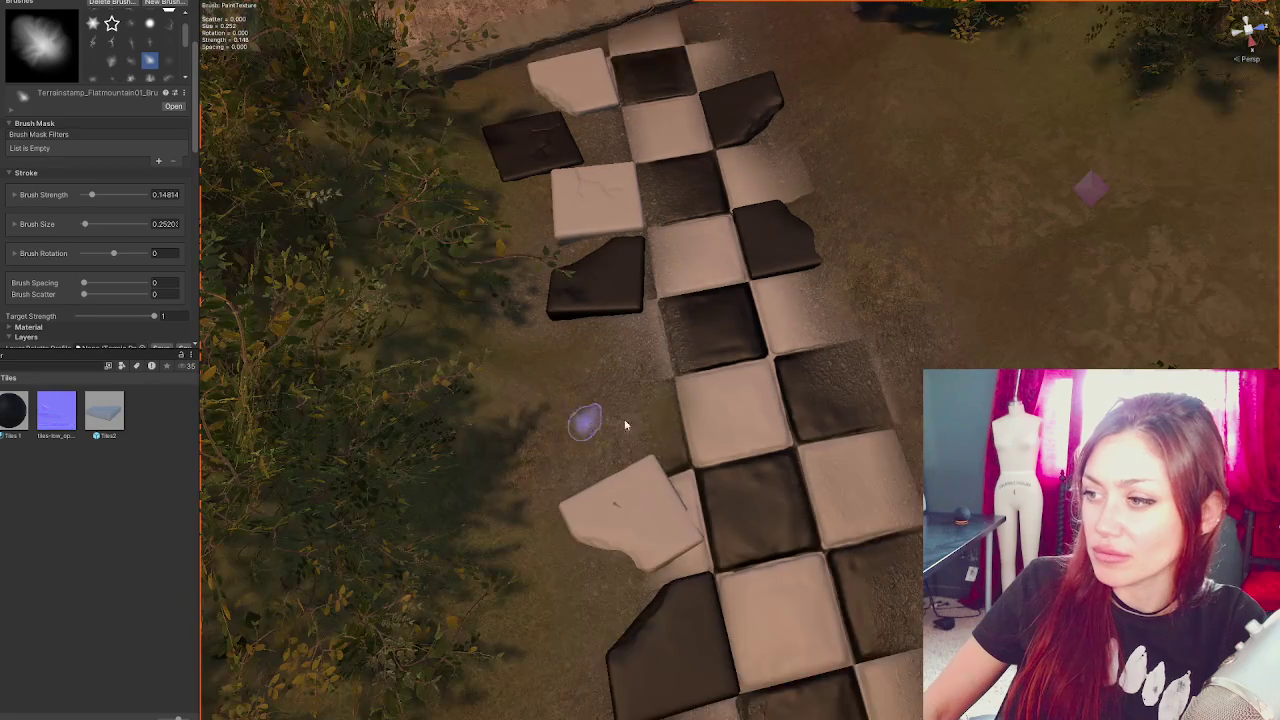
scroll(58, 300, down, 3)
scroll(58, 300, down, 2)
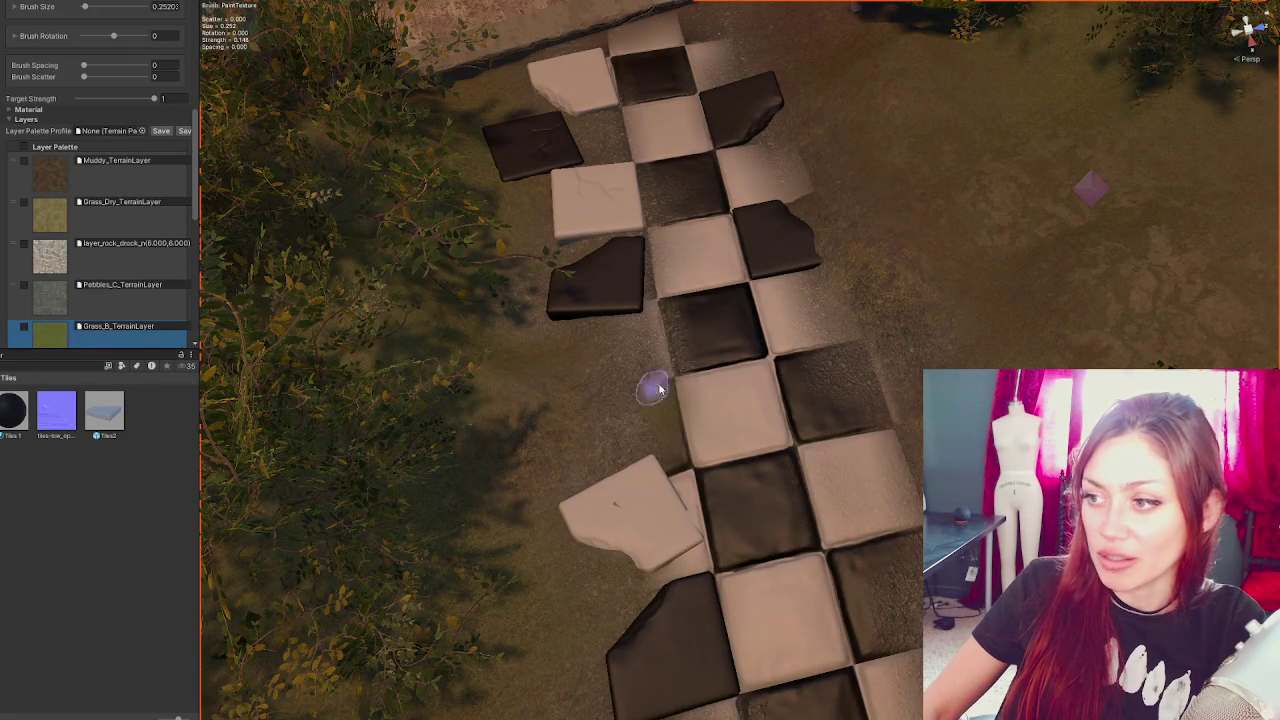
scroll(812, 329, down, 2)
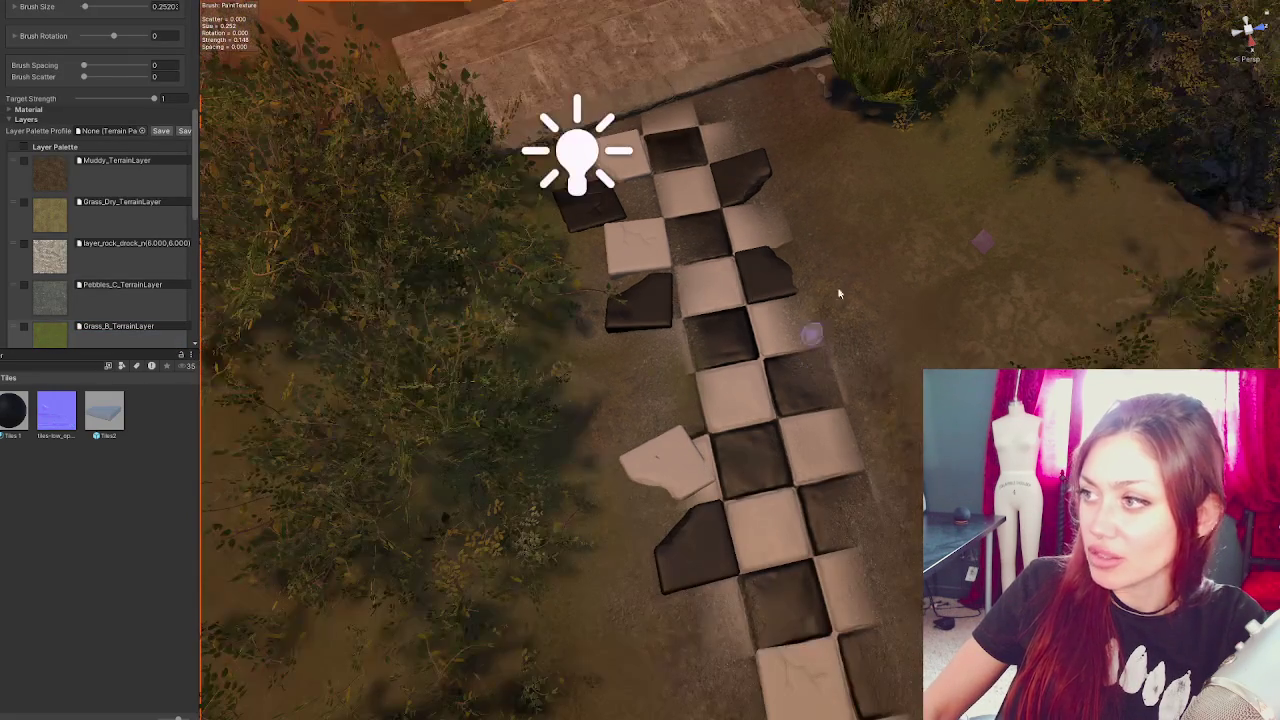
- Stop terrain painting and orbit down to look along the path
key(q)
scroll(906, 197, up, 2)
mouse_move(906, 197)
mouse_down()
mouse_move(542, 376)
mouse_move(65, 368)
mouse_up()
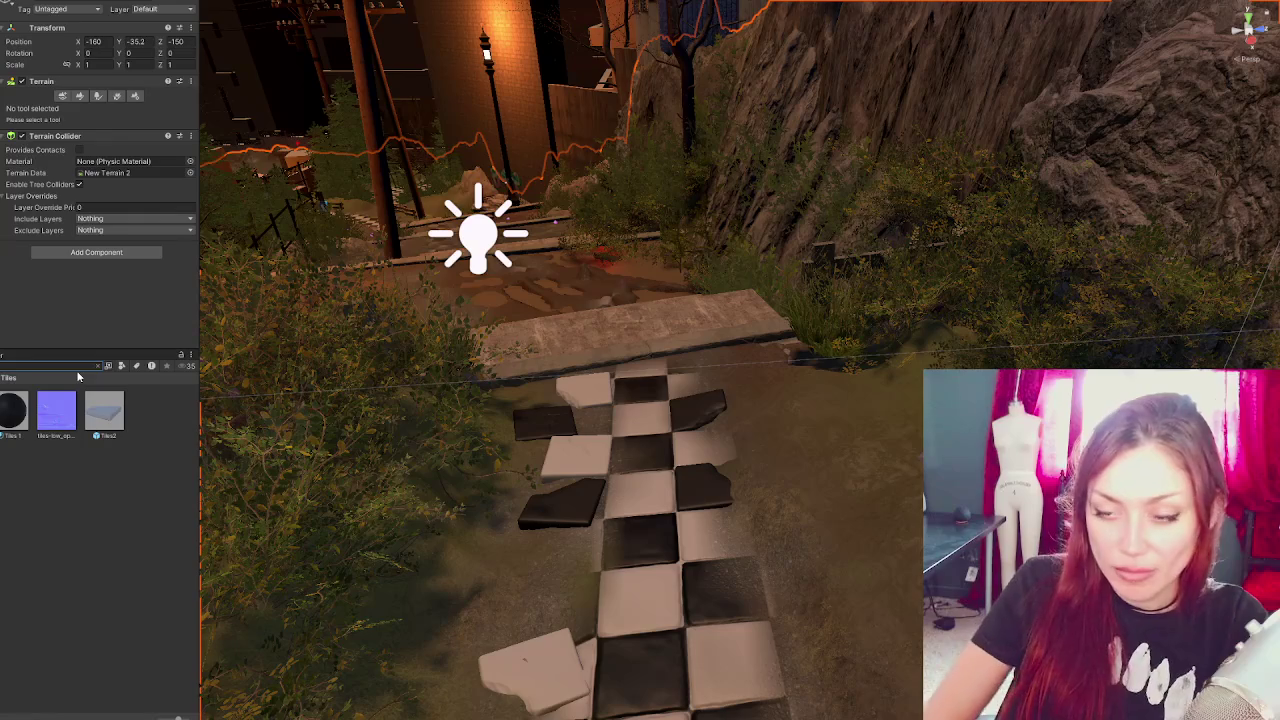
- Filter the Tiles asset folder to show only prefabs, including prefab_SM_grass_bush_02
click(83, 374)
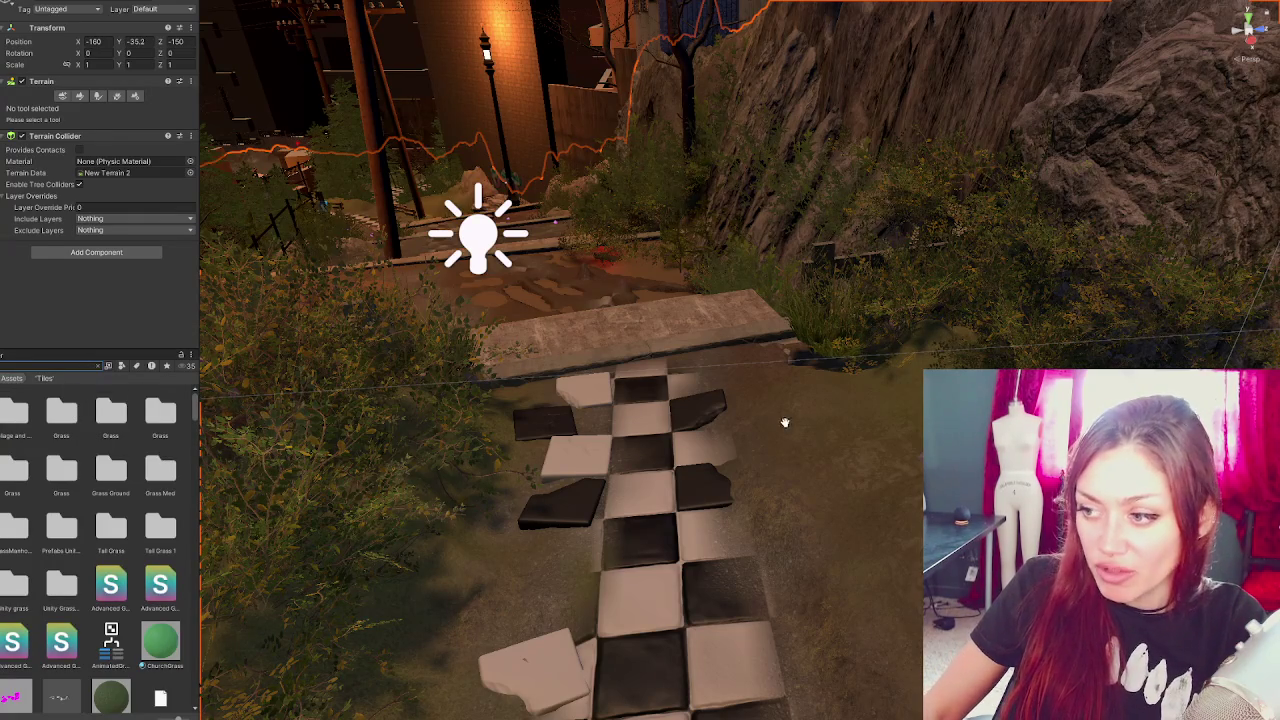
scroll(152, 464, down, 5)
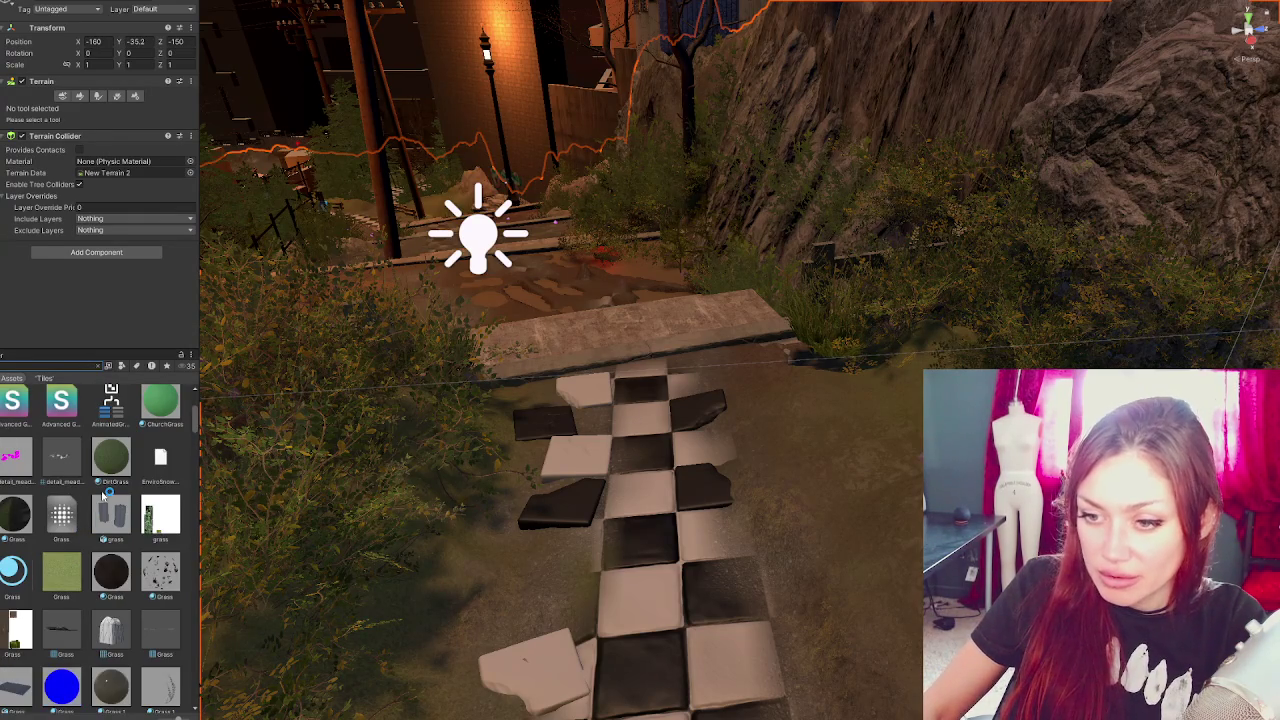
click(121, 366)
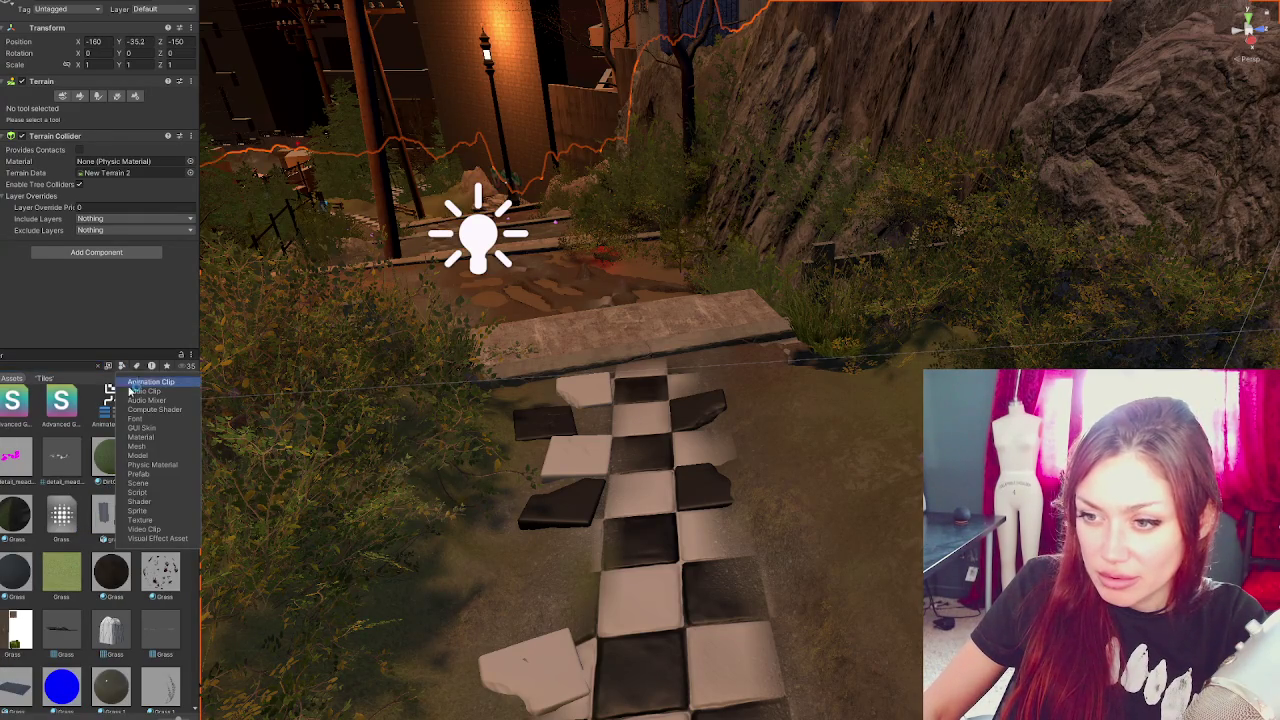
click(140, 474)
click(20, 483)
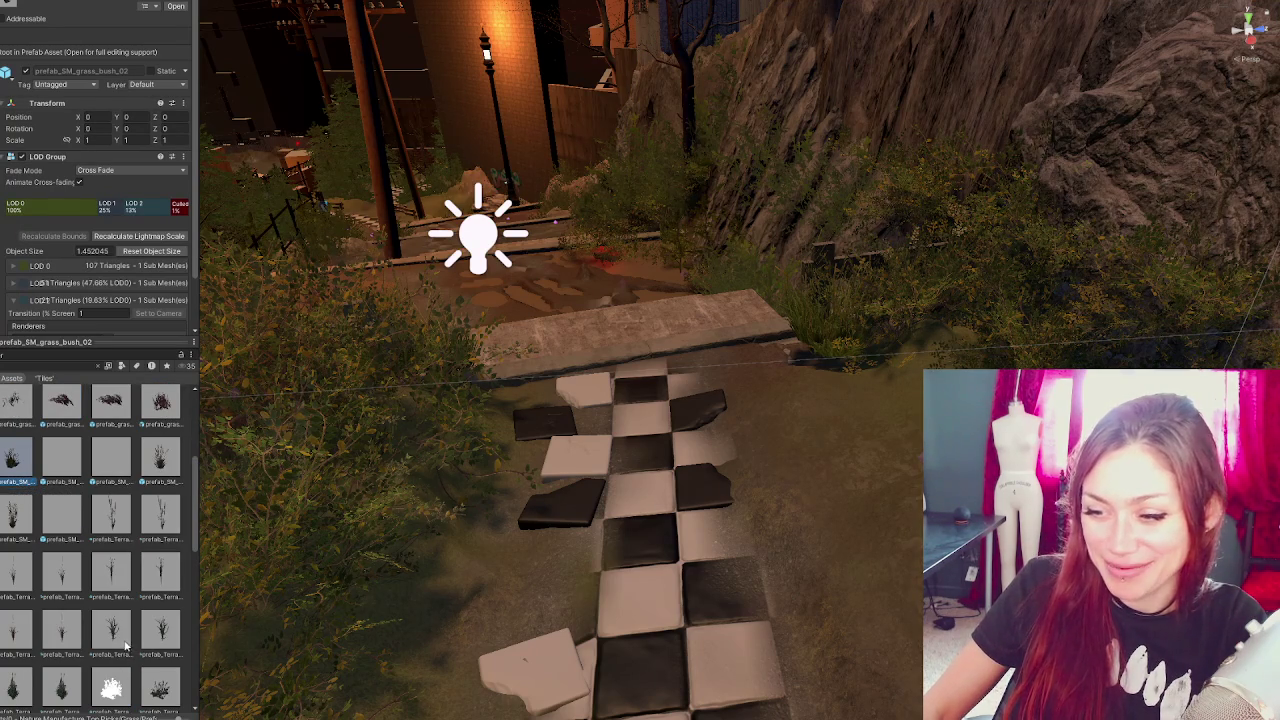
- Select the grass tuft on the path and decline replacing the prefab's contents
click(610, 487)
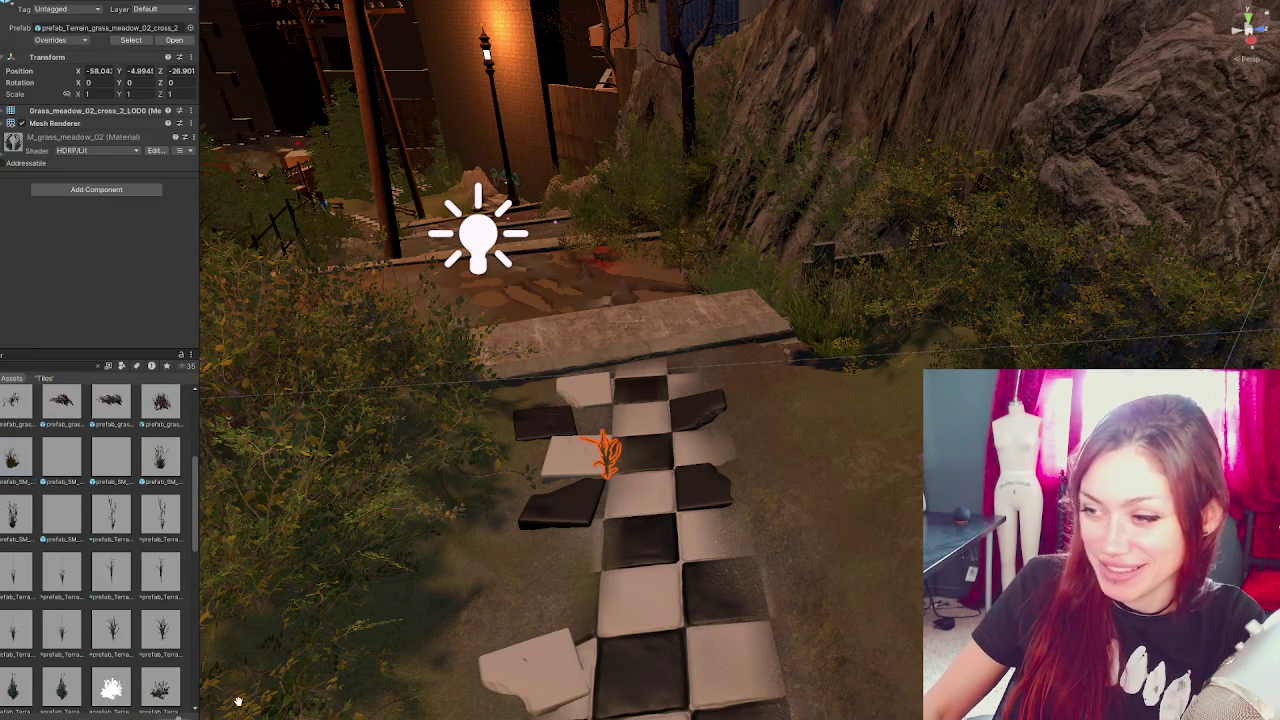
scroll(47, 697, down, 1)
mouse_move(47, 690)
mouse_down()
mouse_move(636, 598)
mouse_move(130, 640)
mouse_move(111, 675)
mouse_up()
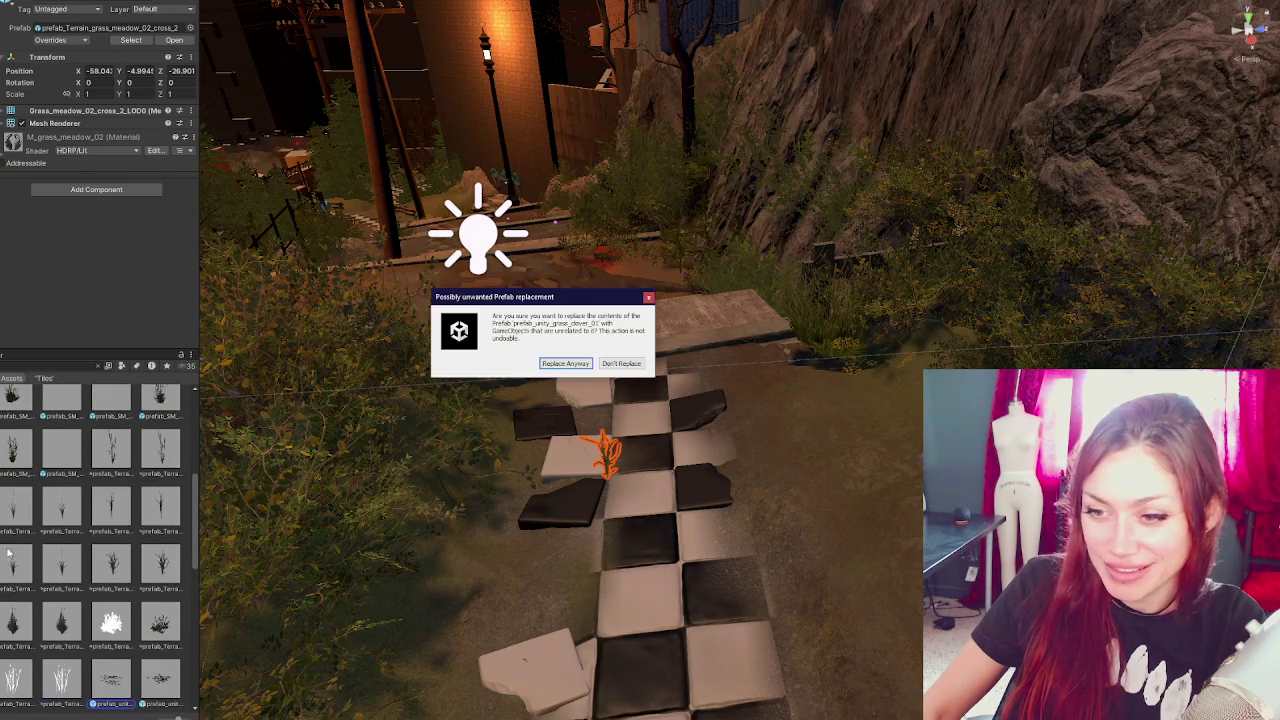
key(Escape)
scroll(184, 580, down, 4)
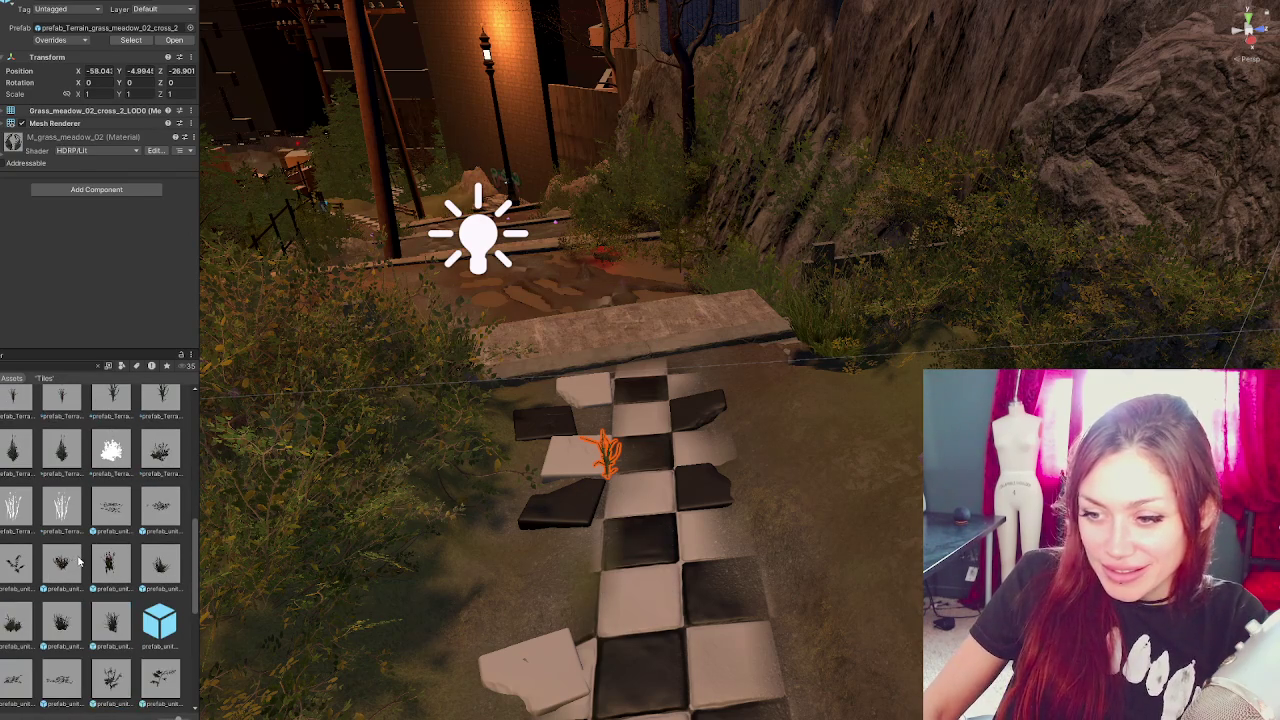
- Place a grass tuft on the path and try resizing it, undoing the last change
mouse_move(160, 565)
mouse_down()
mouse_move(590, 598)
mouse_move(585, 535)
mouse_up()
key(r)
mouse_move(585, 601)
mouse_down()
mouse_move(611, 565)
mouse_move(590, 653)
mouse_move(483, 711)
mouse_up()
key(e)
mouse_move(593, 635)
mouse_down()
mouse_move(580, 683)
mouse_move(586, 606)
mouse_up()
key(ctrl+z)
key(ctrl+z)
key(ctrl+z)
click(192, 714)
- Move the grass bush further down along the path
mouse_move(391, 614)
mouse_down()
mouse_move(450, 650)
mouse_move(551, 559)
mouse_move(535, 445)
mouse_move(571, 471)
mouse_move(603, 468)
mouse_move(571, 449)
mouse_up()
click(535, 445)
mouse_move(628, 482)
mouse_down()
mouse_move(560, 495)
mouse_move(500, 588)
mouse_move(514, 511)
mouse_move(569, 542)
mouse_move(523, 566)
mouse_up()
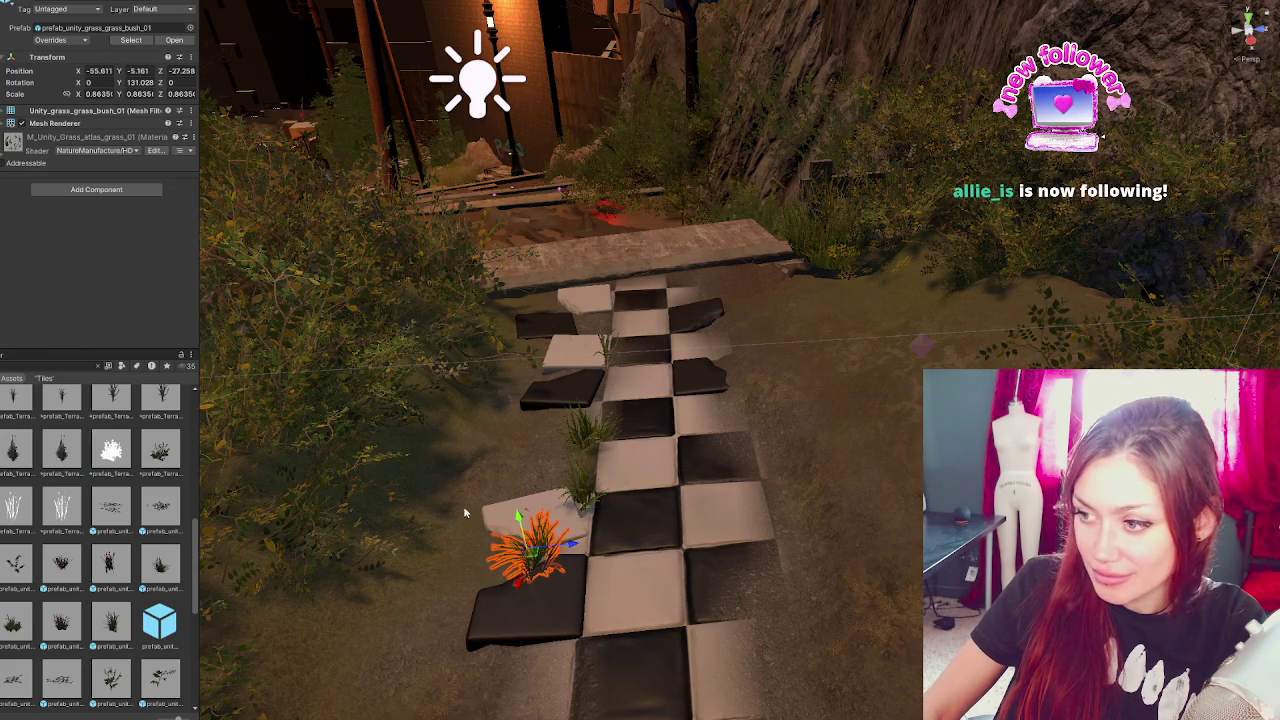
click(584, 430)
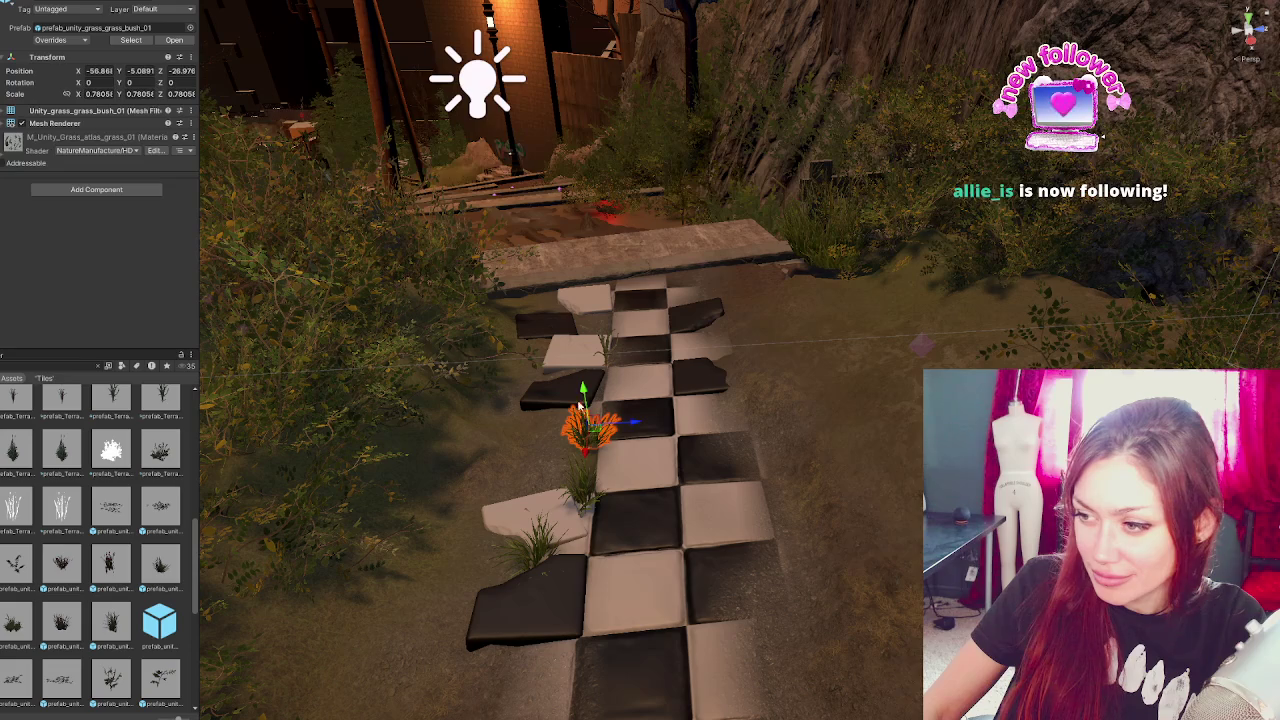
click(429, 576)
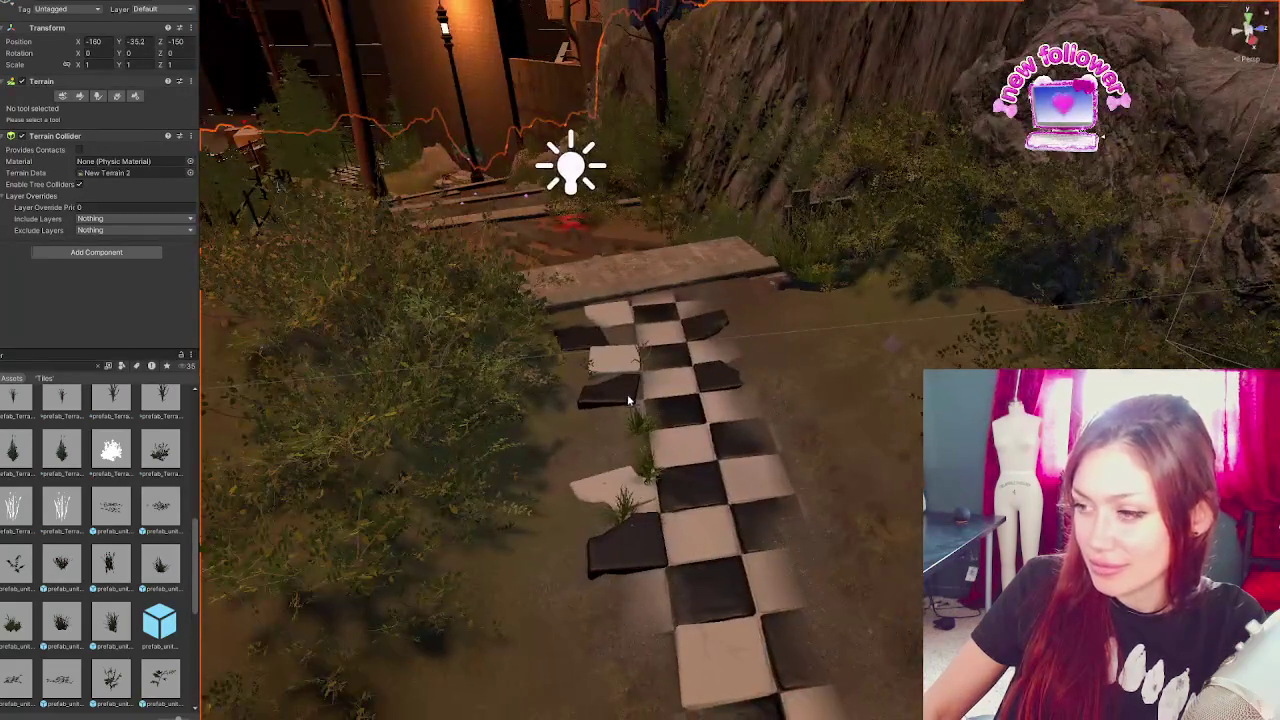
- Move the grass-meadow tuft near the path's top off to the right
click(638, 366)
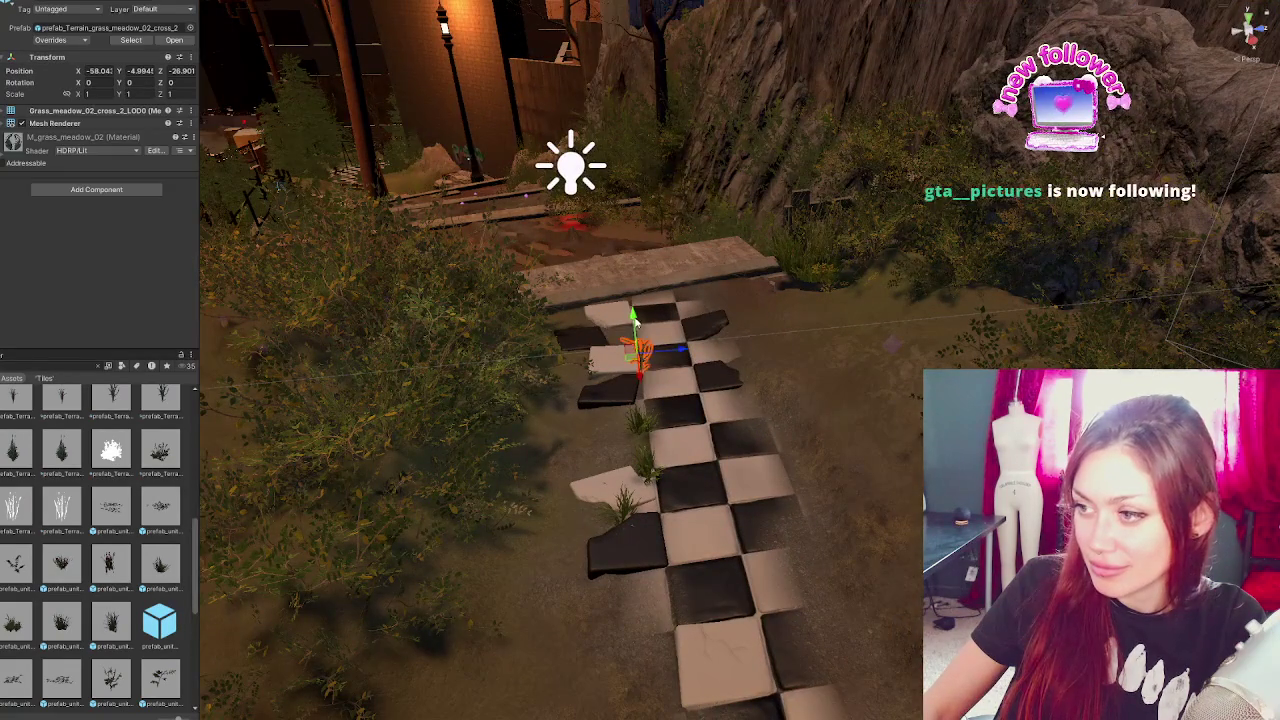
mouse_move(643, 397)
mouse_down()
mouse_move(665, 552)
mouse_move(860, 532)
mouse_move(825, 537)
mouse_move(815, 570)
mouse_move(780, 560)
mouse_move(724, 487)
mouse_up()
key(r)
key(e)
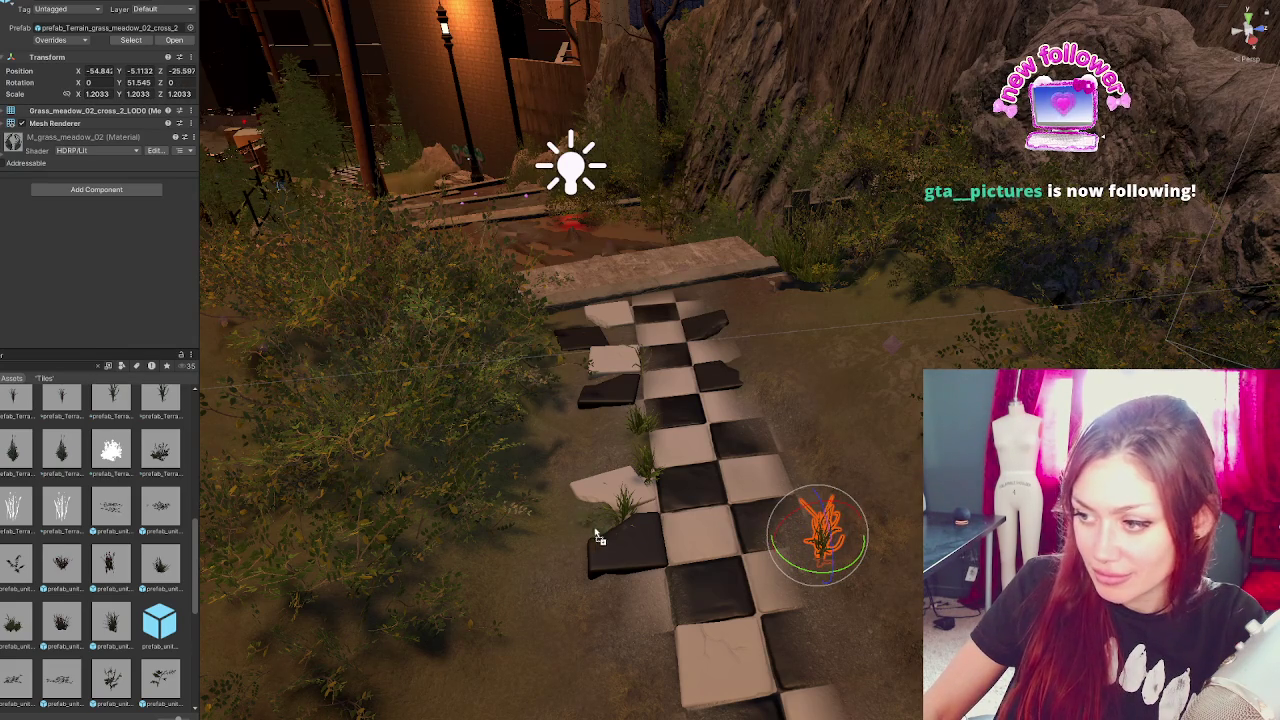
- Drop a clover on the path, swapping the flowery clover for the plain clover prefab
drag(660, 607, 660, 588)
drag(581, 646, 655, 625)
mouse_move(124, 510)
mouse_down()
mouse_move(696, 633)
mouse_move(658, 600)
mouse_move(672, 633)
mouse_move(655, 610)
mouse_move(669, 606)
mouse_up()
key(r)
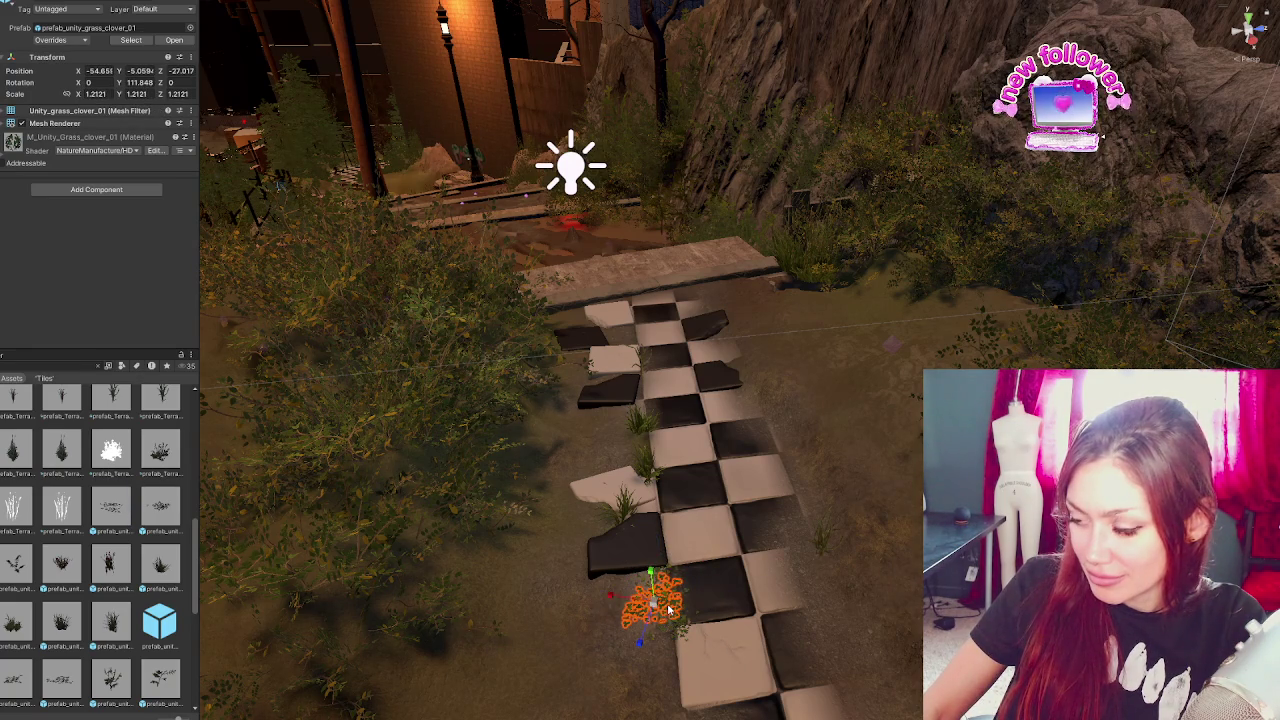
- Place a new grass clover patch beside the path, rotating and slightly enlarging it
click(842, 607)
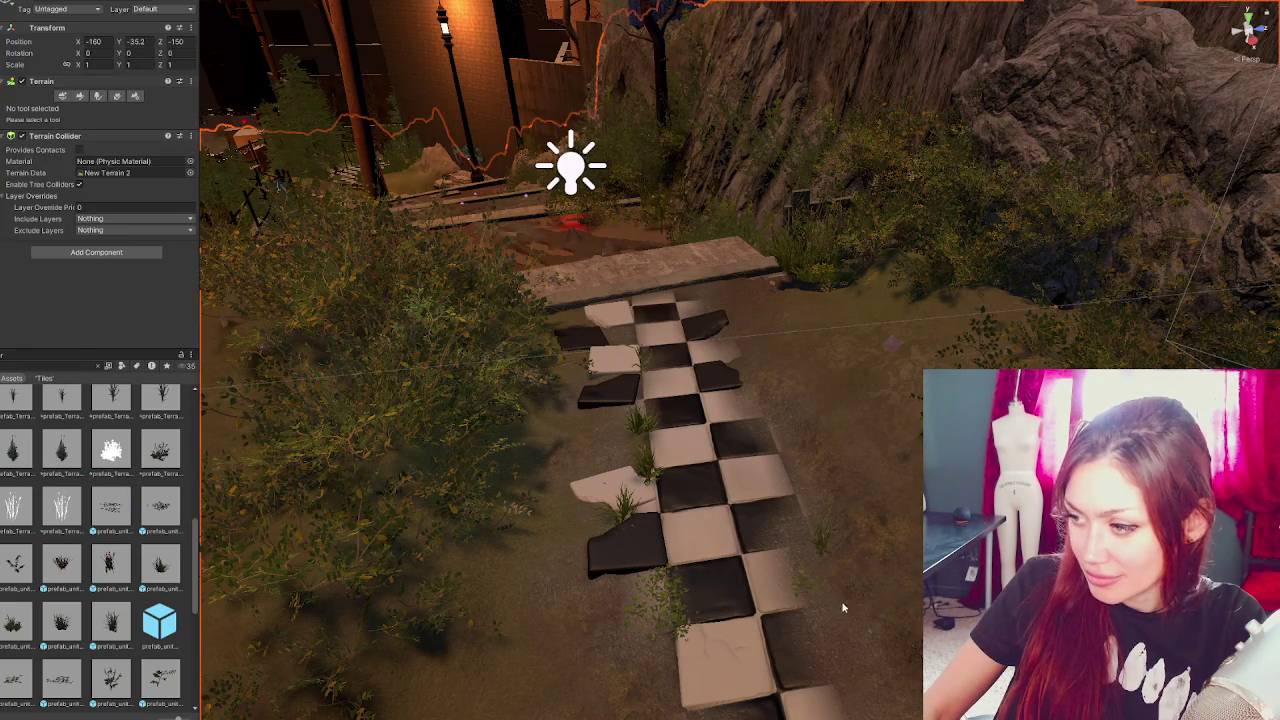
click(802, 590)
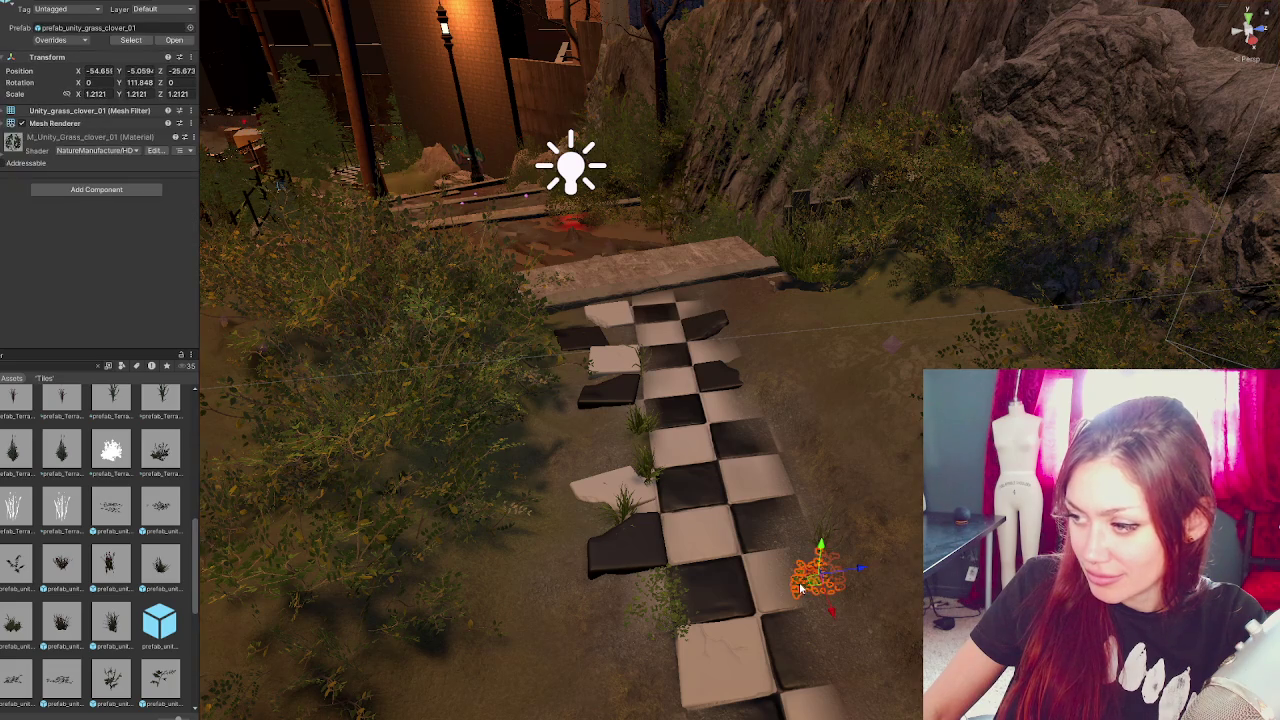
mouse_move(835, 614)
mouse_down()
mouse_move(843, 638)
mouse_move(787, 655)
mouse_up()
key(e)
key(r)
mouse_move(819, 598)
mouse_down()
mouse_move(825, 575)
mouse_move(805, 552)
mouse_up()
click(860, 660)
click(815, 600)
key(e)
key(r)
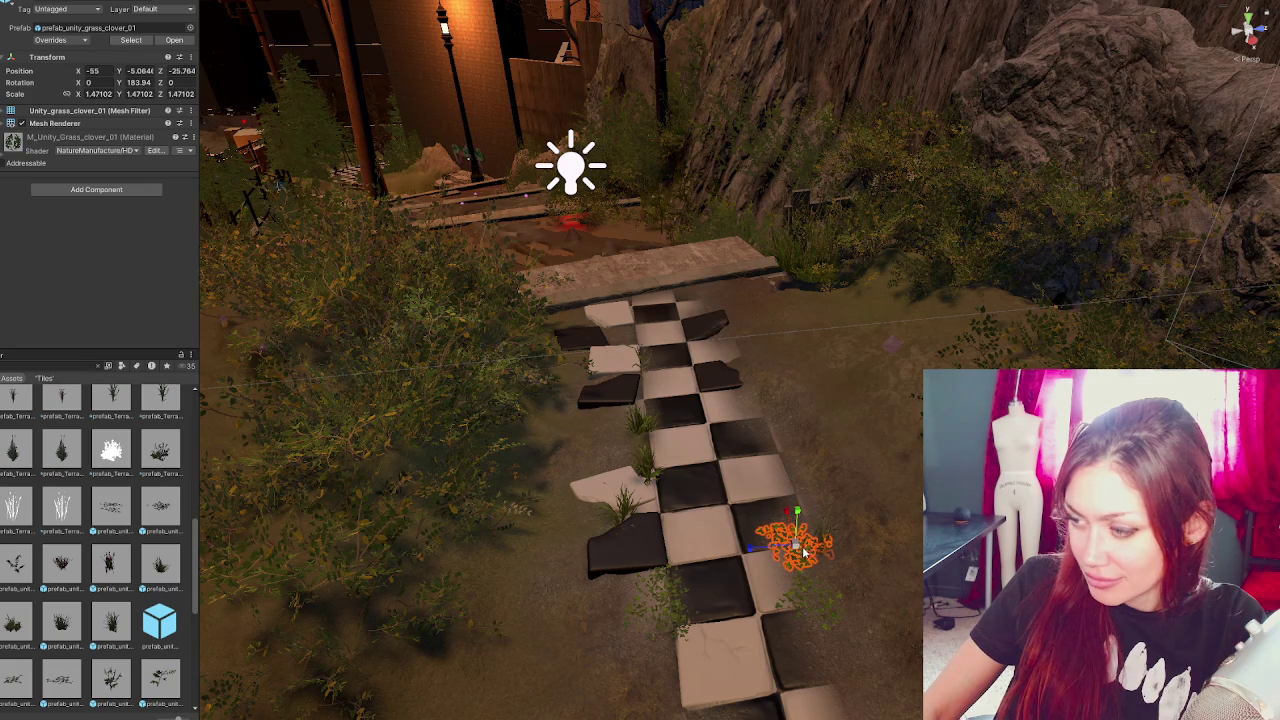
click(811, 596)
- Slide the clover patch further up the path, then turn and enlarge it
mouse_move(811, 596)
alt+mouse_down()
mouse_move(782, 508)
mouse_move(801, 534)
alt+mouse_up()
click(803, 536)
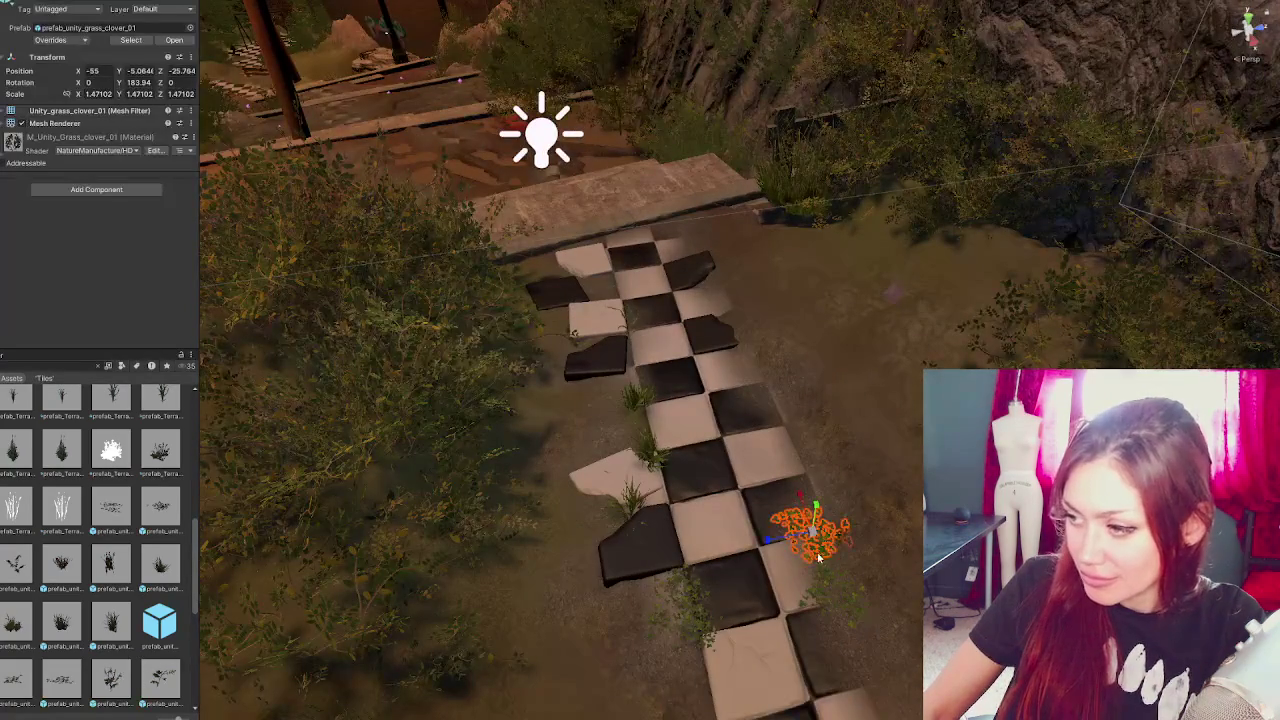
key(w)
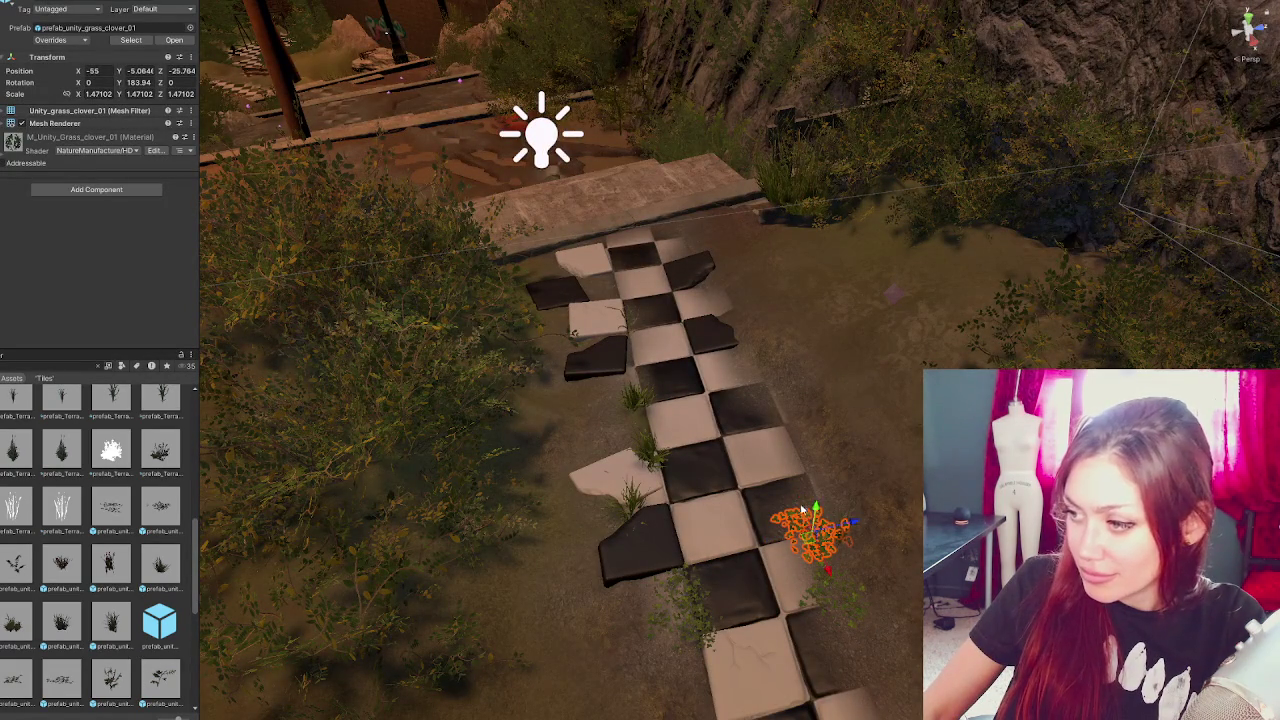
mouse_move(800, 494)
mouse_down()
mouse_move(710, 292)
mouse_move(724, 310)
mouse_up()
key(e)
key(w)
key(r)
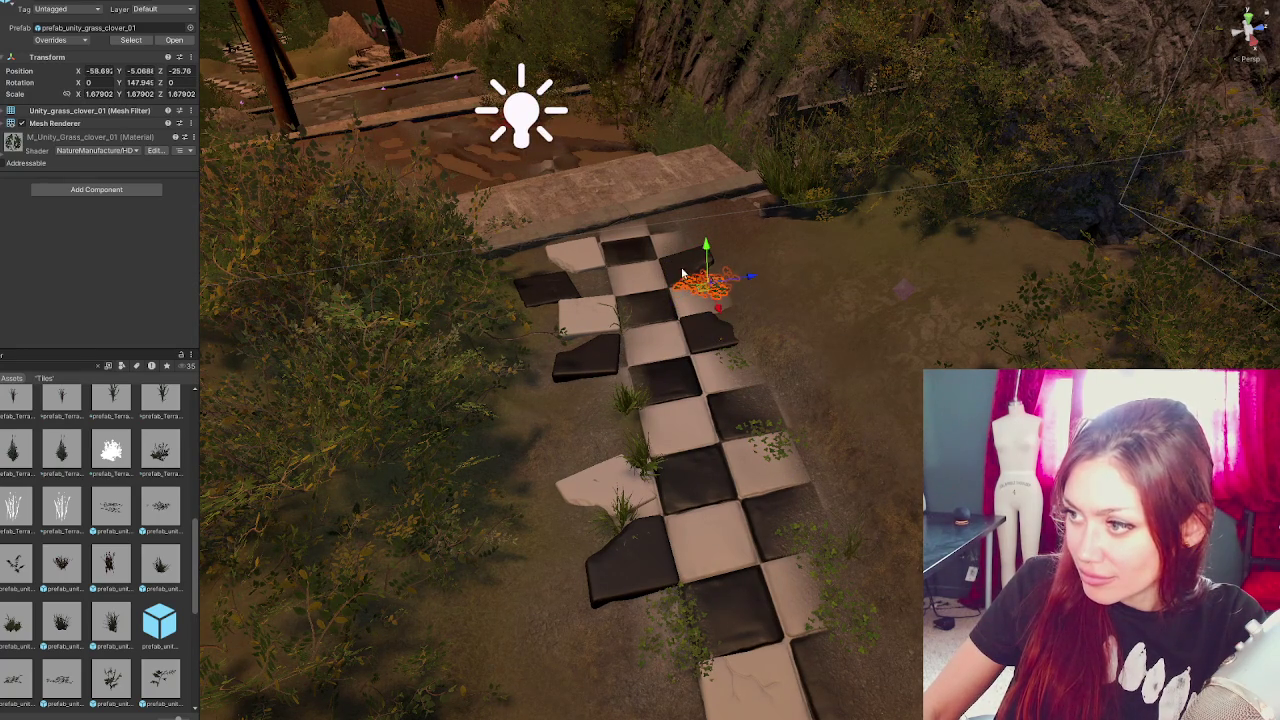
key(w)
- Select the clover beside the top tiles among overlapping objects and enlarge it
click(732, 362)
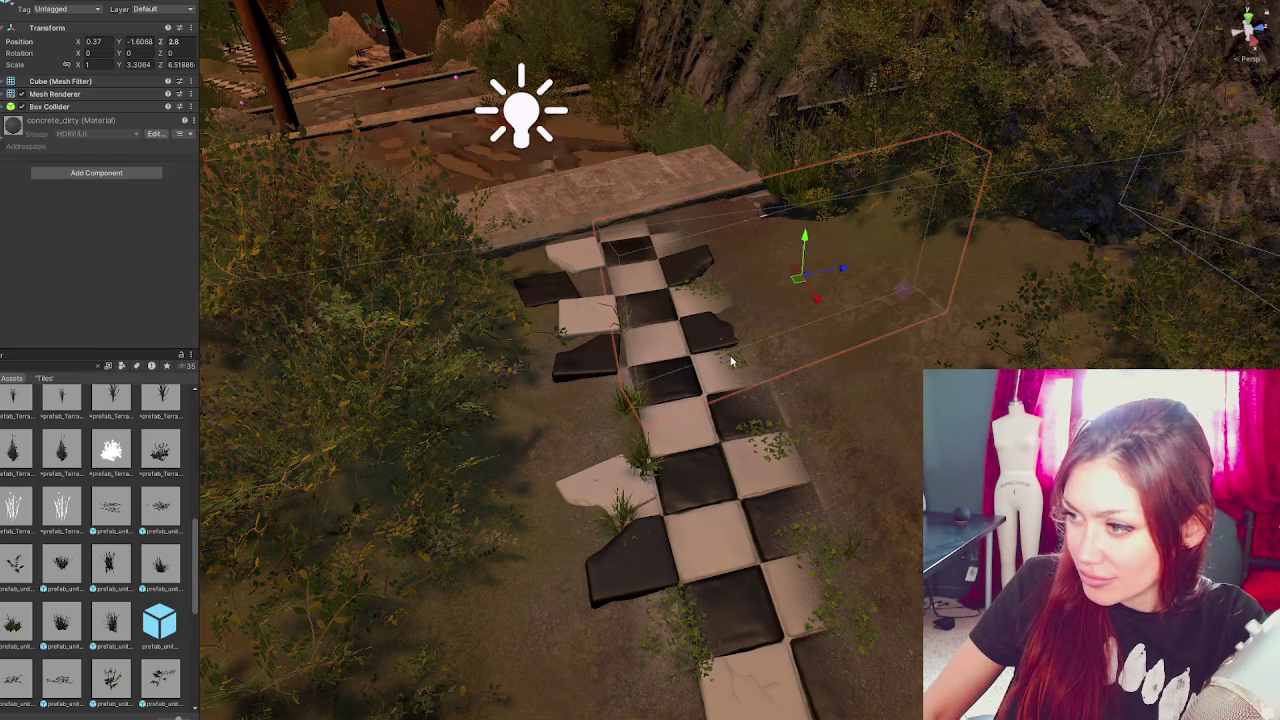
click(733, 363)
click(736, 364)
click(740, 364)
click(746, 366)
scroll(747, 366, up, 5)
click(748, 368)
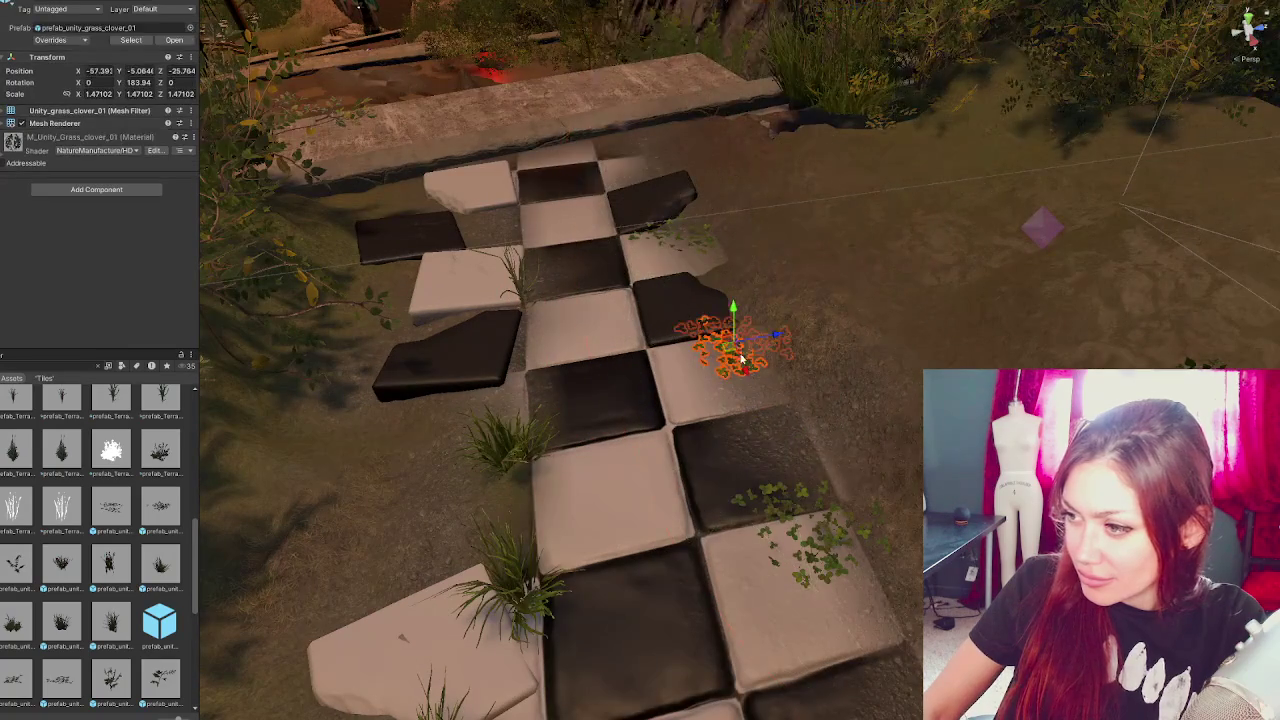
drag(735, 345, 744, 327)
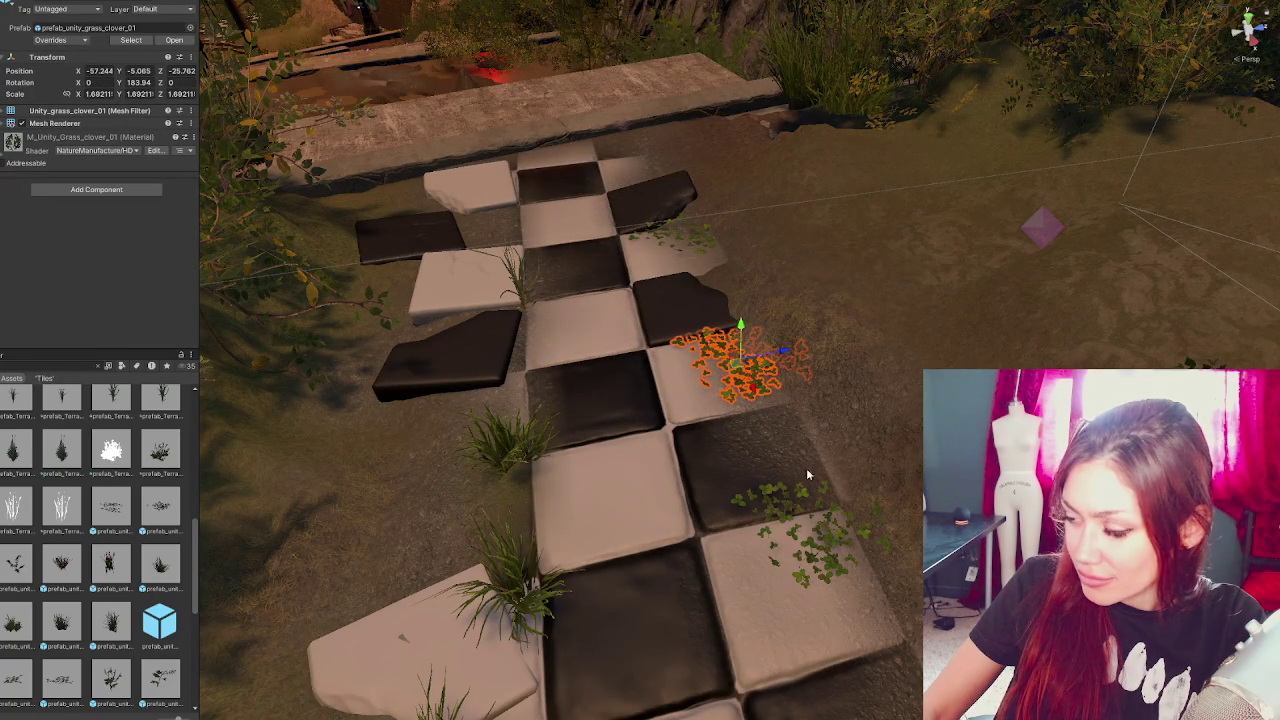
- Shift the lower clover slightly right and nudge the upper clover down-right
click(829, 542)
scroll(812, 529, up, 3)
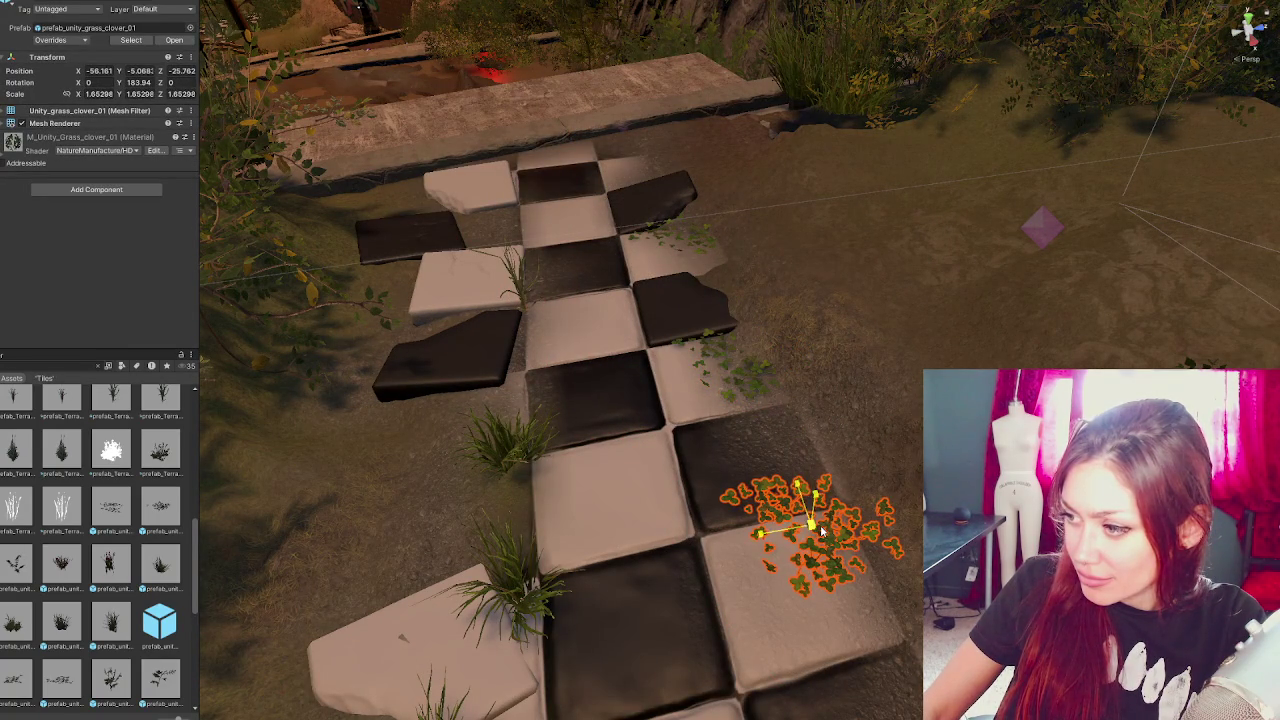
drag(848, 526, 891, 524)
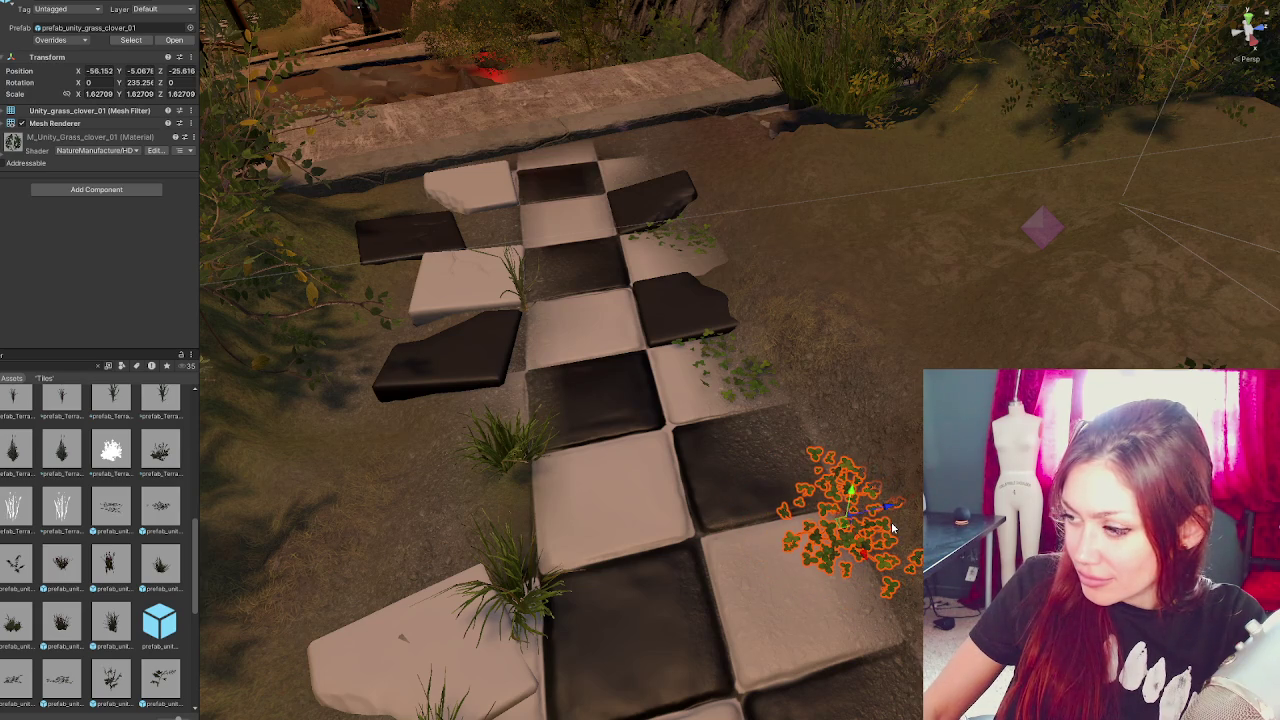
click(765, 393)
drag(757, 390, 764, 400)
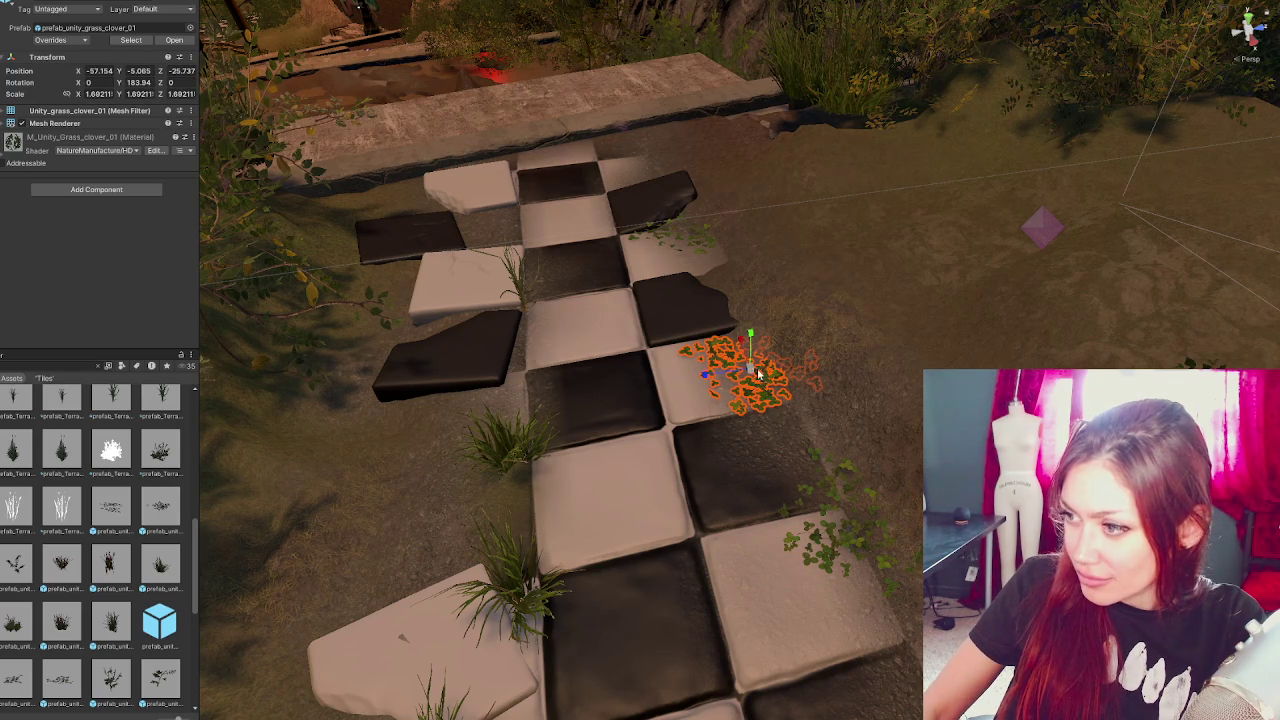
click(160, 622)
scroll(741, 443, down, 3)
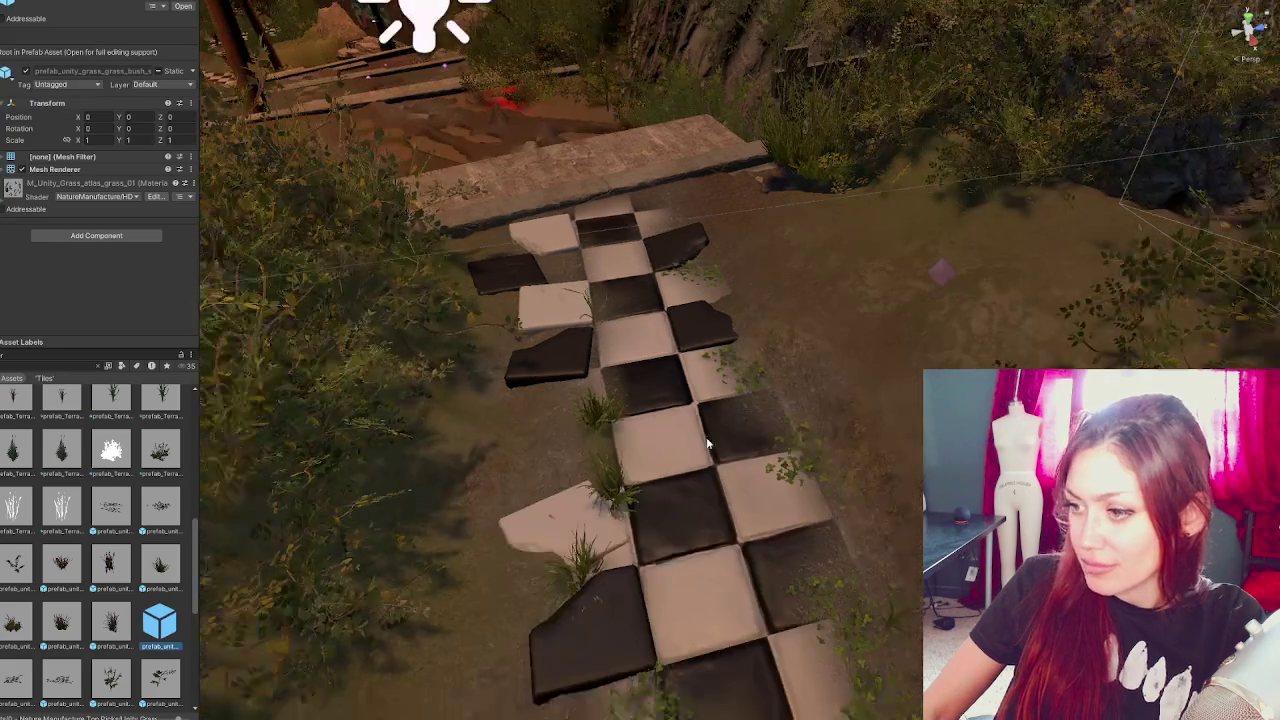
- Add a grass bush and move a grass tuft to the top of the path, turning it
mouse_move(598, 420)
mouse_down()
mouse_move(780, 365)
mouse_move(828, 368)
mouse_move(780, 364)
mouse_move(797, 403)
mouse_move(820, 390)
mouse_up()
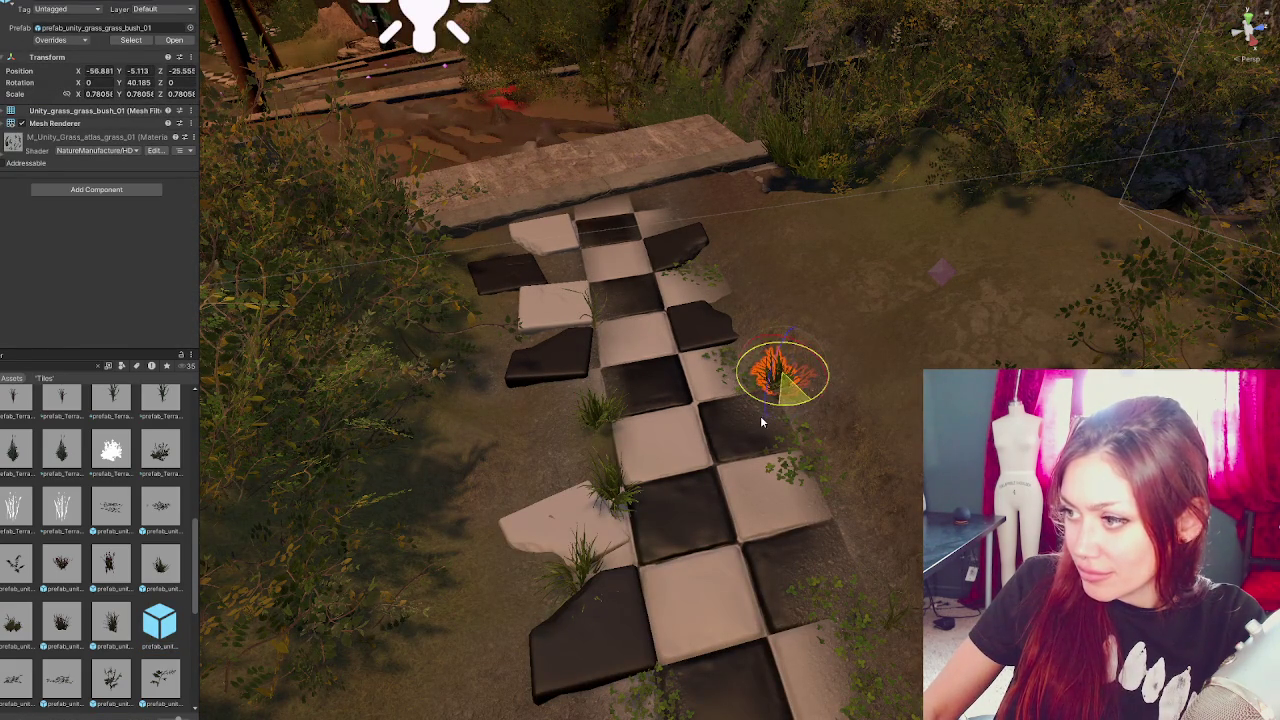
mouse_move(560, 450)
mouse_down()
mouse_move(597, 441)
mouse_move(574, 440)
mouse_up()
click(685, 373)
drag(685, 373, 825, 477)
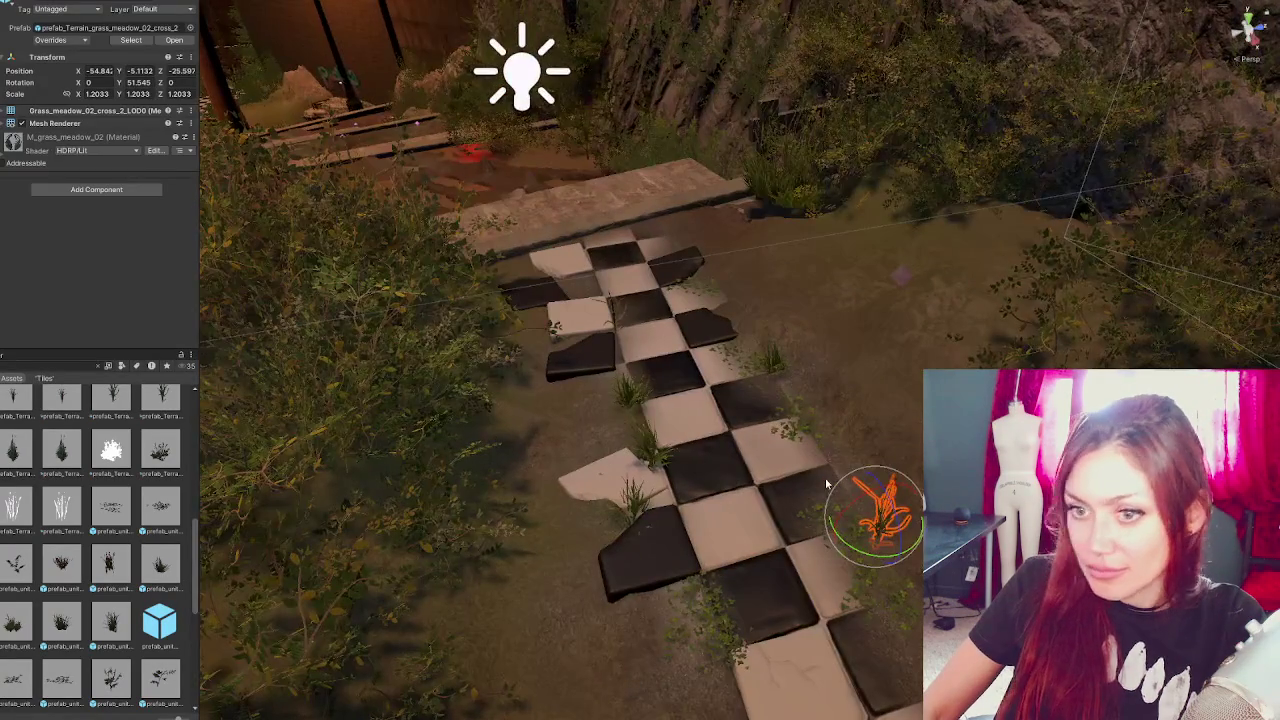
drag(902, 546, 711, 298)
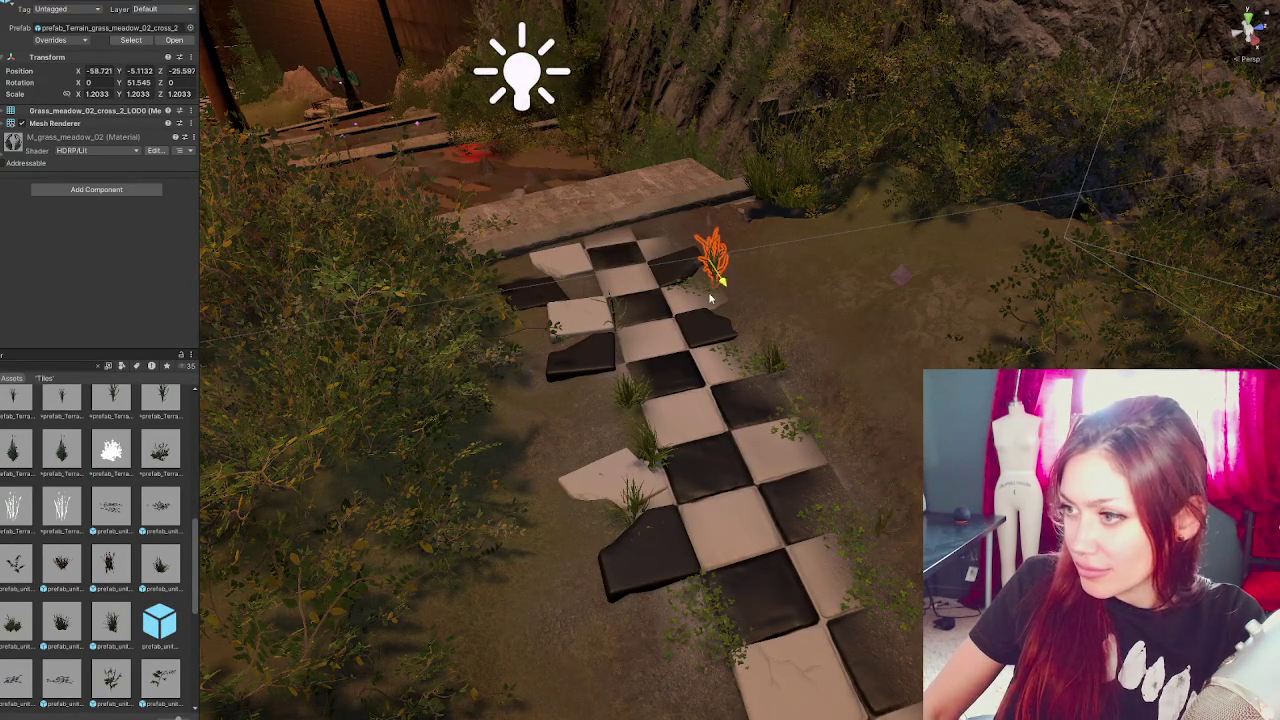
mouse_move(738, 256)
mouse_down()
mouse_move(718, 280)
mouse_move(705, 270)
mouse_up()
key(e)
key(w)
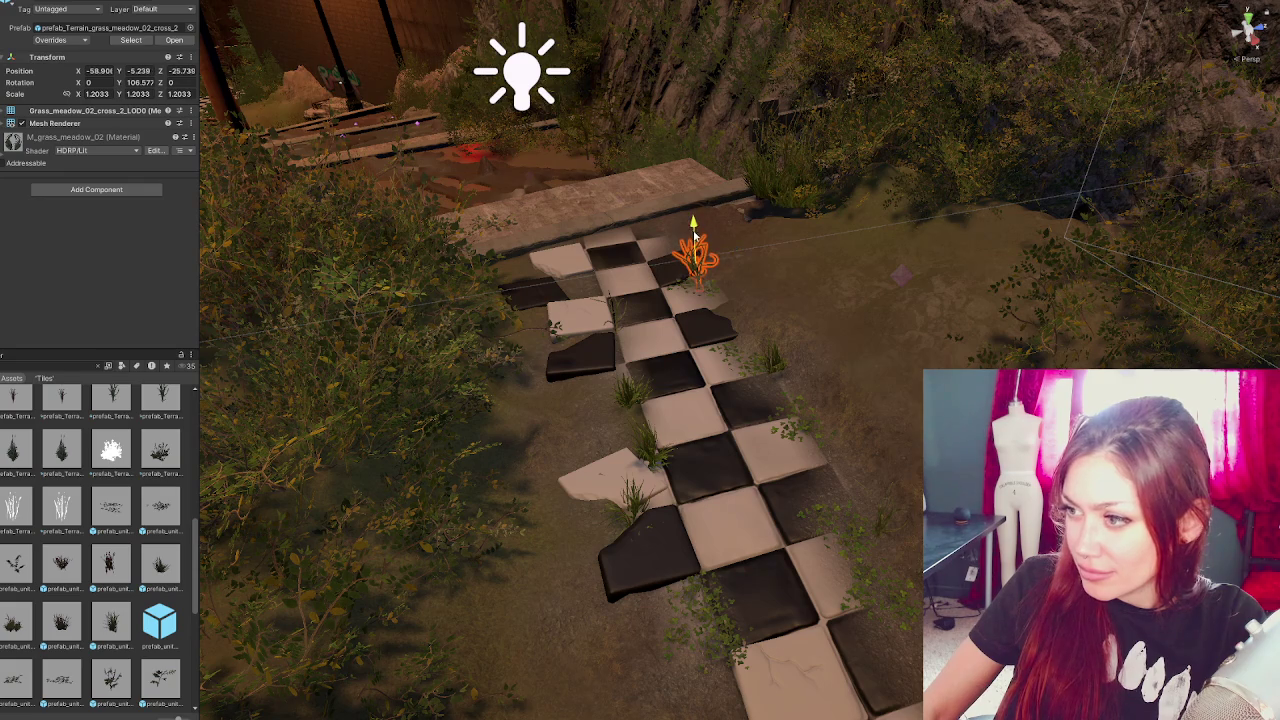
- Add a third clover on the upper squares, scaled to about 1.39 and turned roughly 40°
mouse_move(160, 622)
mouse_down()
mouse_move(620, 490)
mouse_move(672, 530)
mouse_move(575, 298)
mouse_move(550, 422)
mouse_move(589, 352)
mouse_move(586, 383)
mouse_move(604, 330)
mouse_move(626, 328)
mouse_move(590, 342)
mouse_up()
key(e)
key(w)
key(e)
key(w)
key(r)
key(w)
key(e)
key(w)
click(128, 600)
drag(500, 572, 488, 578)
- Clear the Project search back to the Assets folders and narrow the side panel
drag(697, 361, 737, 407)
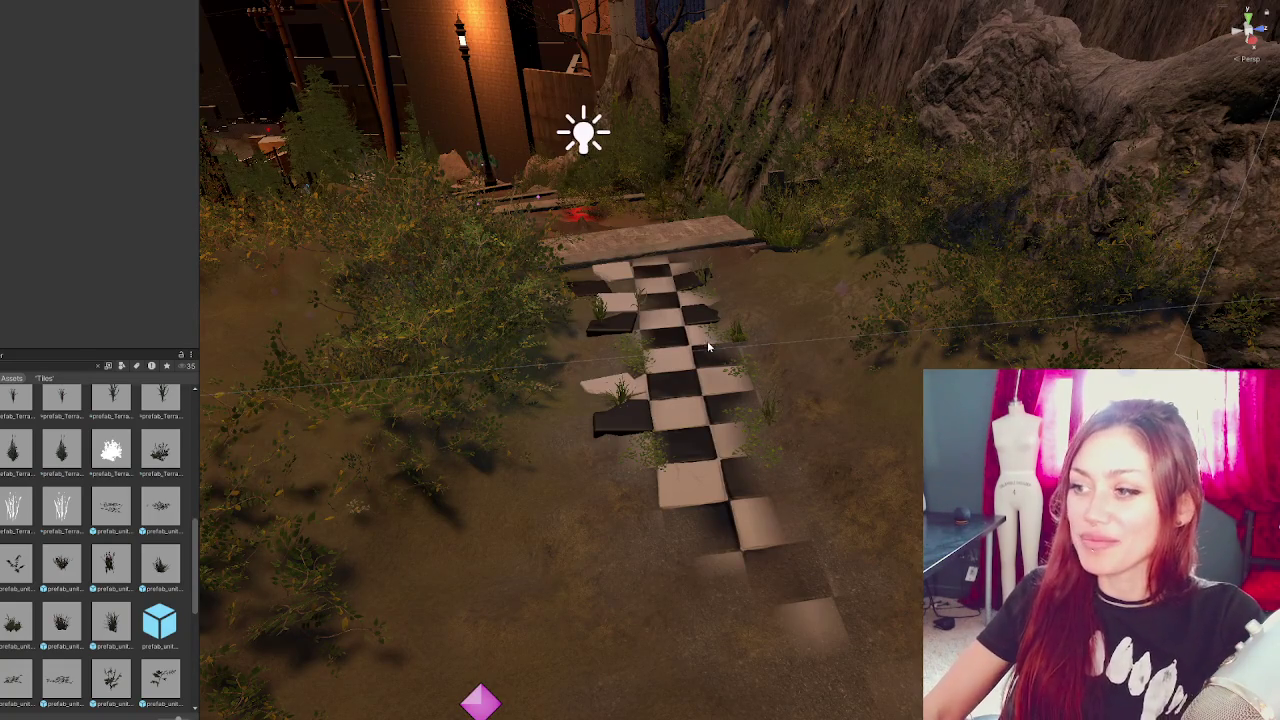
scroll(705, 483, down, 3)
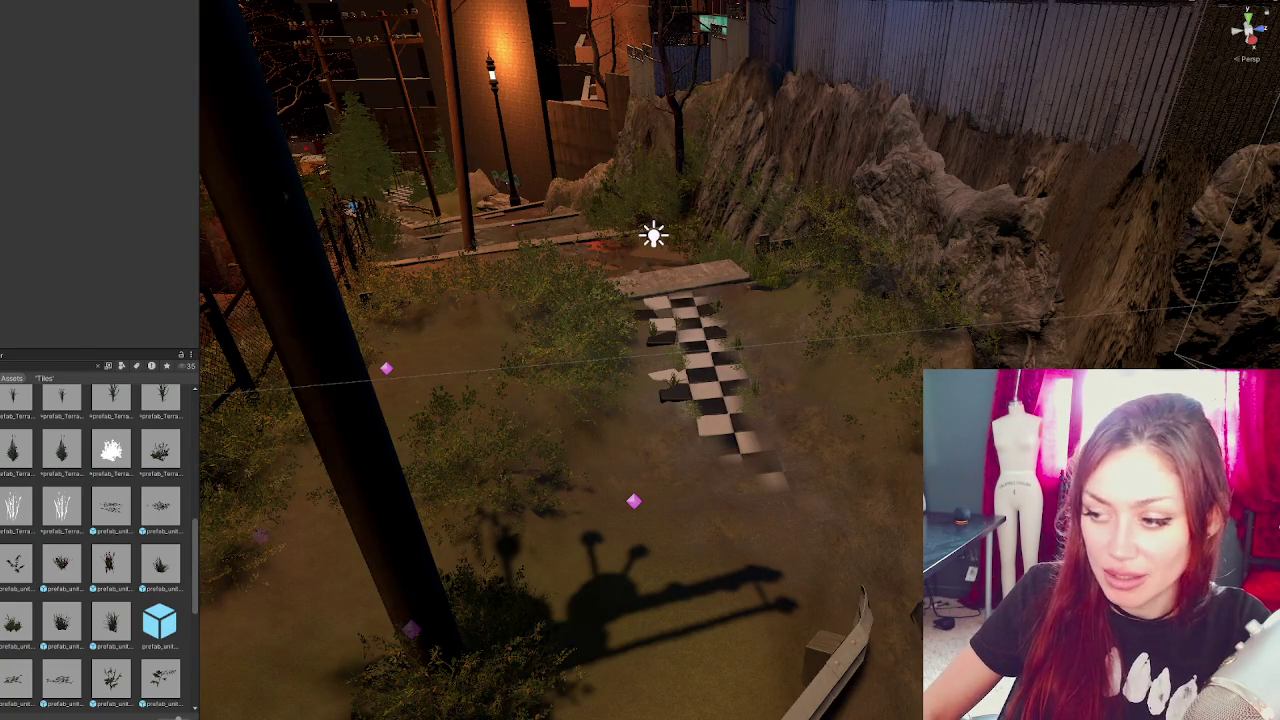
key(Escape)
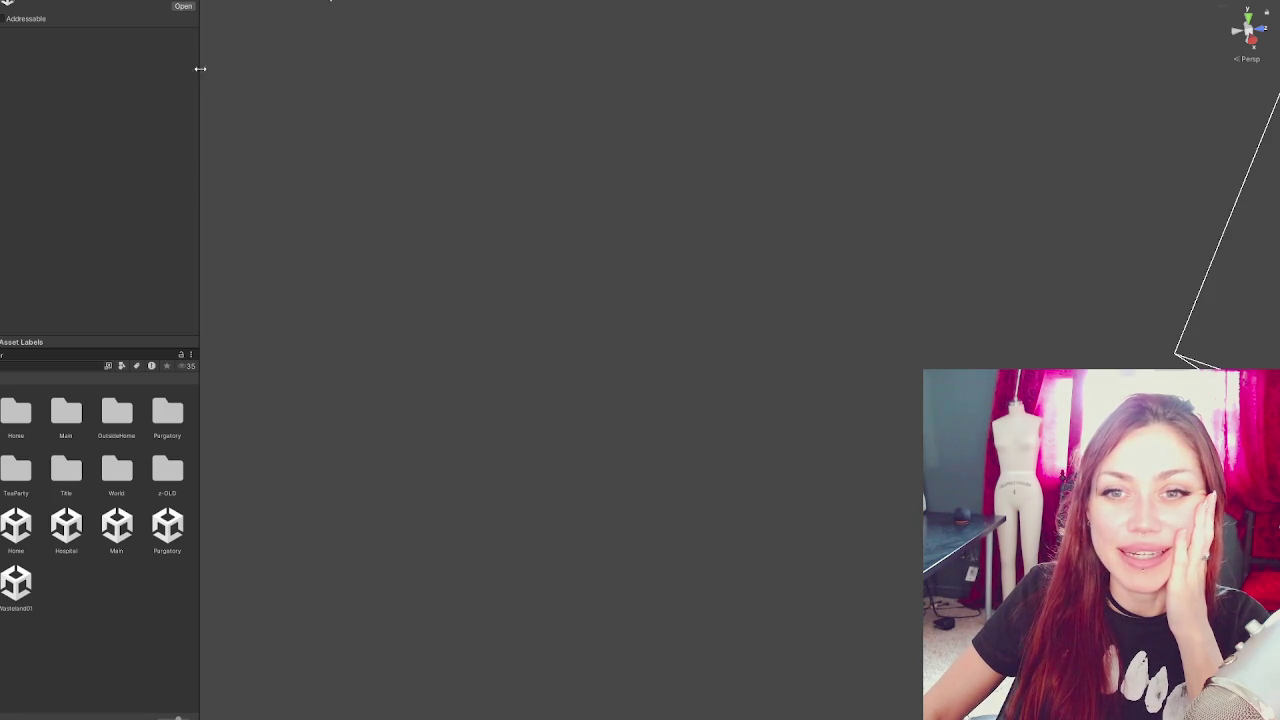
drag(200, 71, 61, 94)
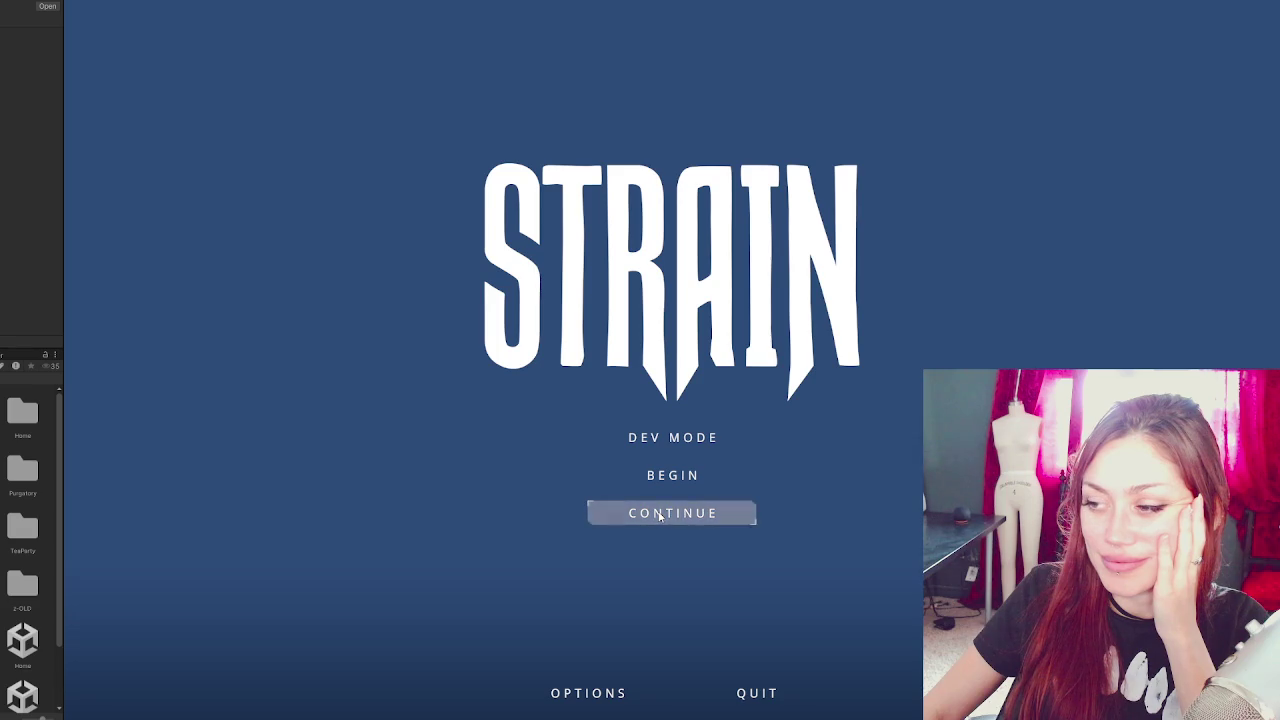
- Continue the saved game from the STRAIN title menu
click(665, 437)
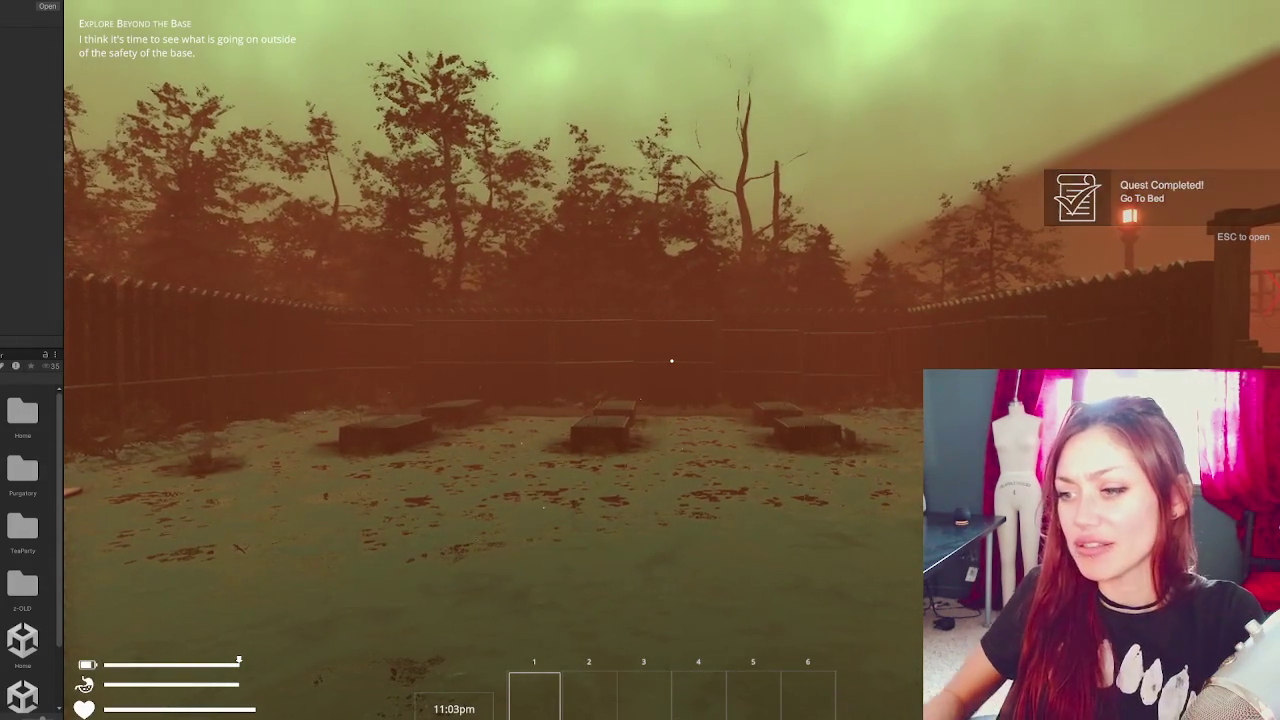
- Walk through the wooden gate and past the EXIT gate toward the fence corner
key(w)
key(w)
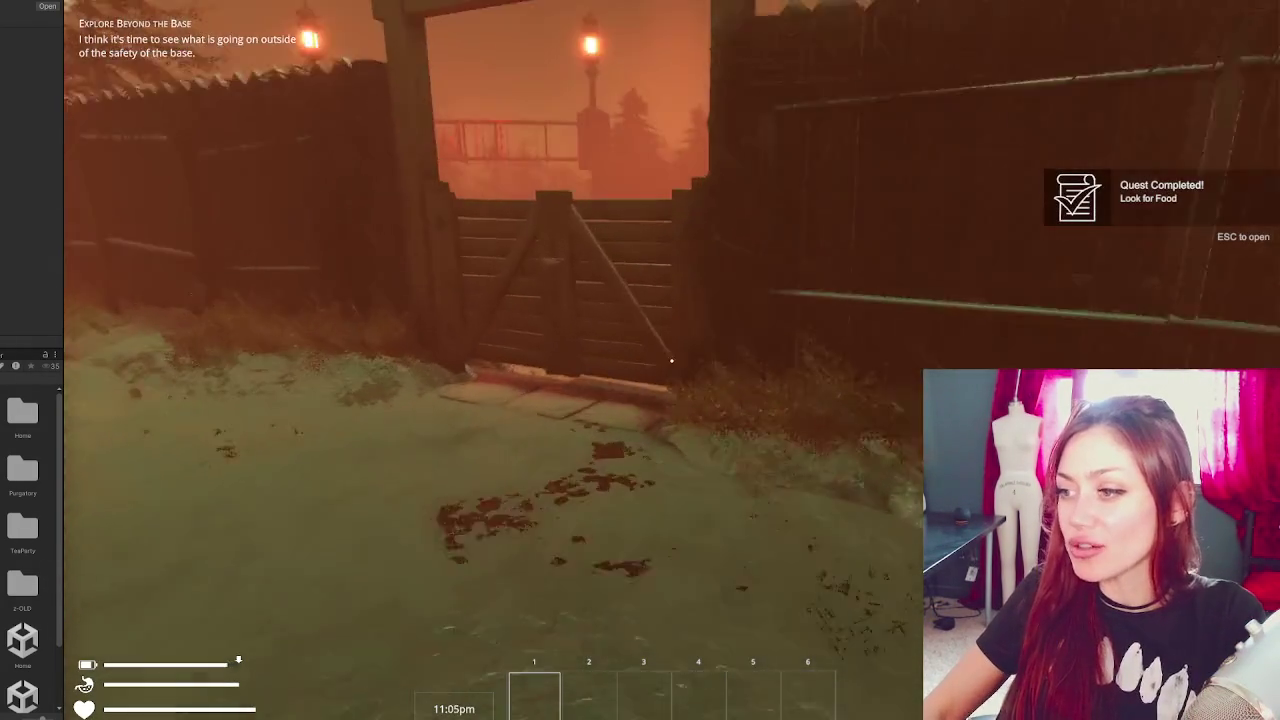
key(w)
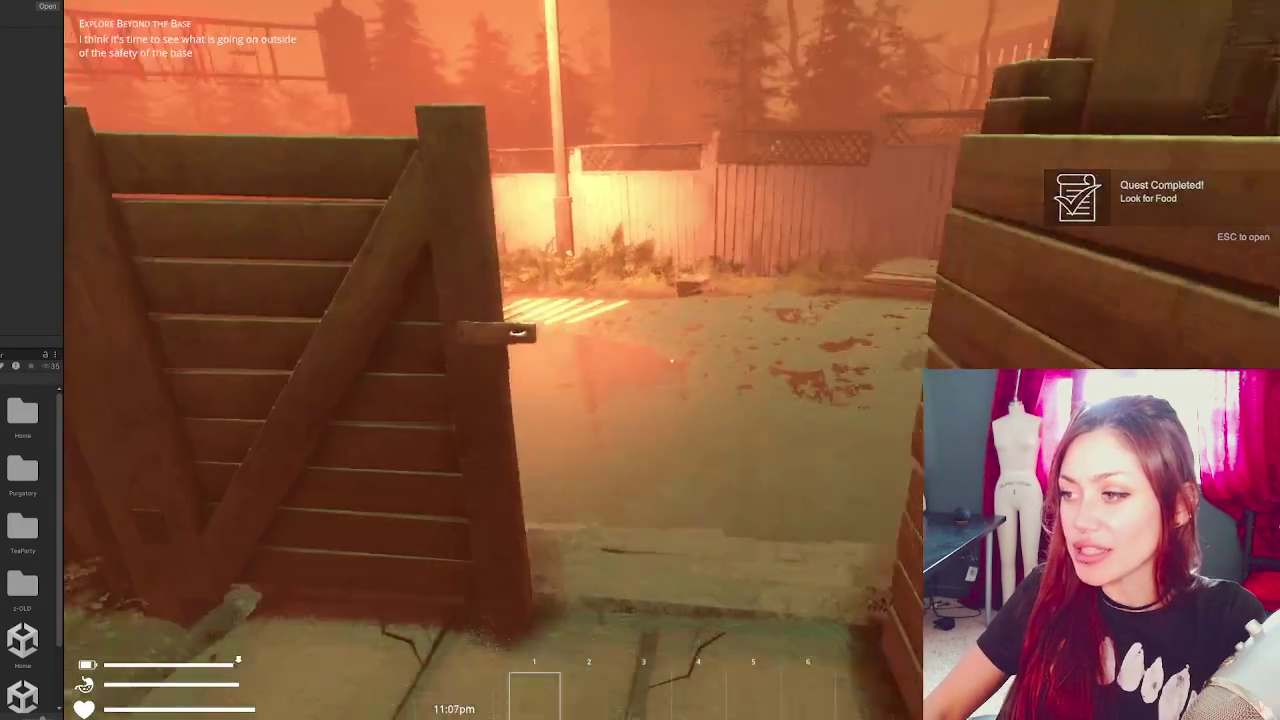
key(w)
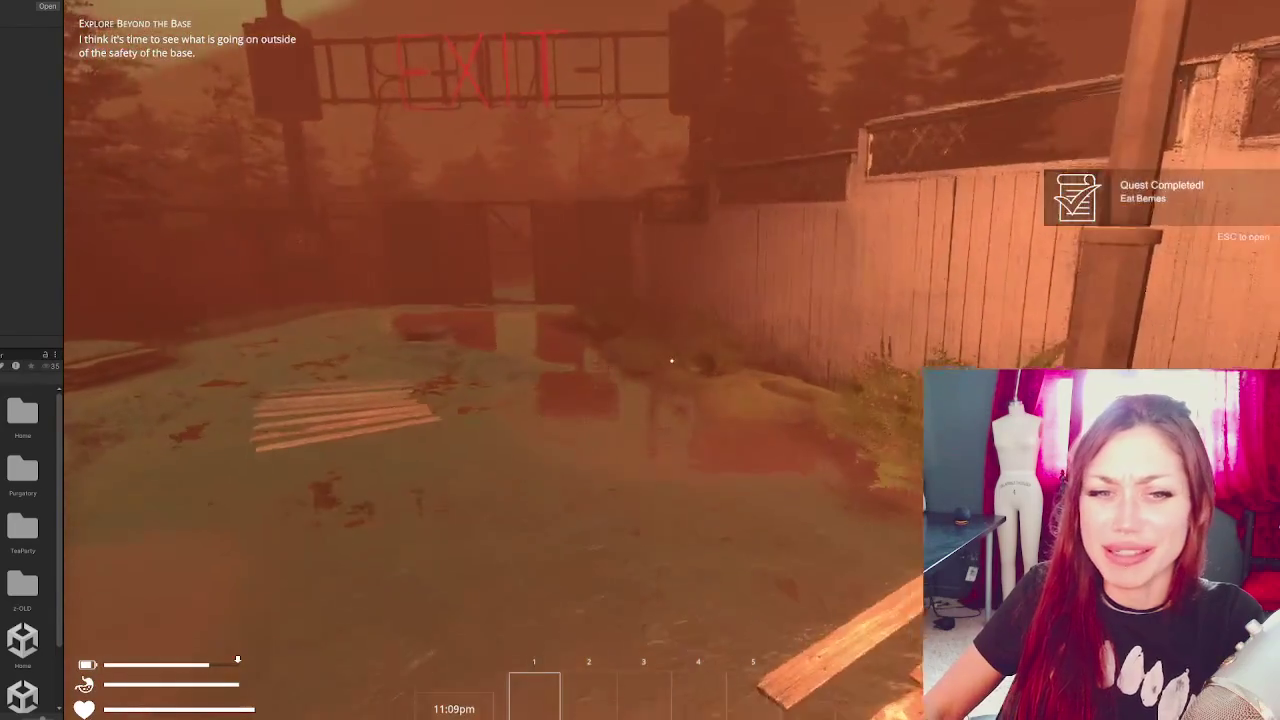
key(w)
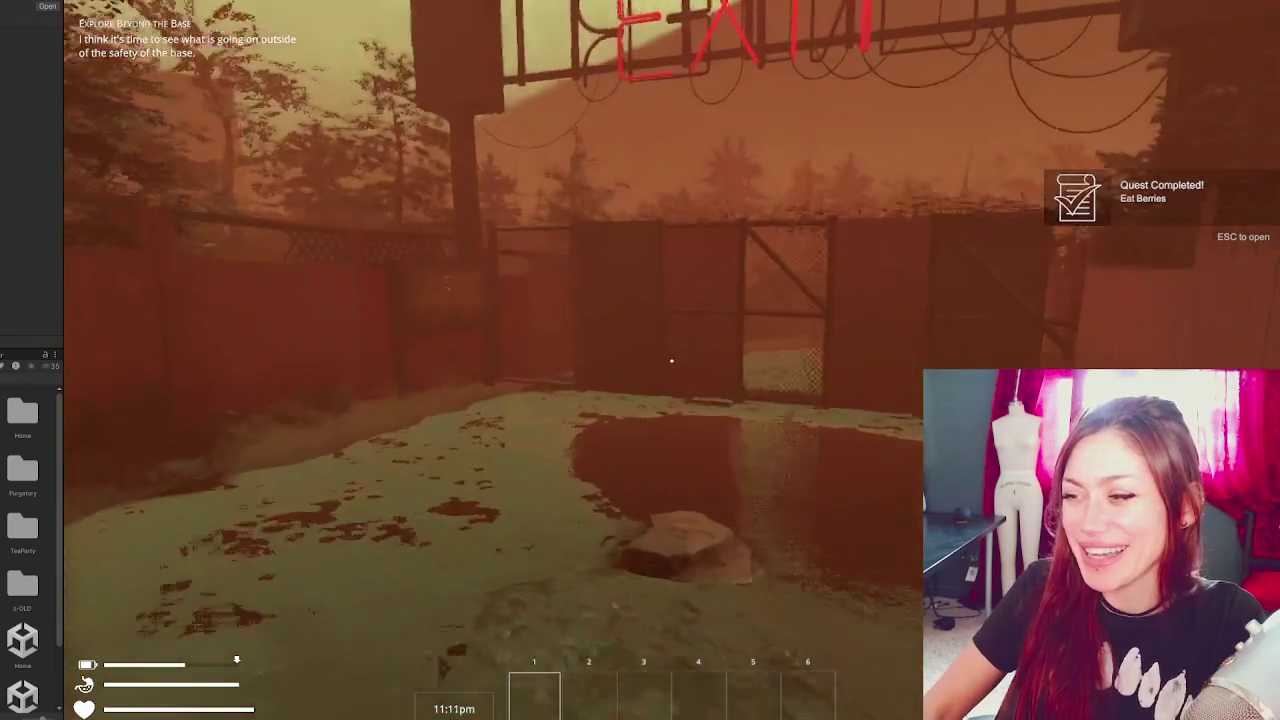
key(w)
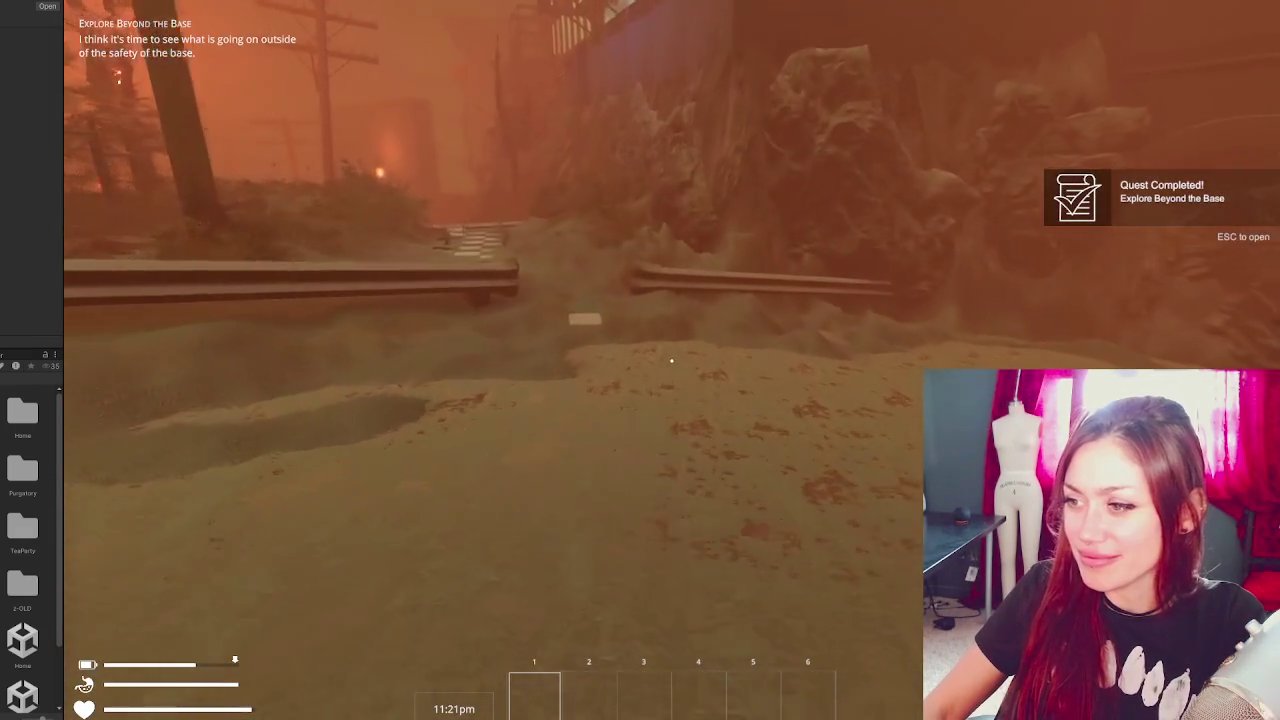
- Walk from the road onto the checkered path, toward the bridge and over the cracked tile
key(w)
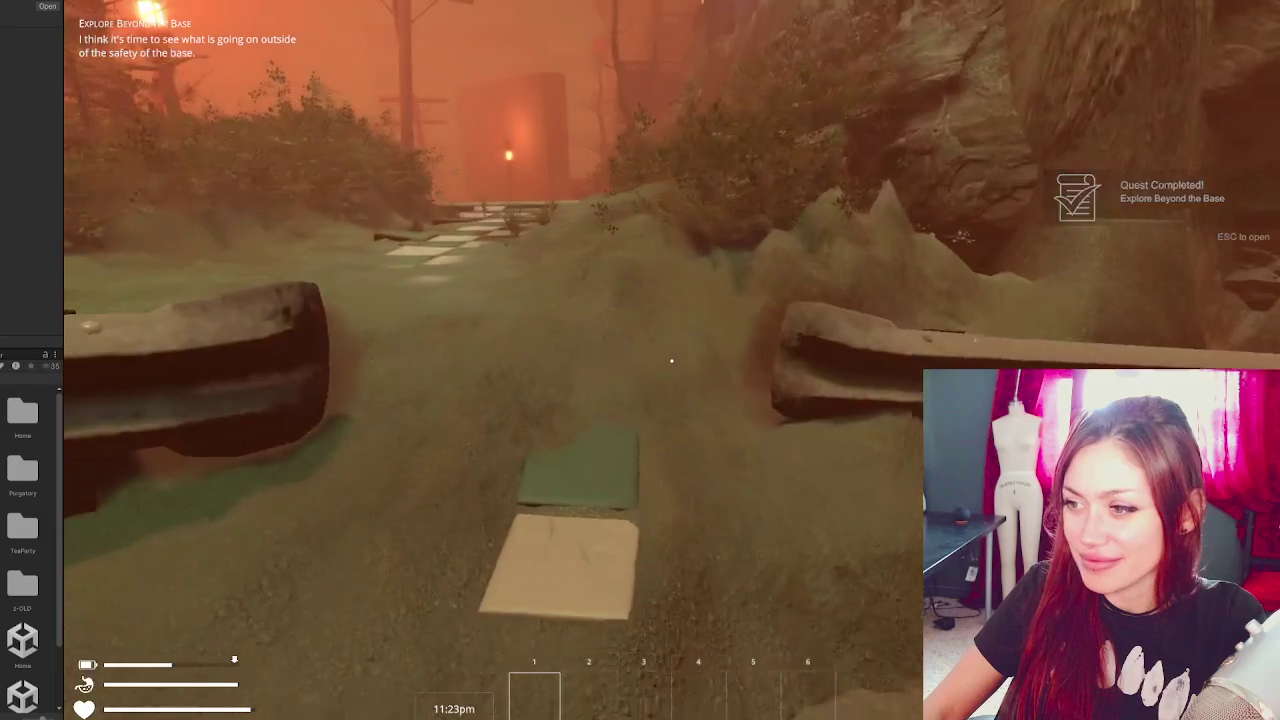
key(w)
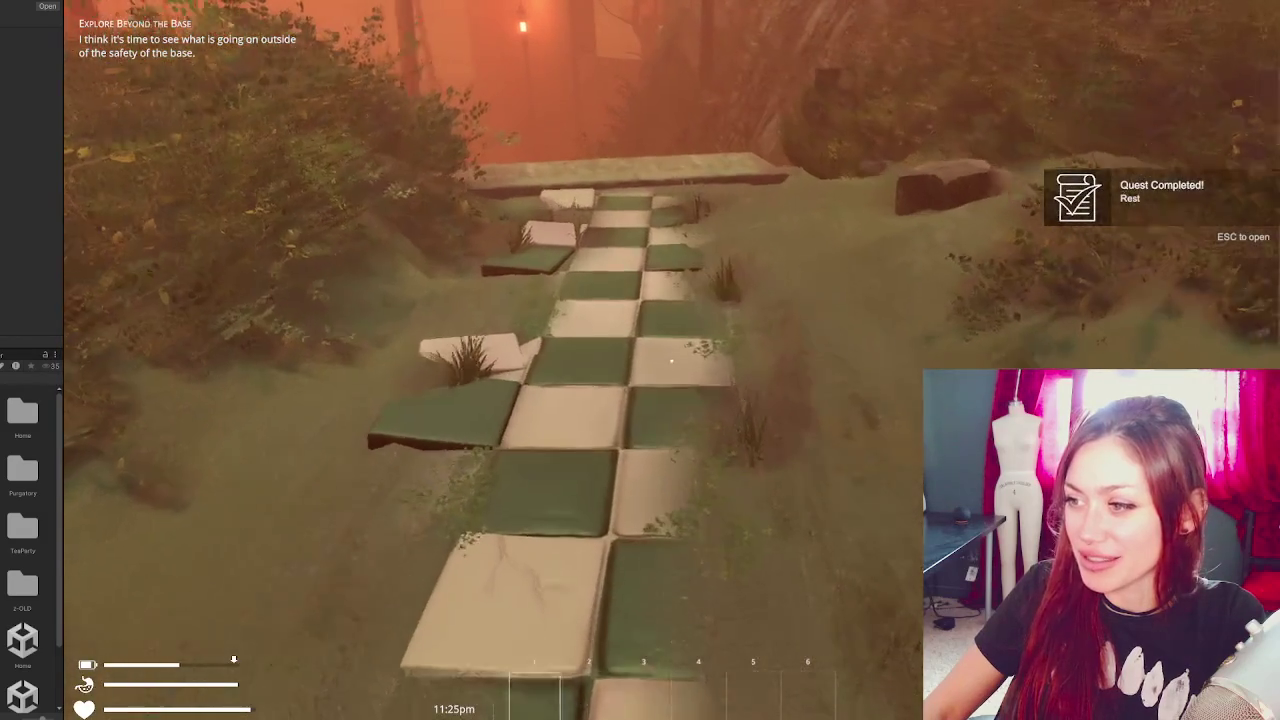
key(w)
key(w)
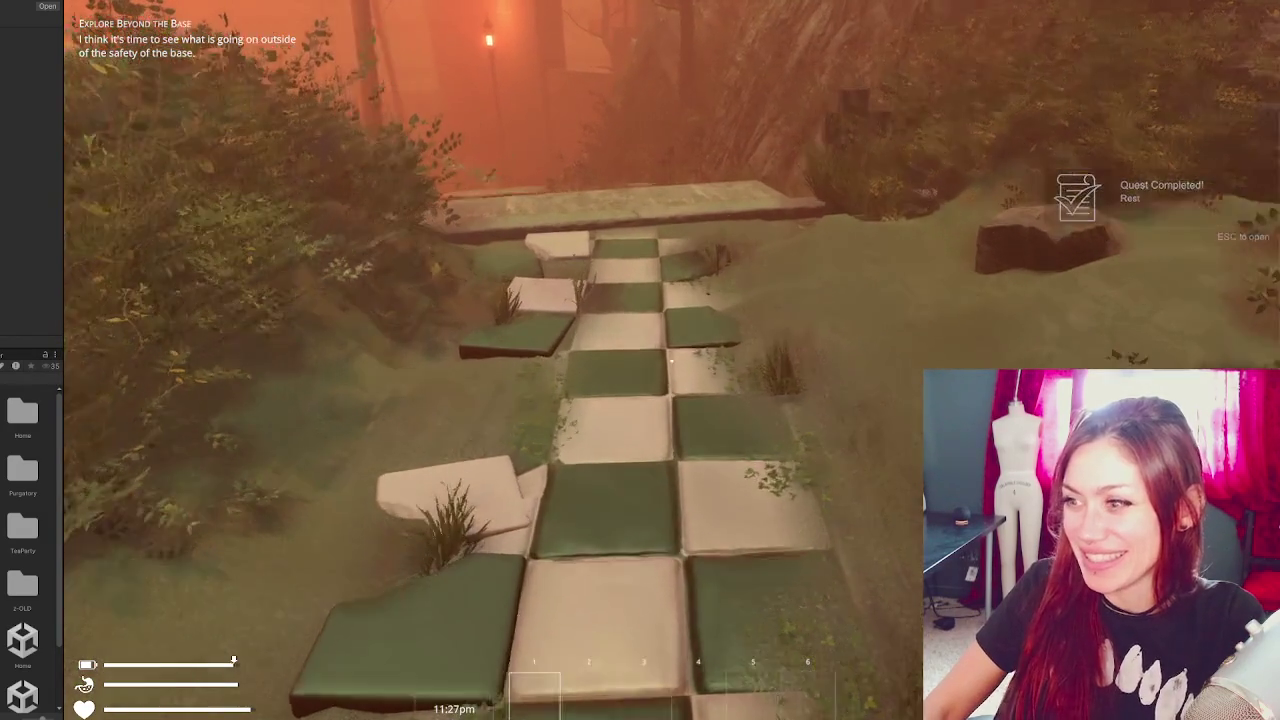
key(w)
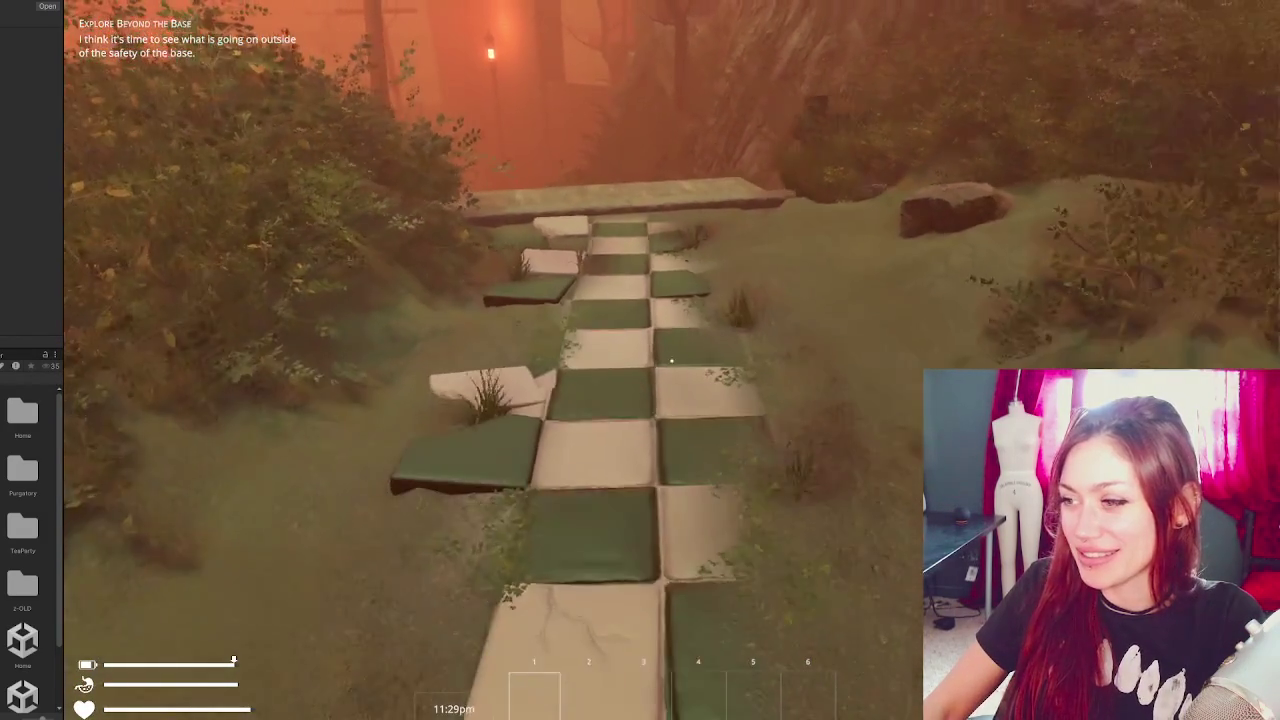
key(w)
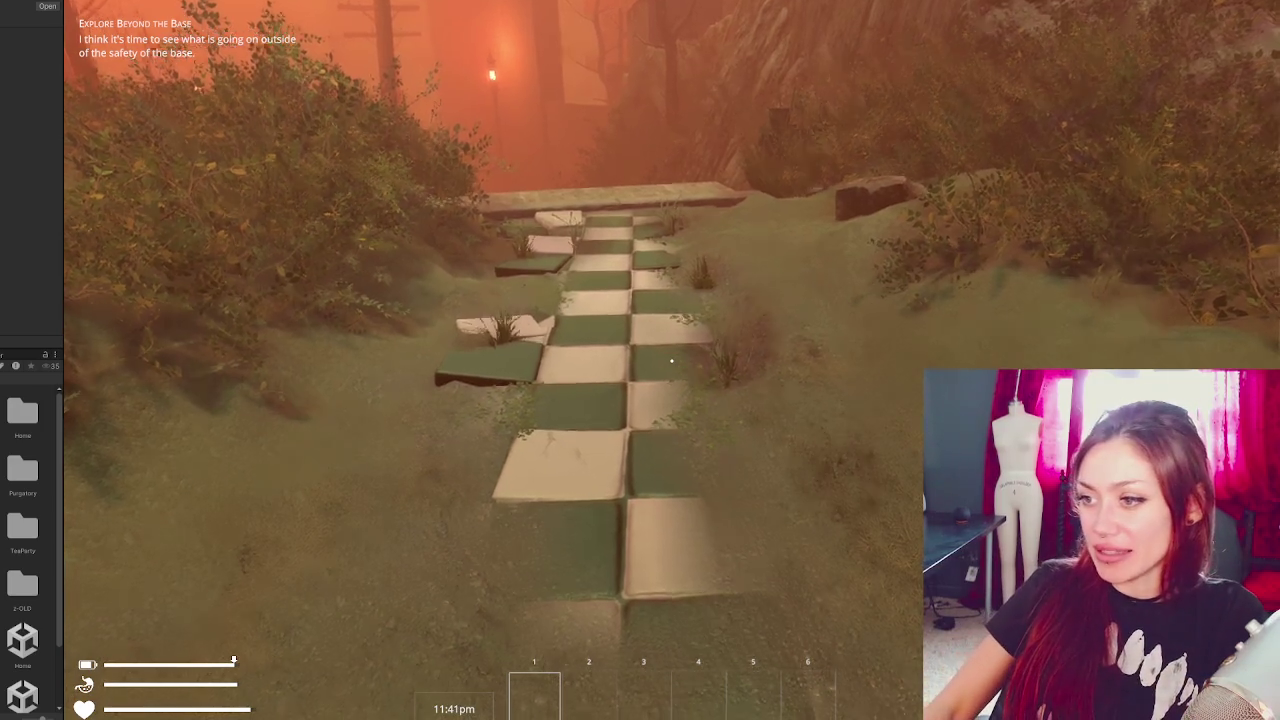
key(w)
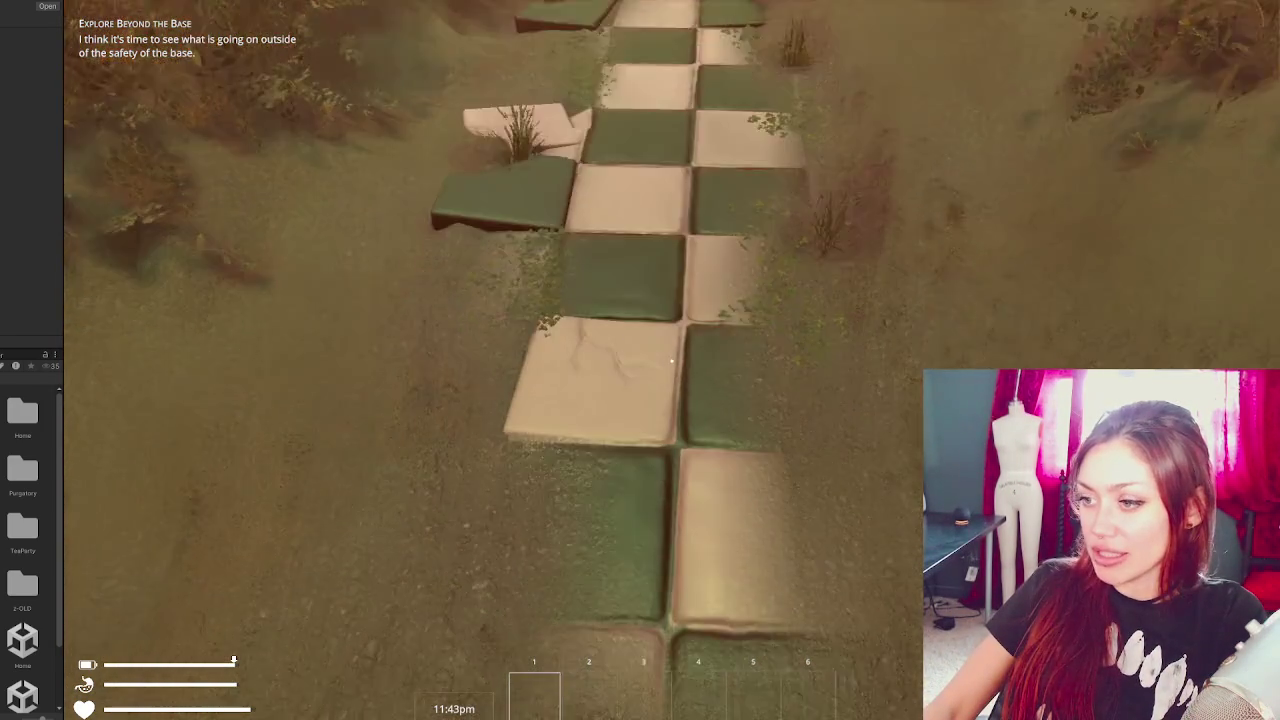
key(w)
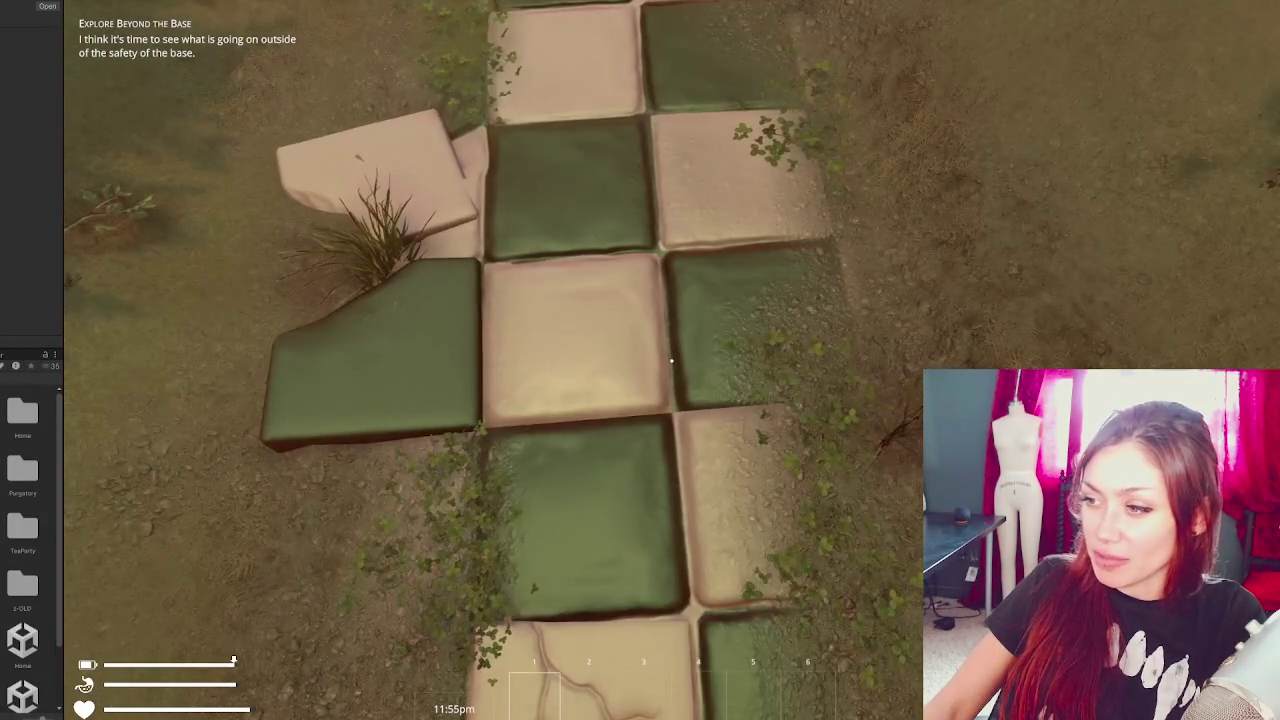
- Continue past the two loose tiles and over the grassy rise, viewing the path from its left
key(w)
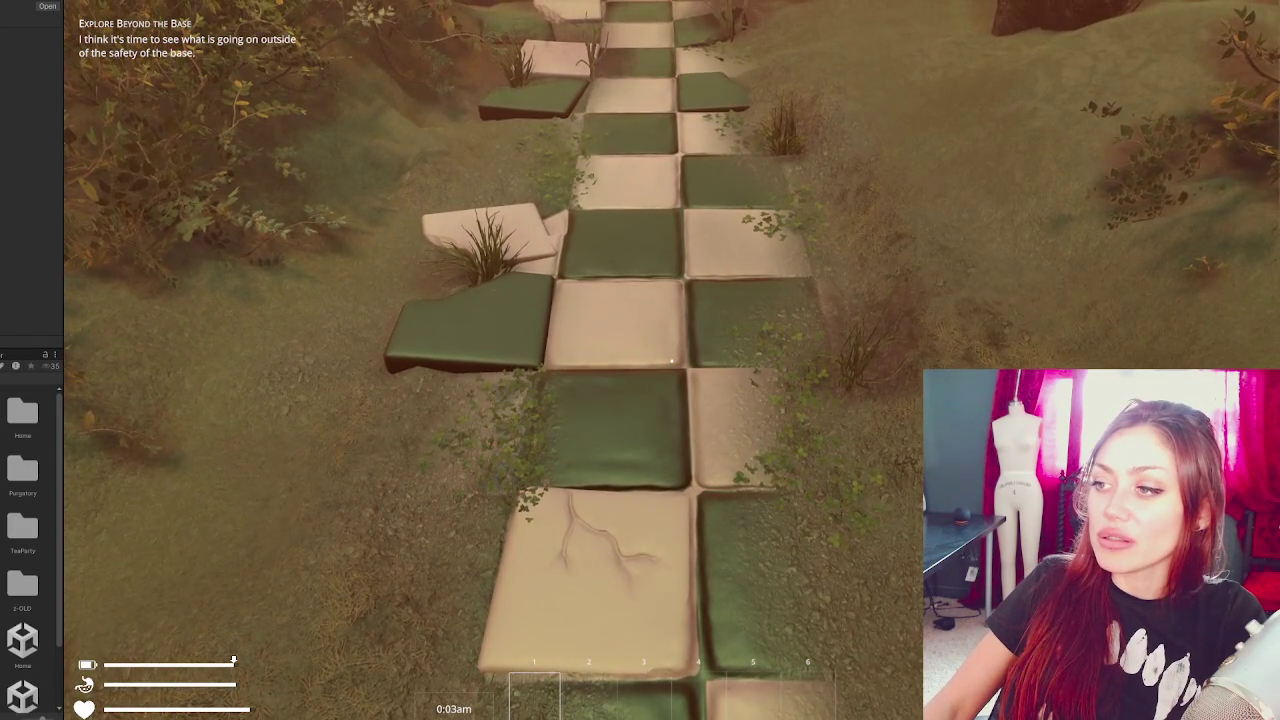
key(w)
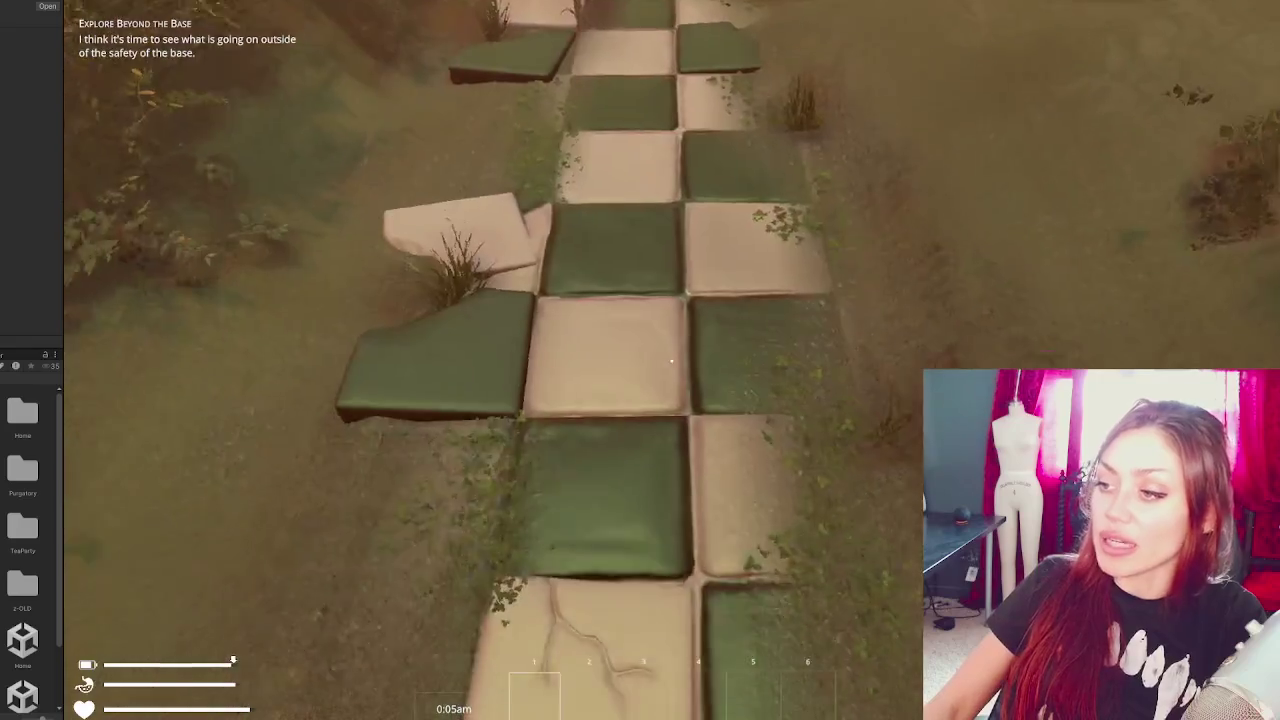
key(w)
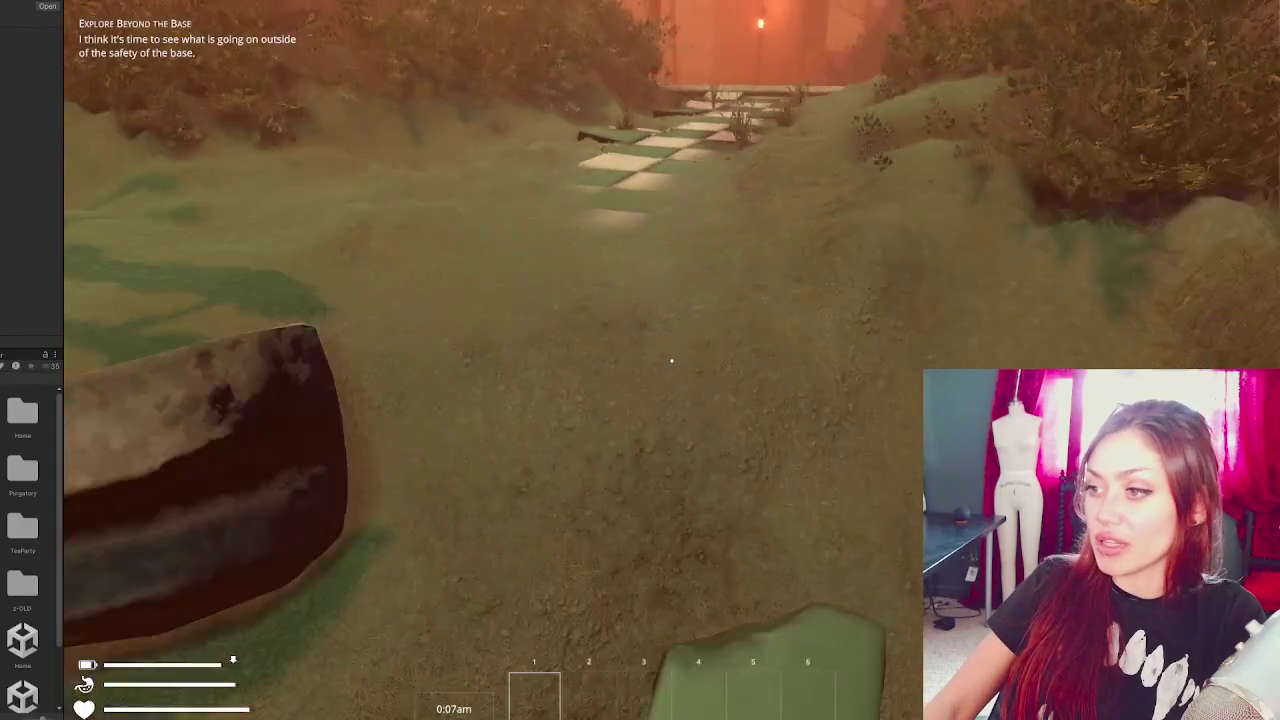
key(w)
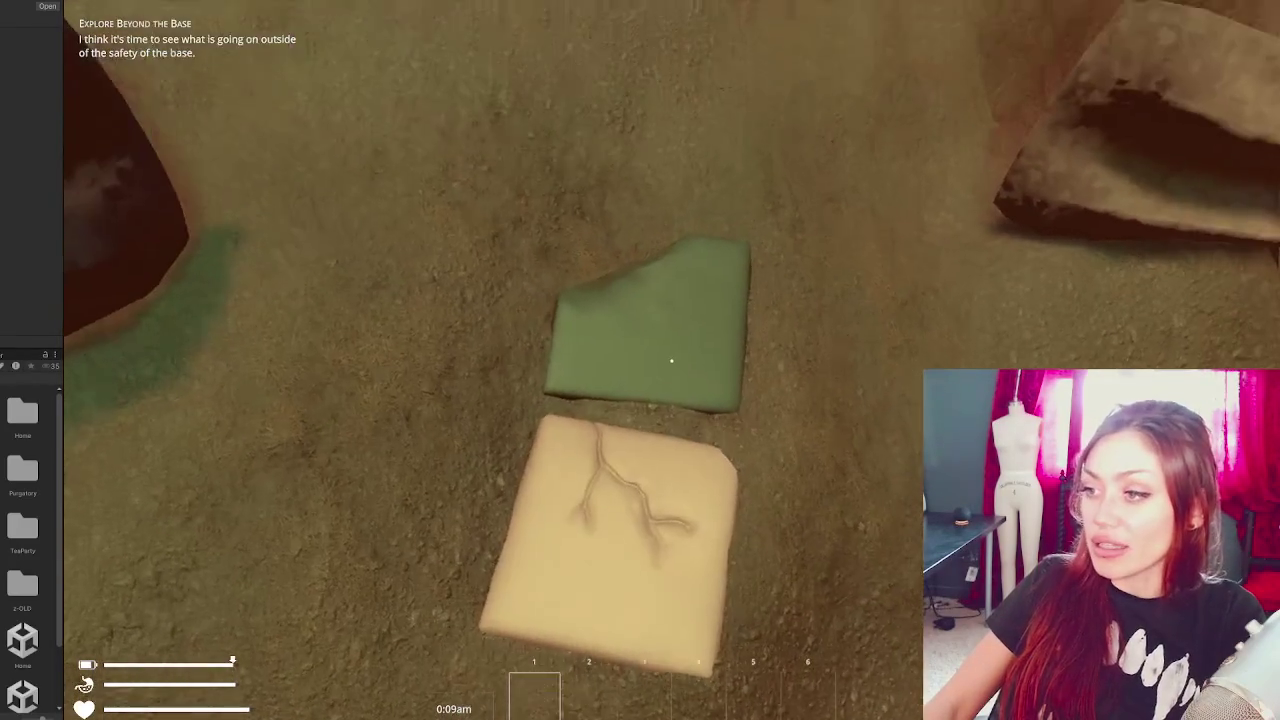
key(w)
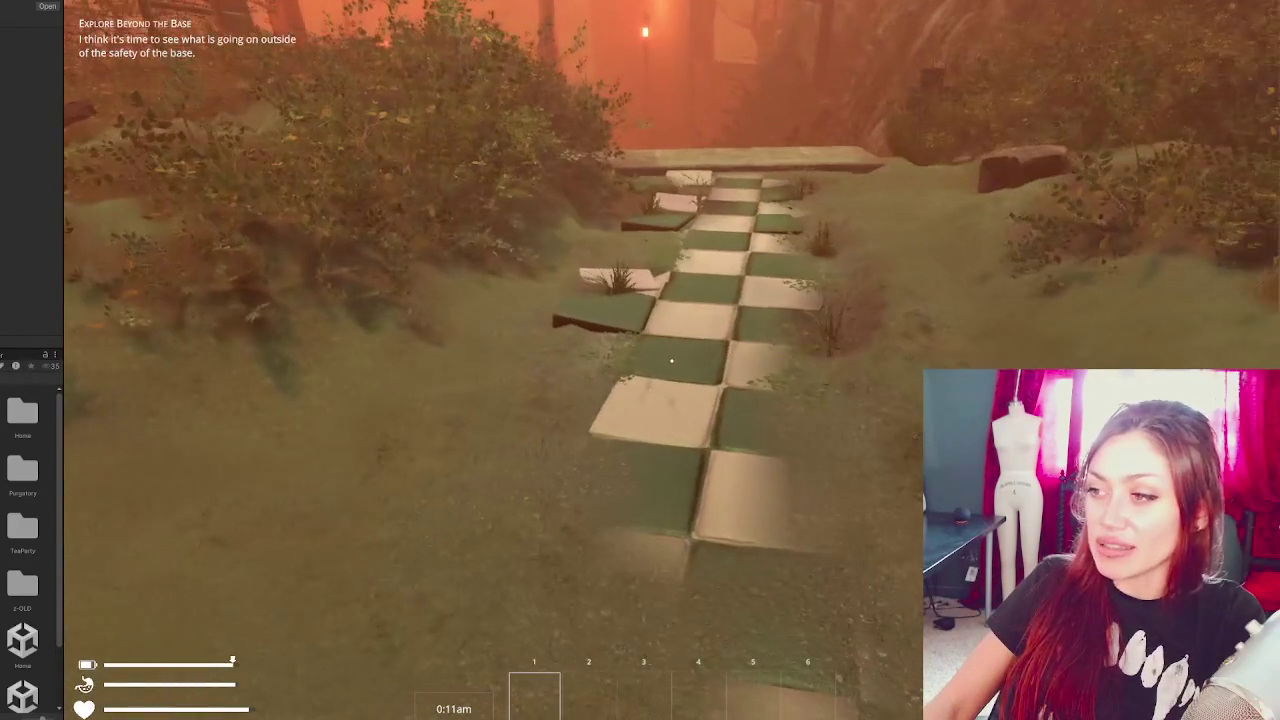
key(w)
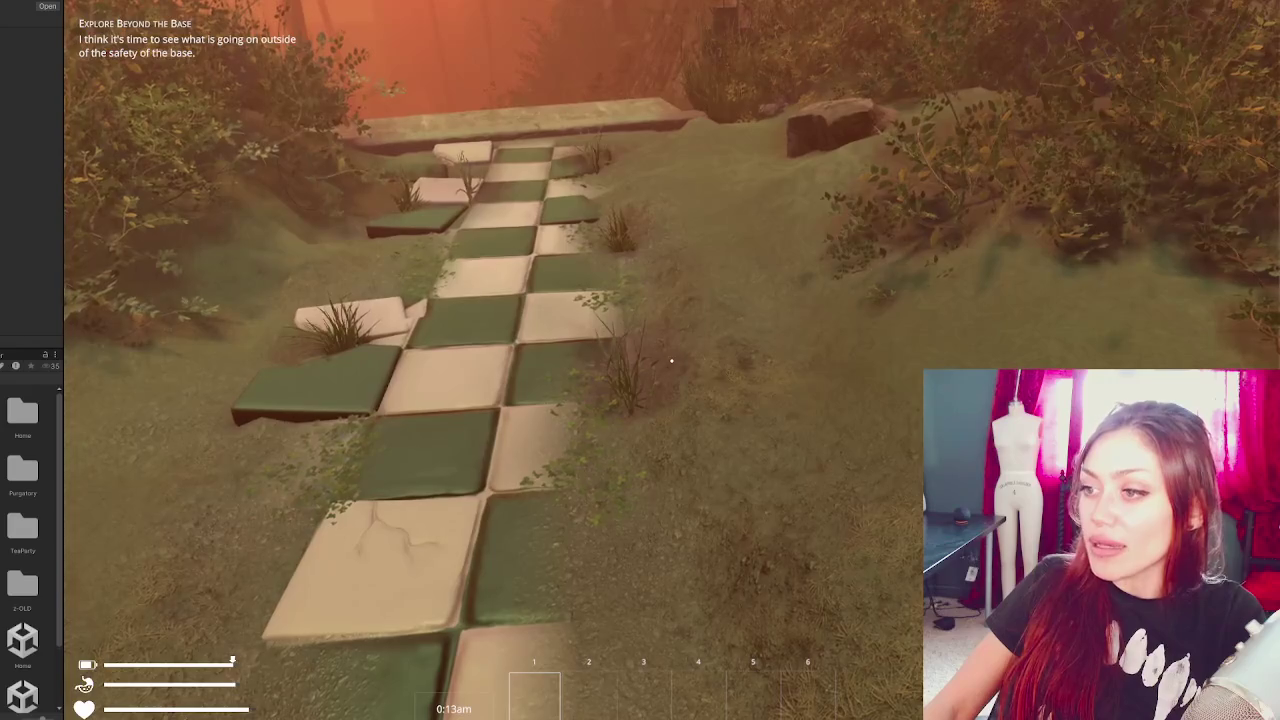
key(w)
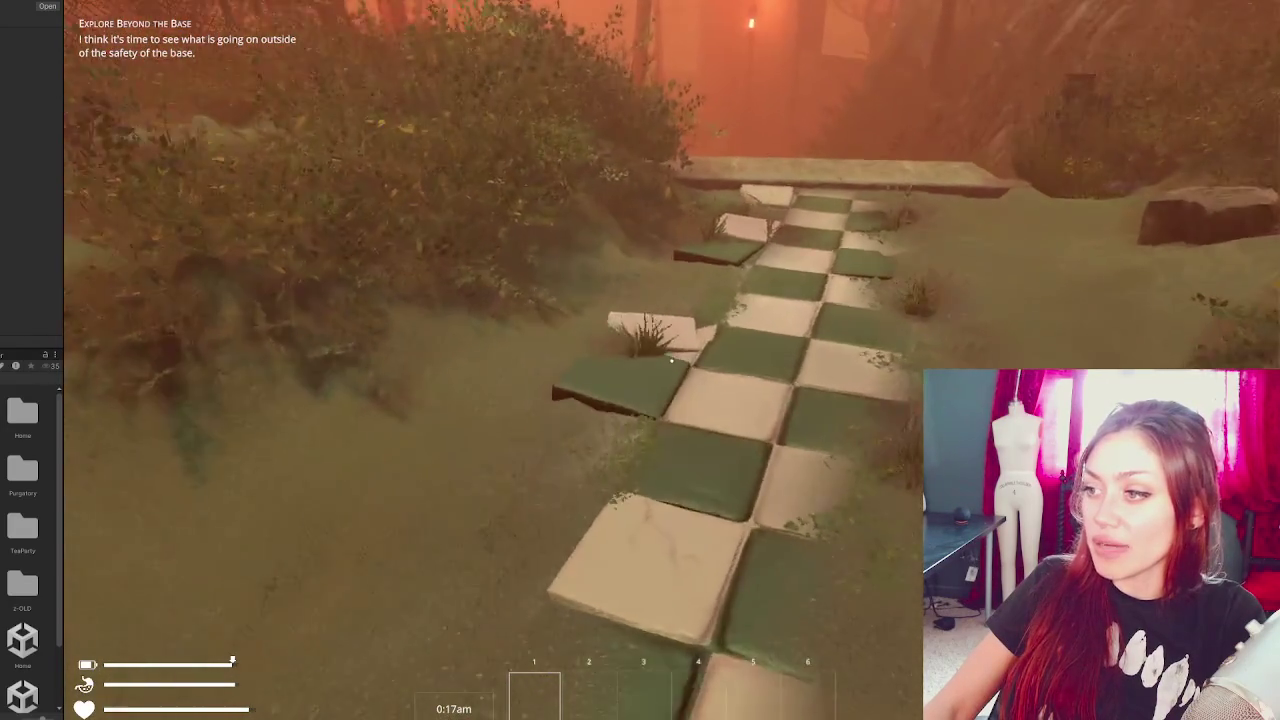
- Walk between the guardrails, look back down the path, then head for the foggy lamp-lit street
key(w)
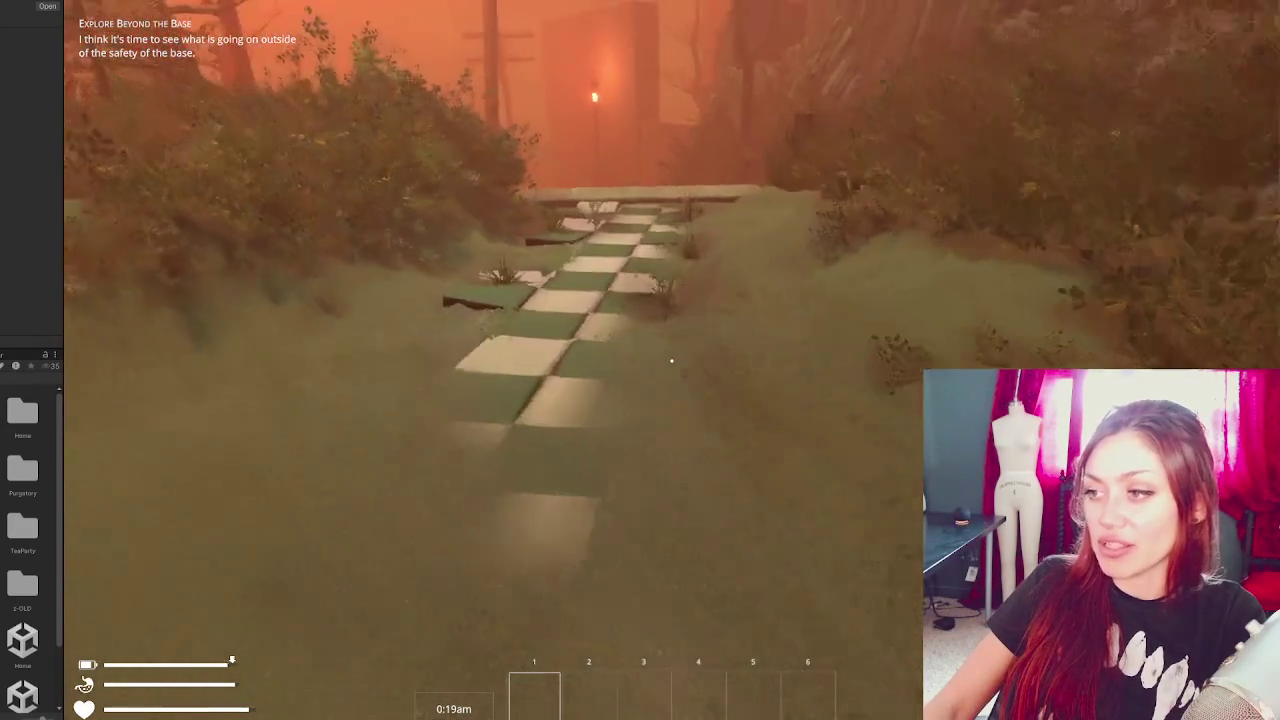
key(w)
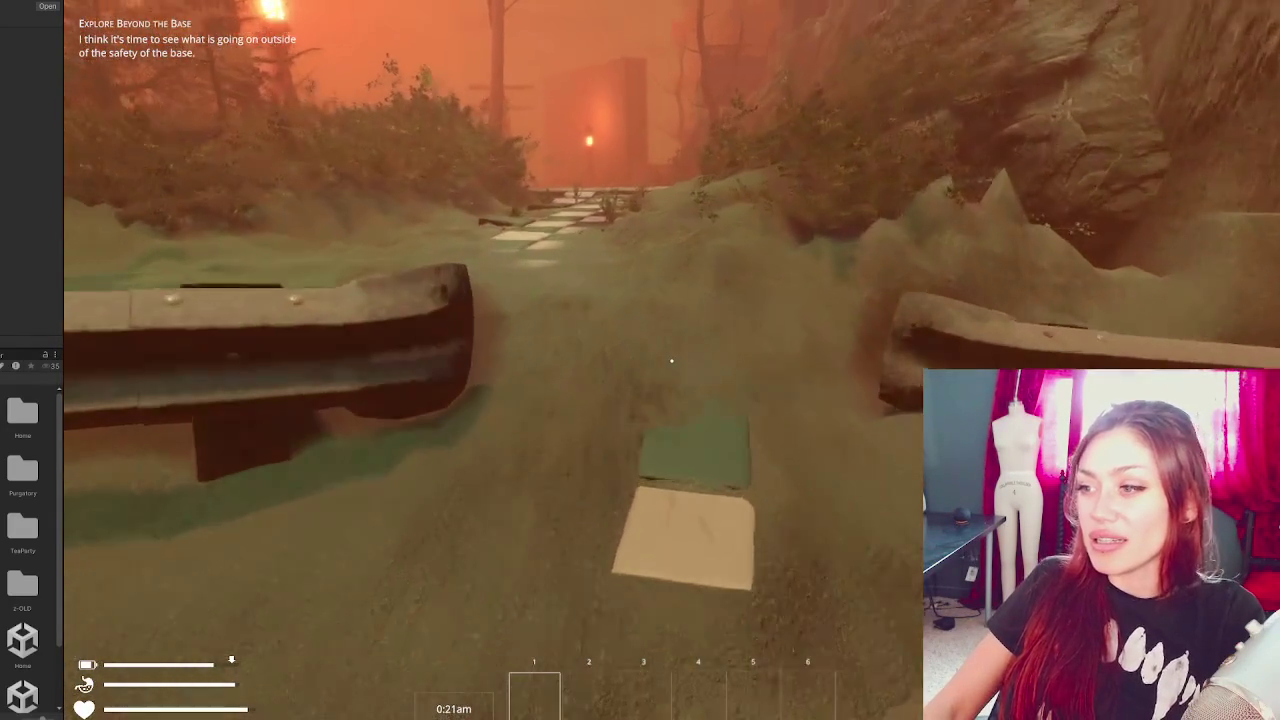
key(a)
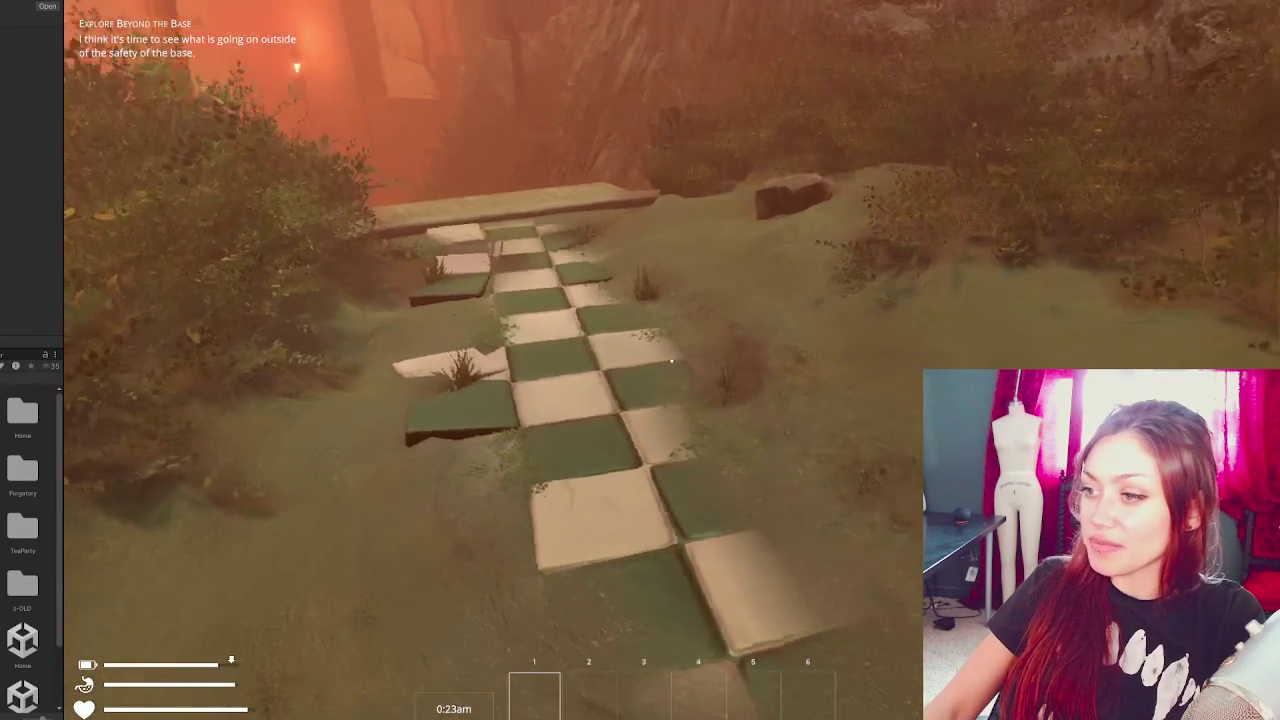
key(s)
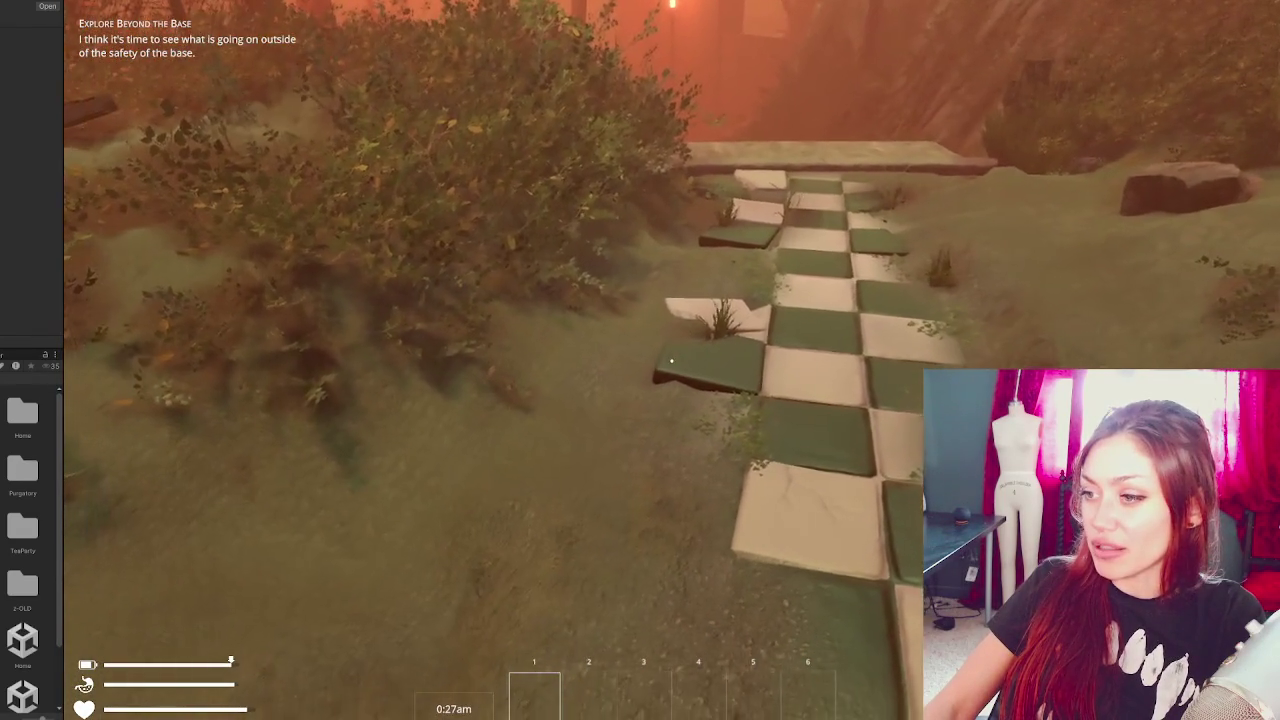
key(d)
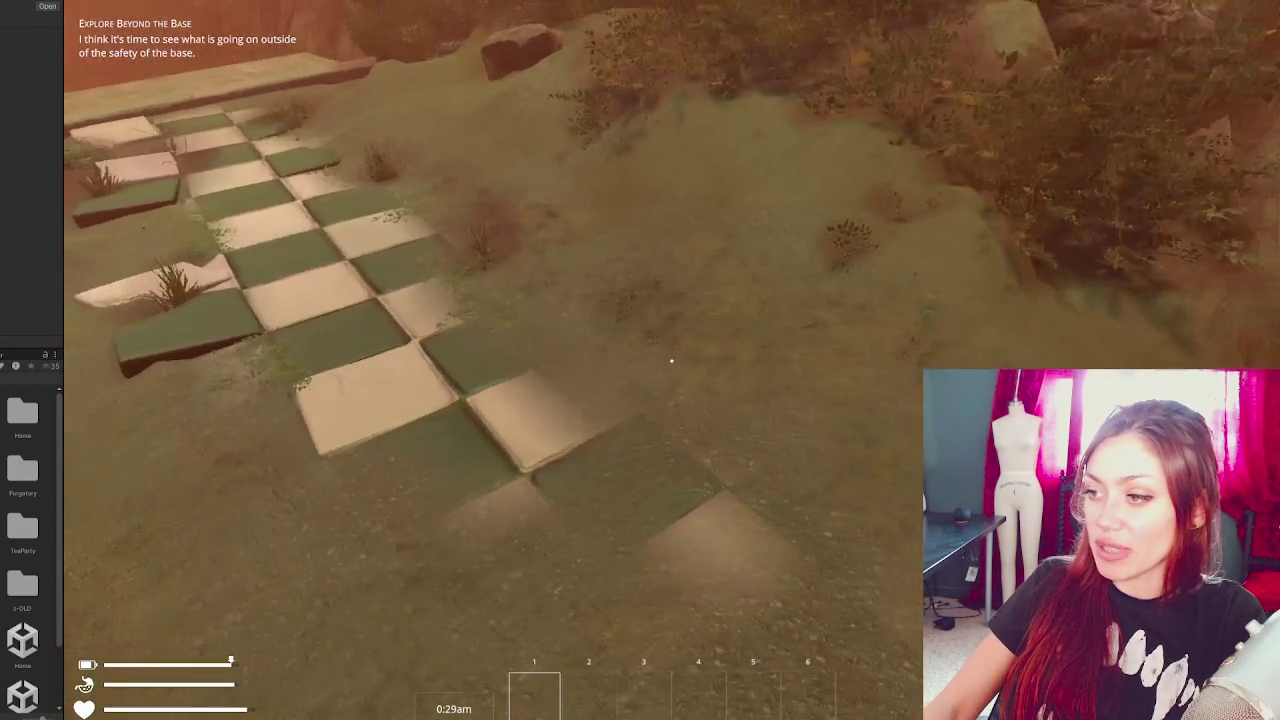
key(a)
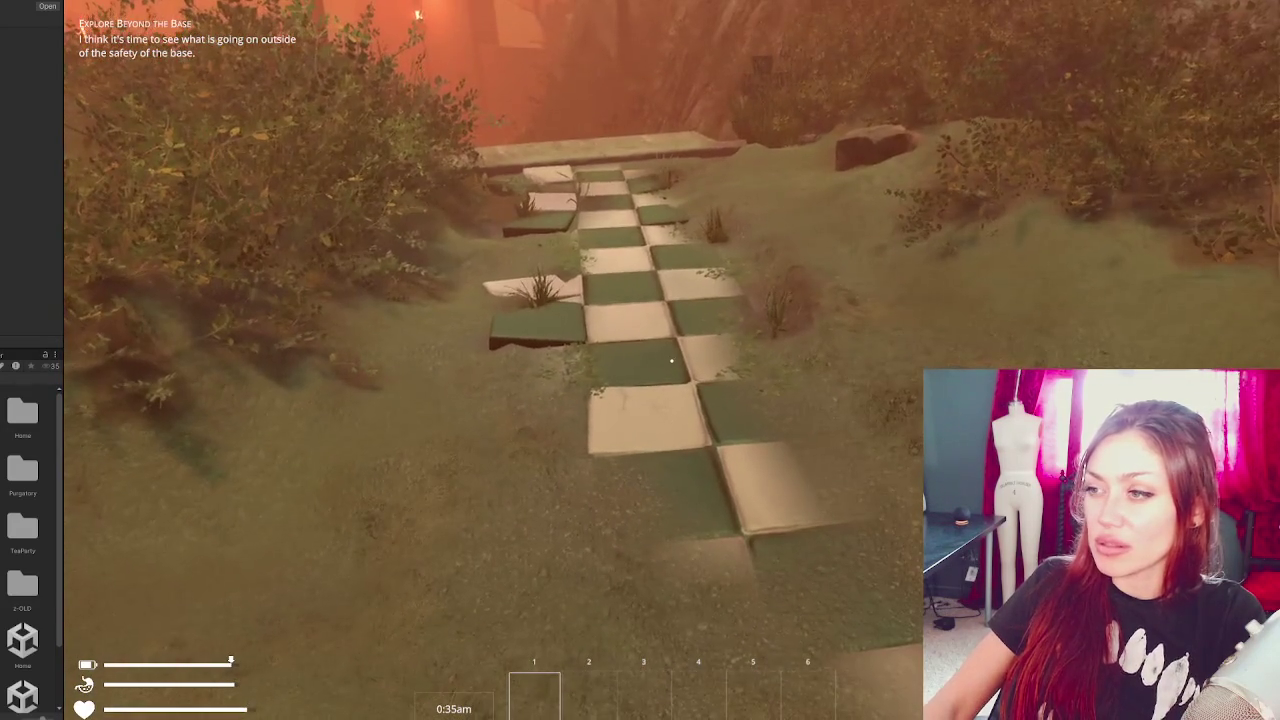
key(a)
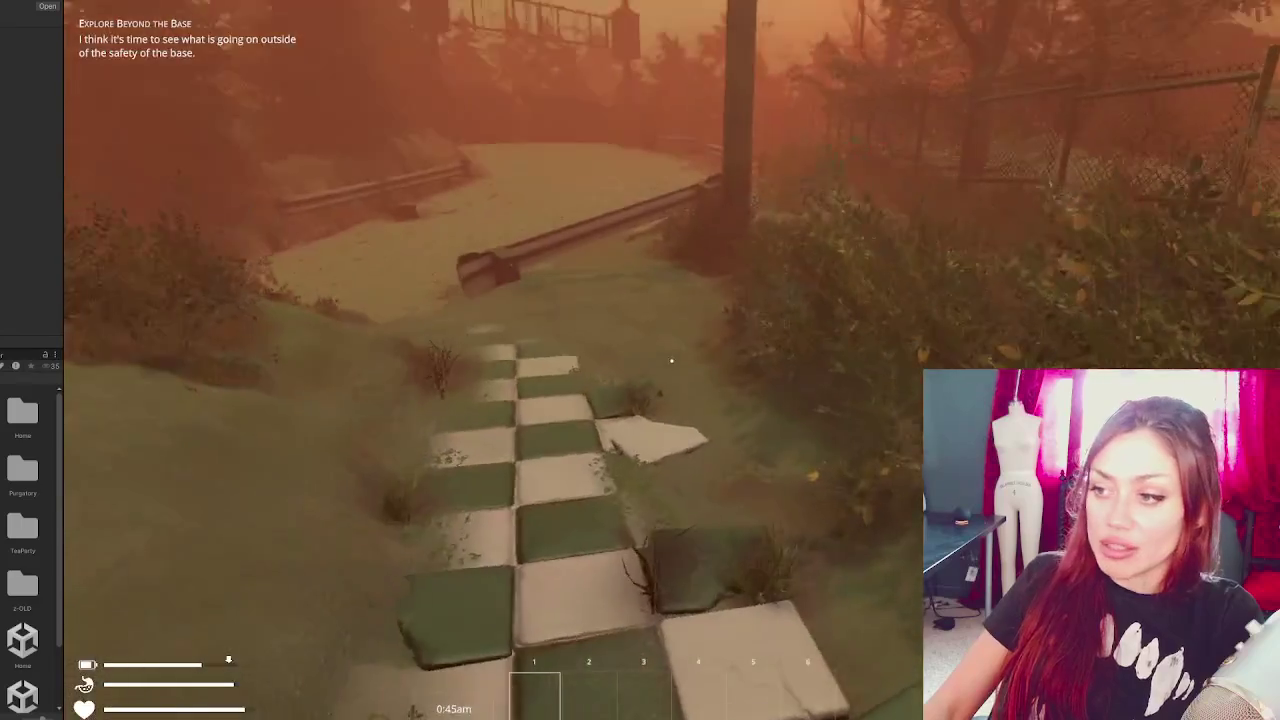
key(w)
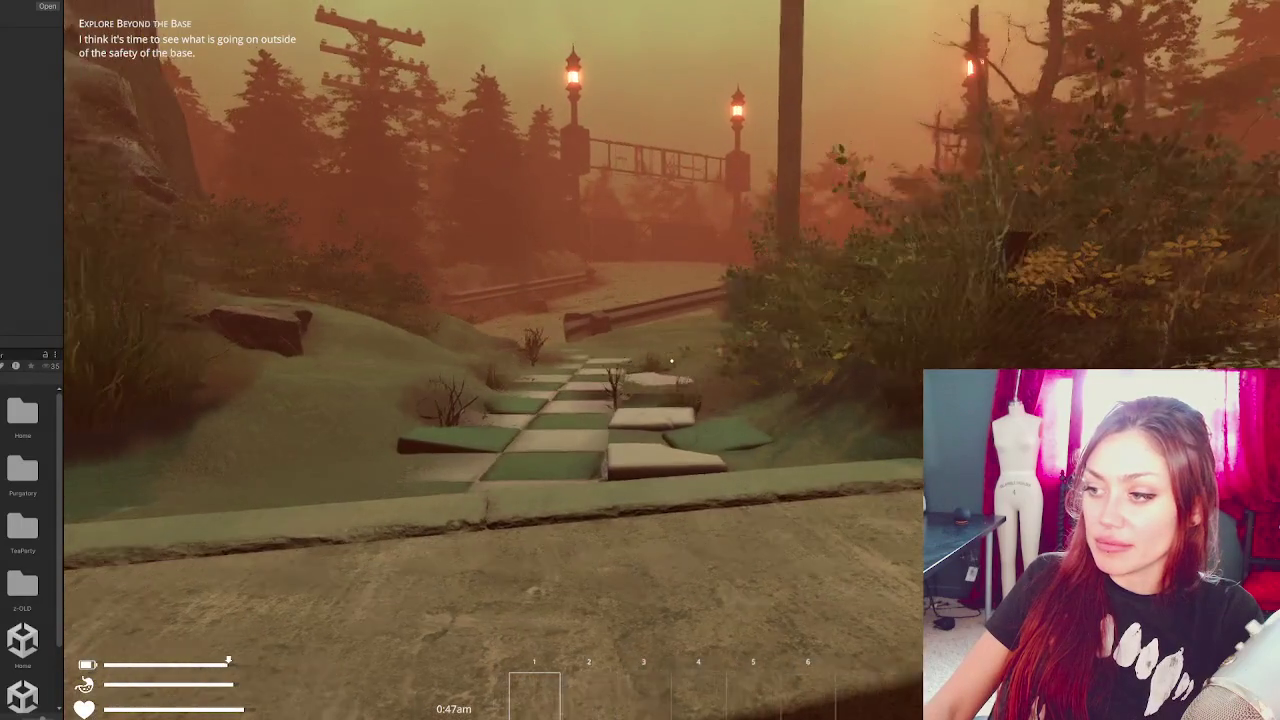
key(w)
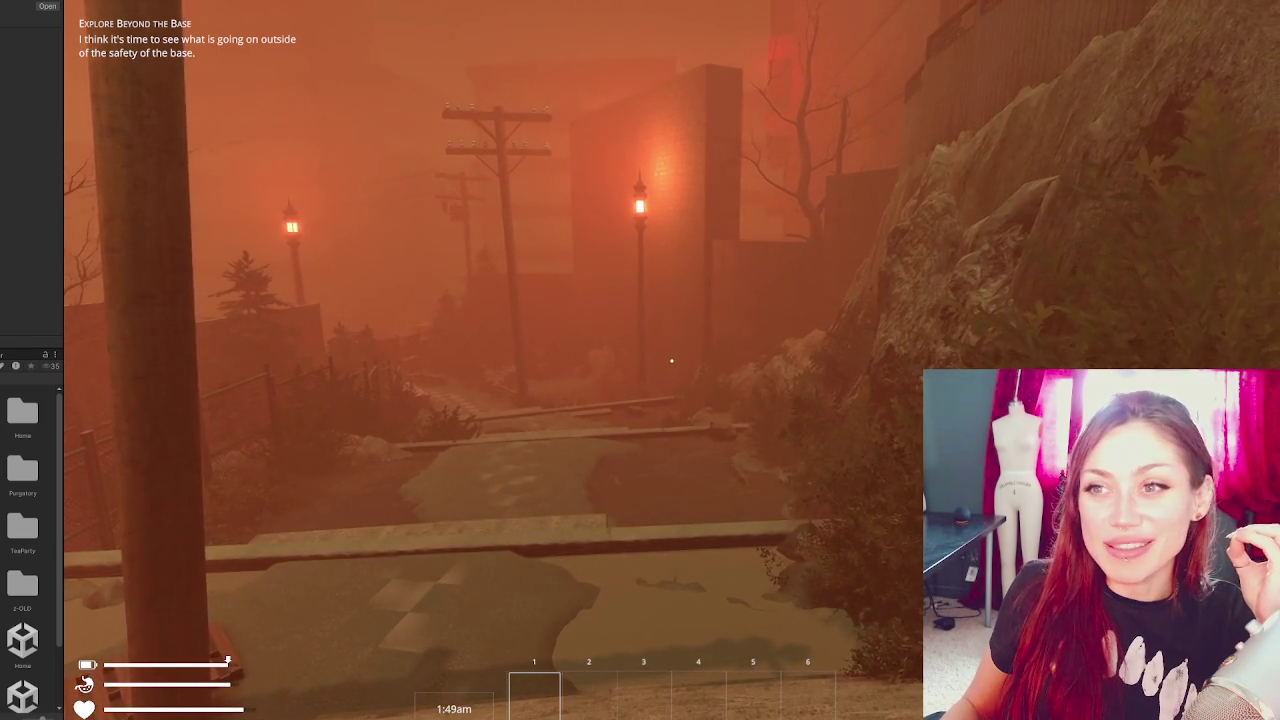
- Climb over the barrier onto the snowy ledge, descend onto the checkered path, and back away to view it
key(w)
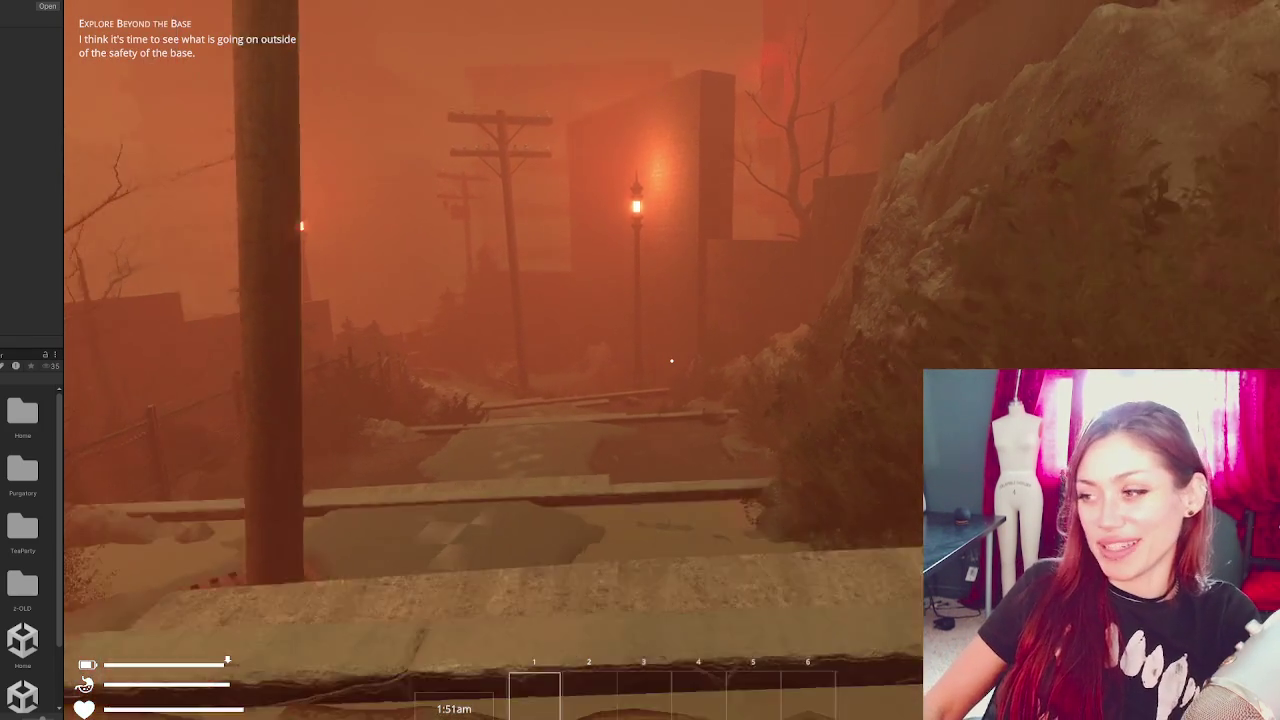
key(w)
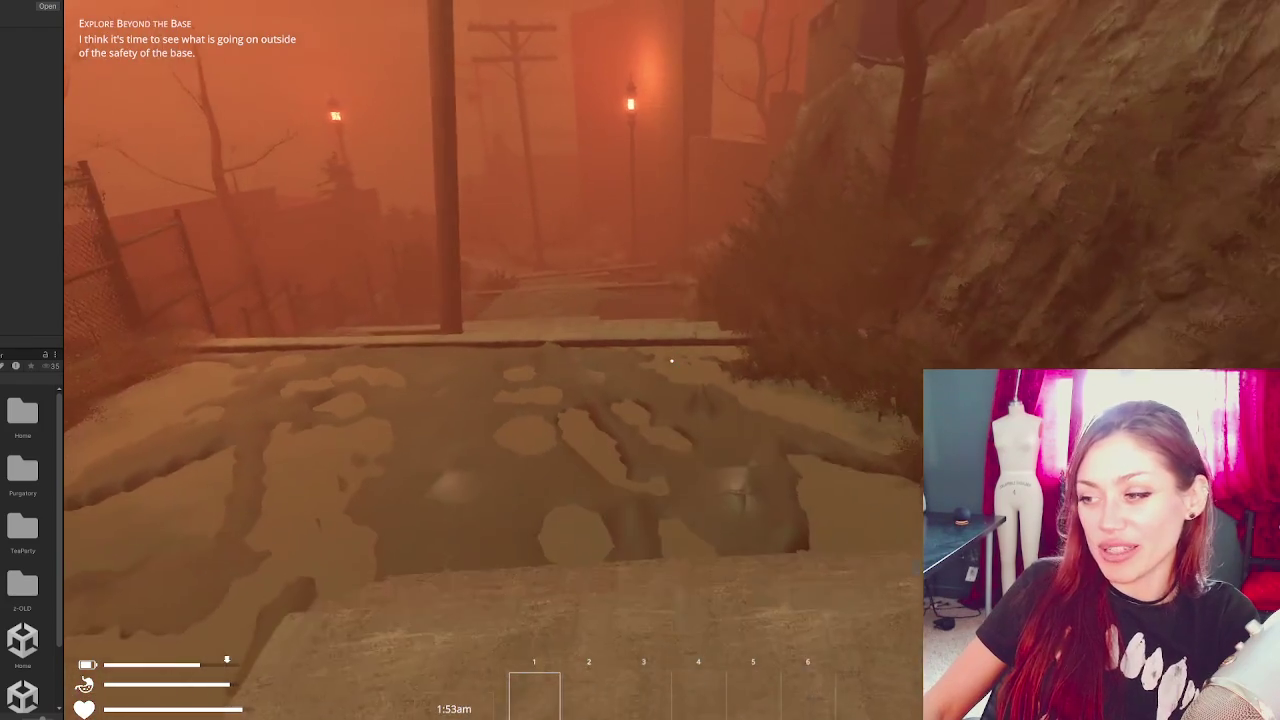
key(w)
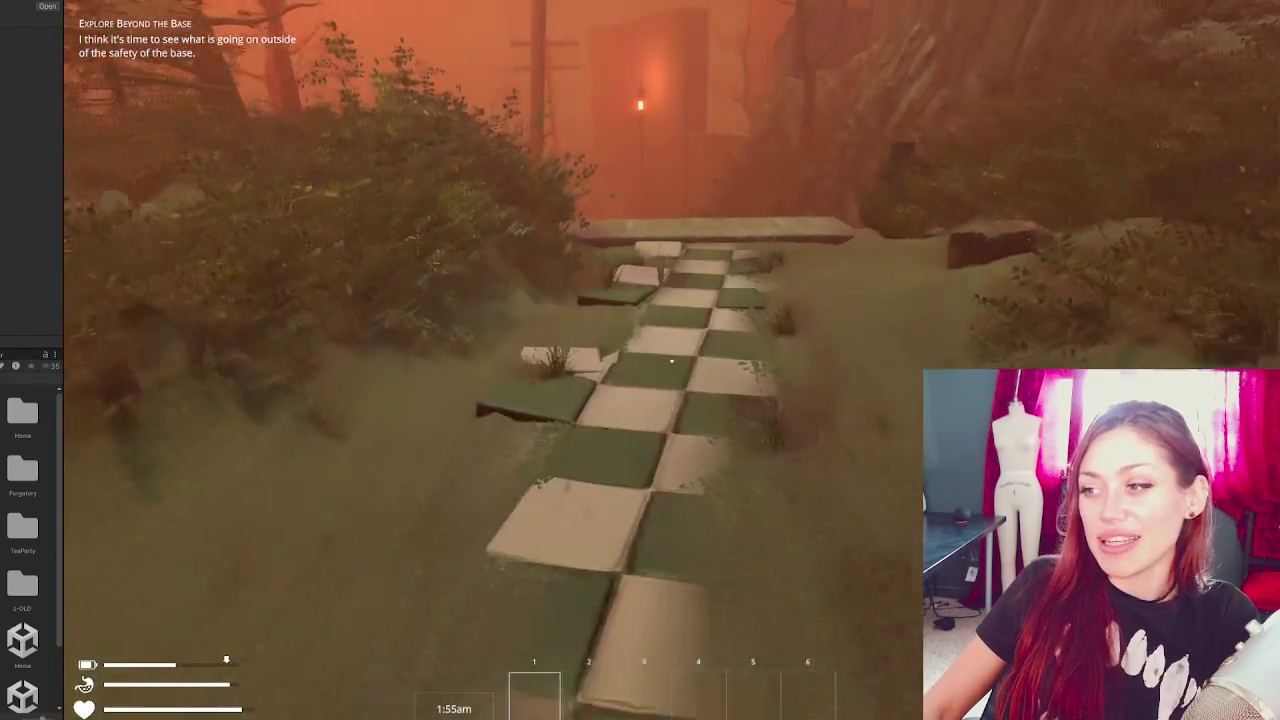
key(s)
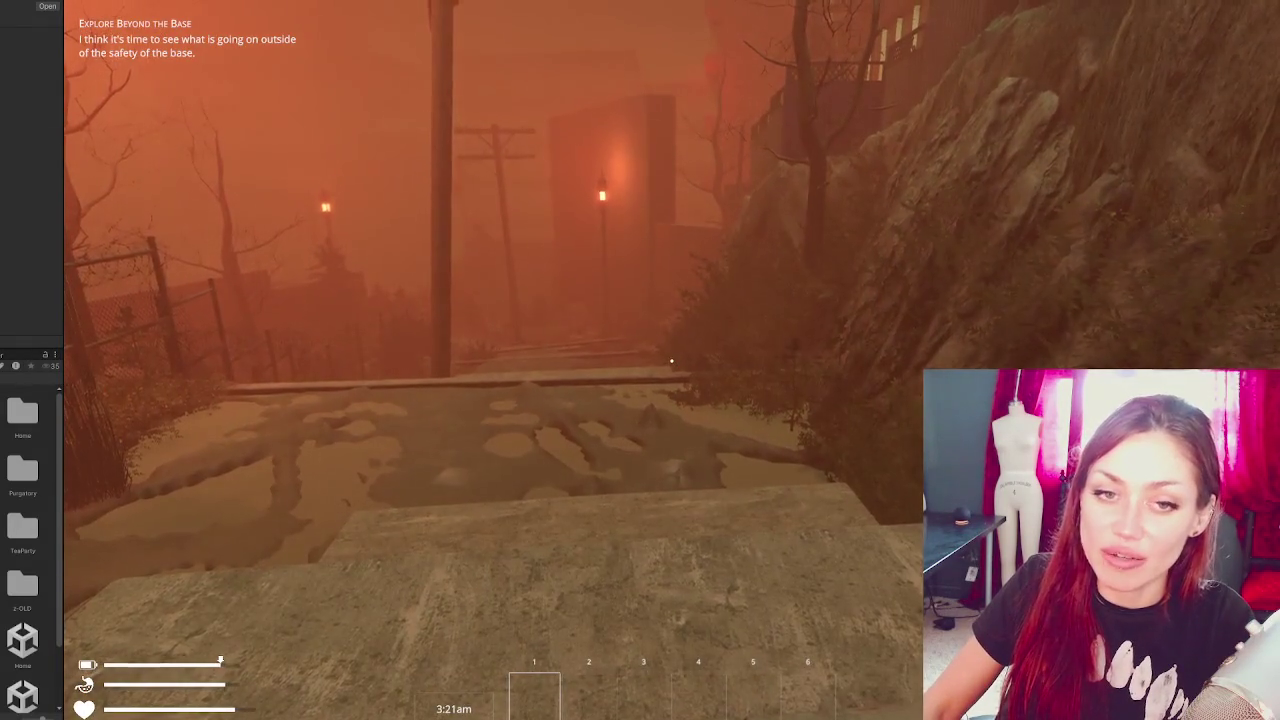
- Walk the path toward the rock wall and lamp post, ending at the guardrail
key(w)
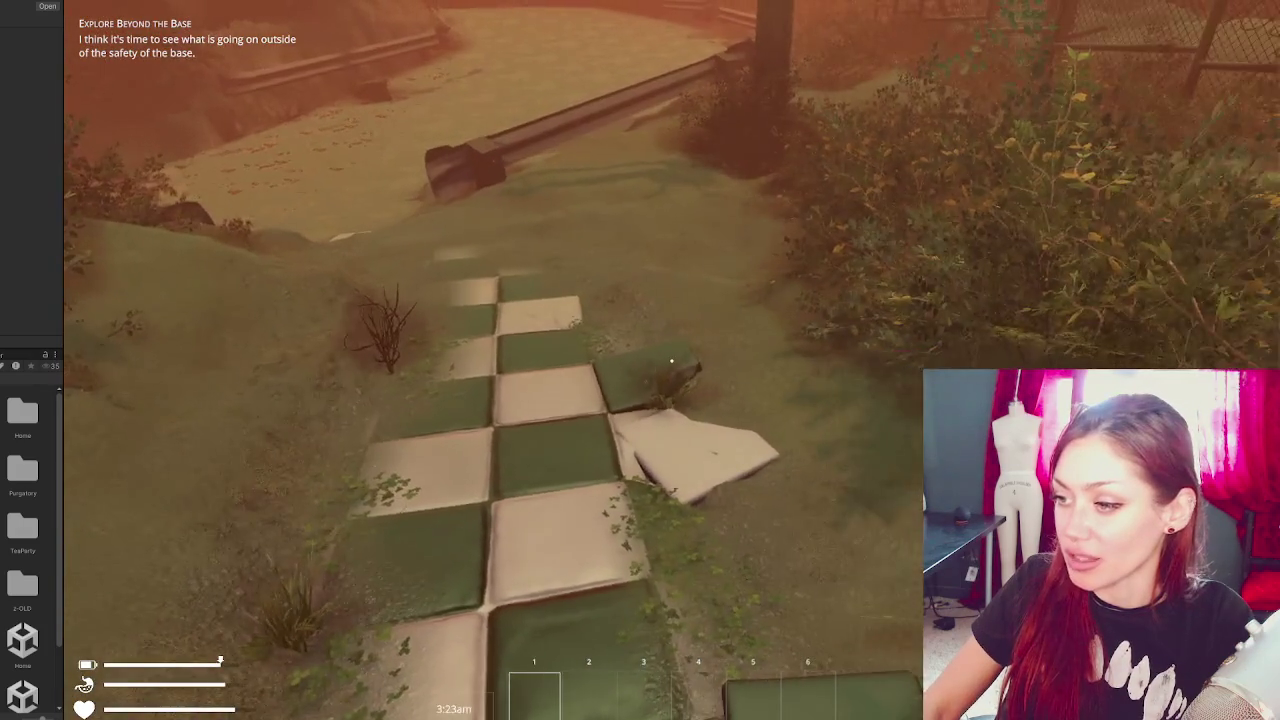
key(w)
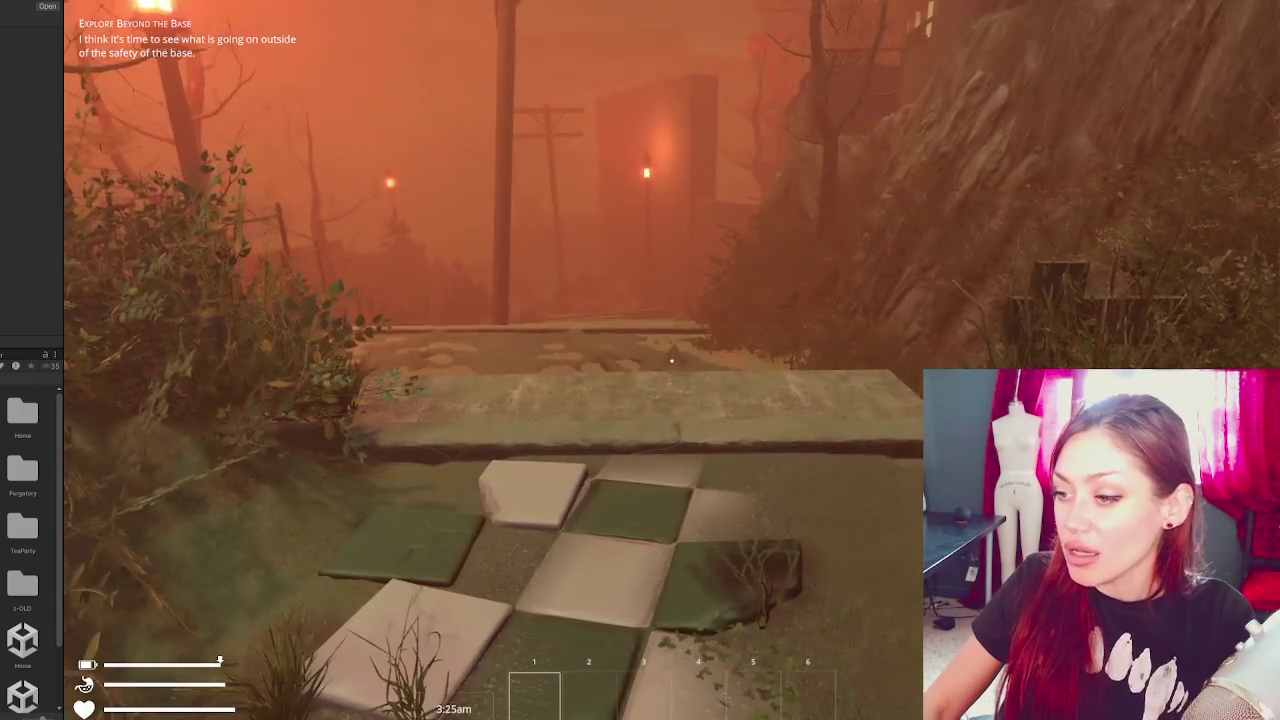
key(w)
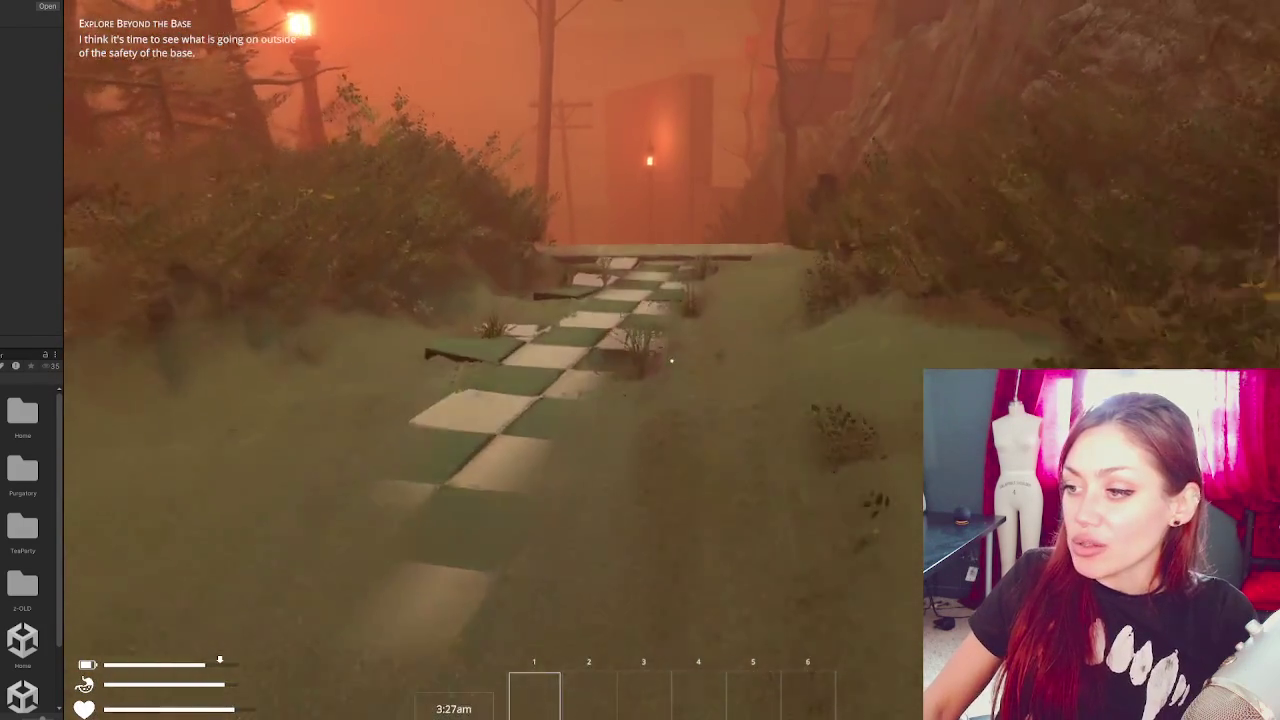
key(w)
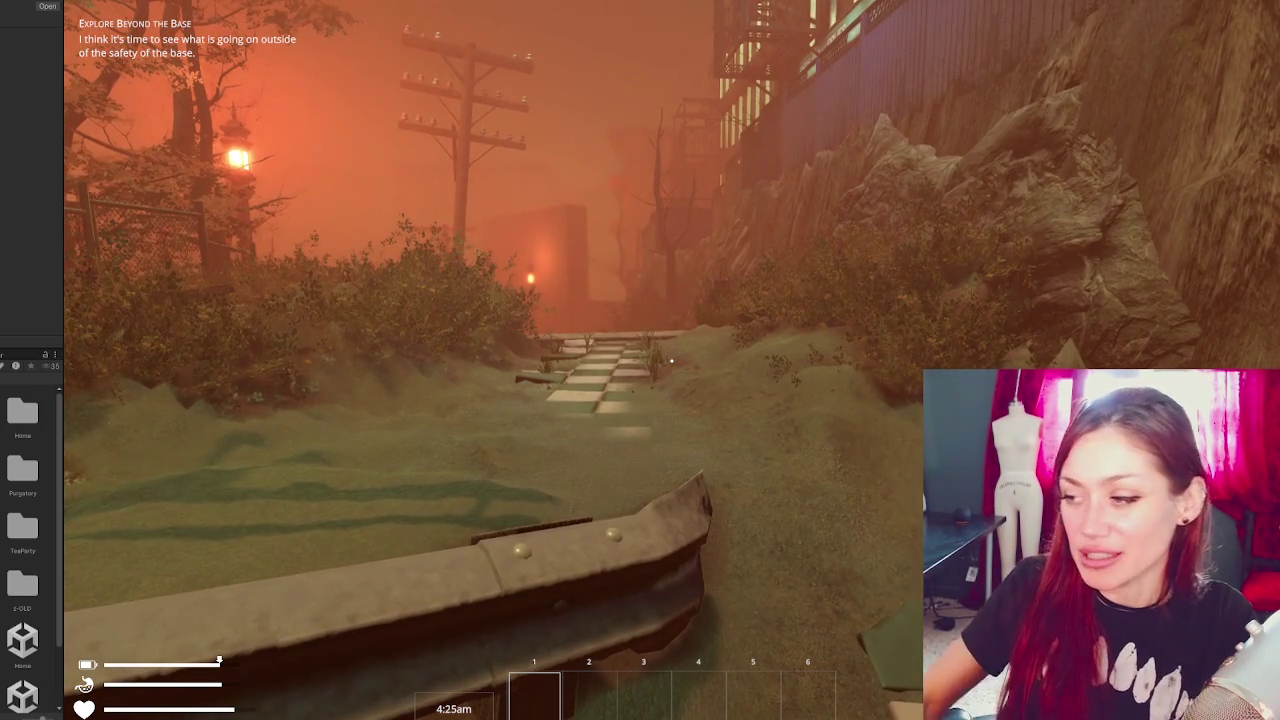
- Walk past the guardrail and the sandy clearing, then follow the checkered path up toward the lamp posts
key(w)
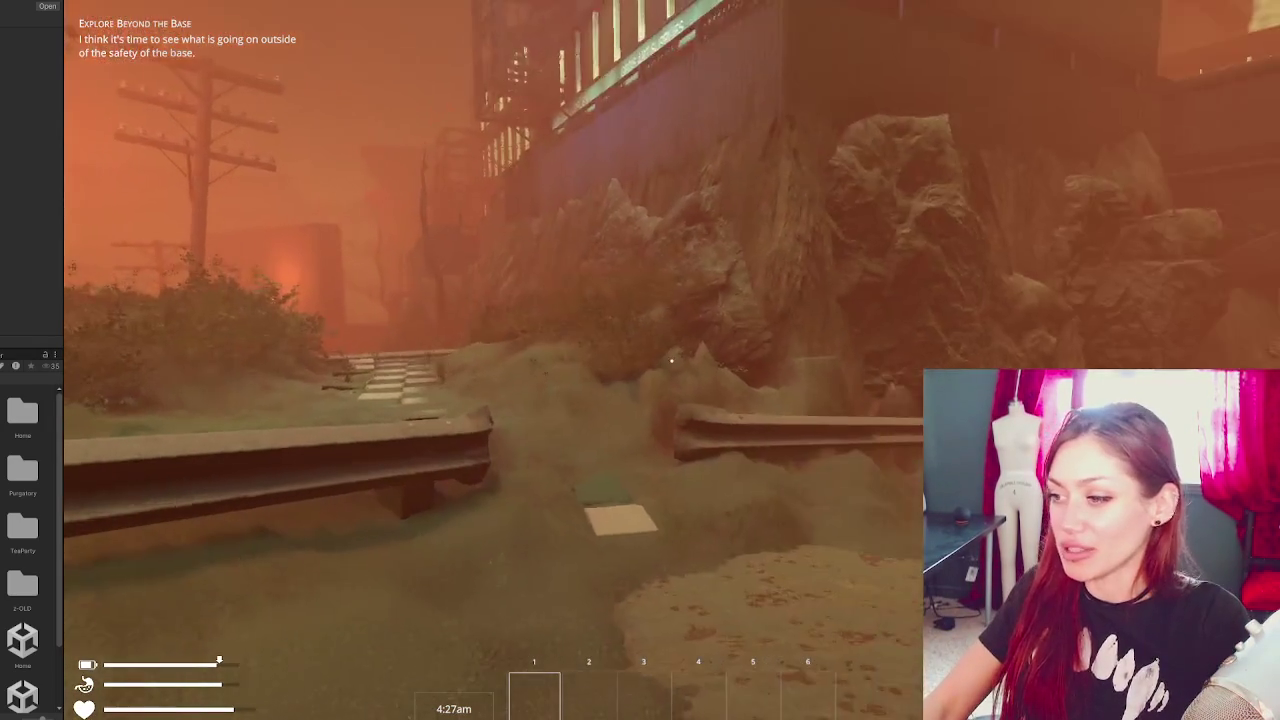
key(w)
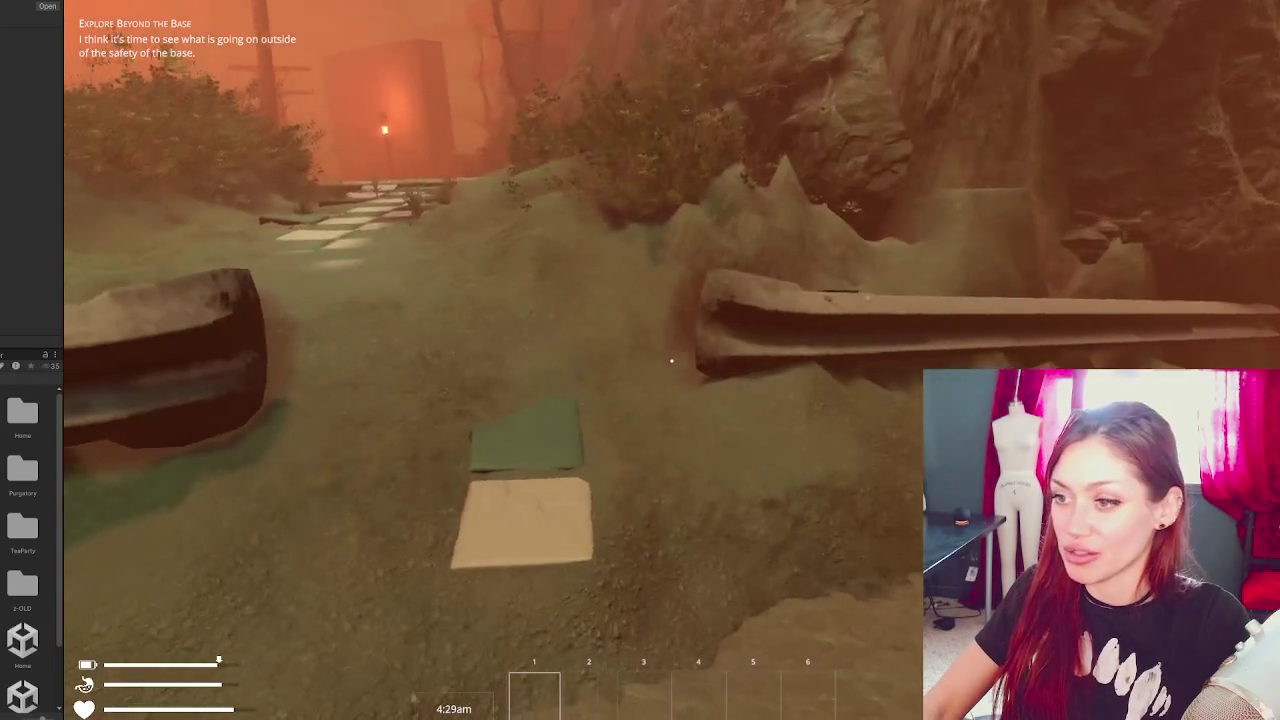
key(w)
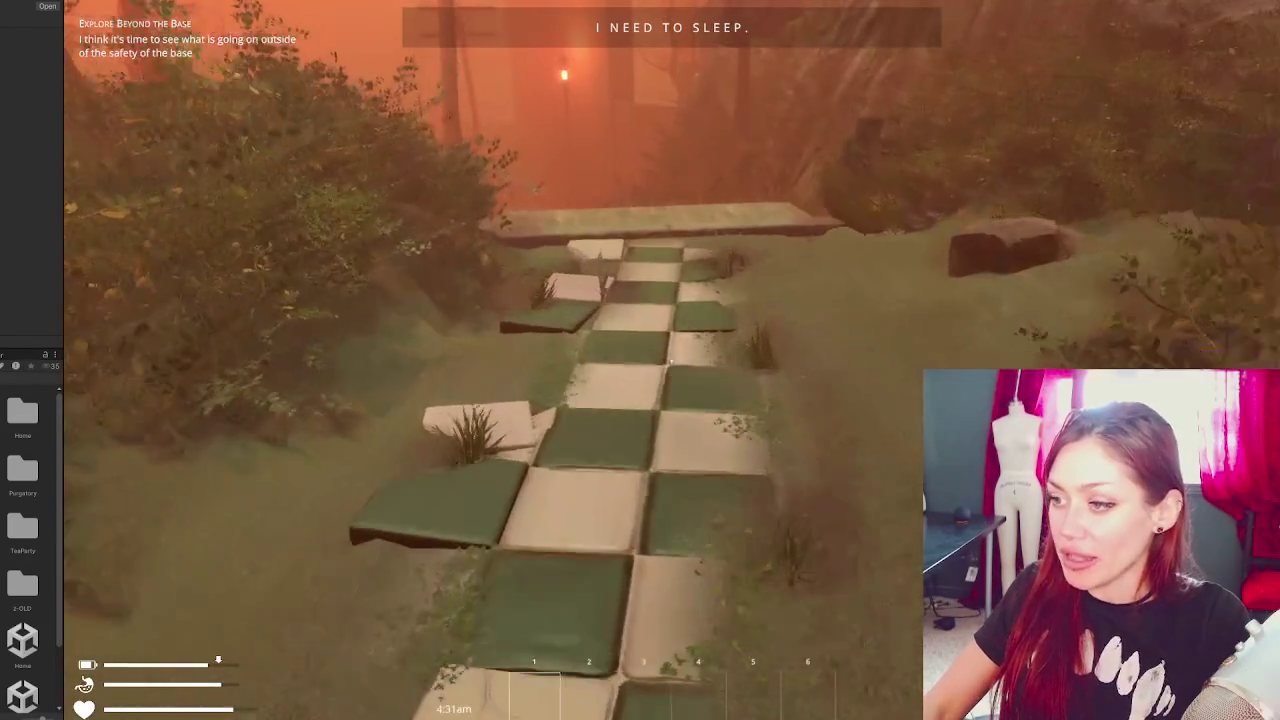
key(w)
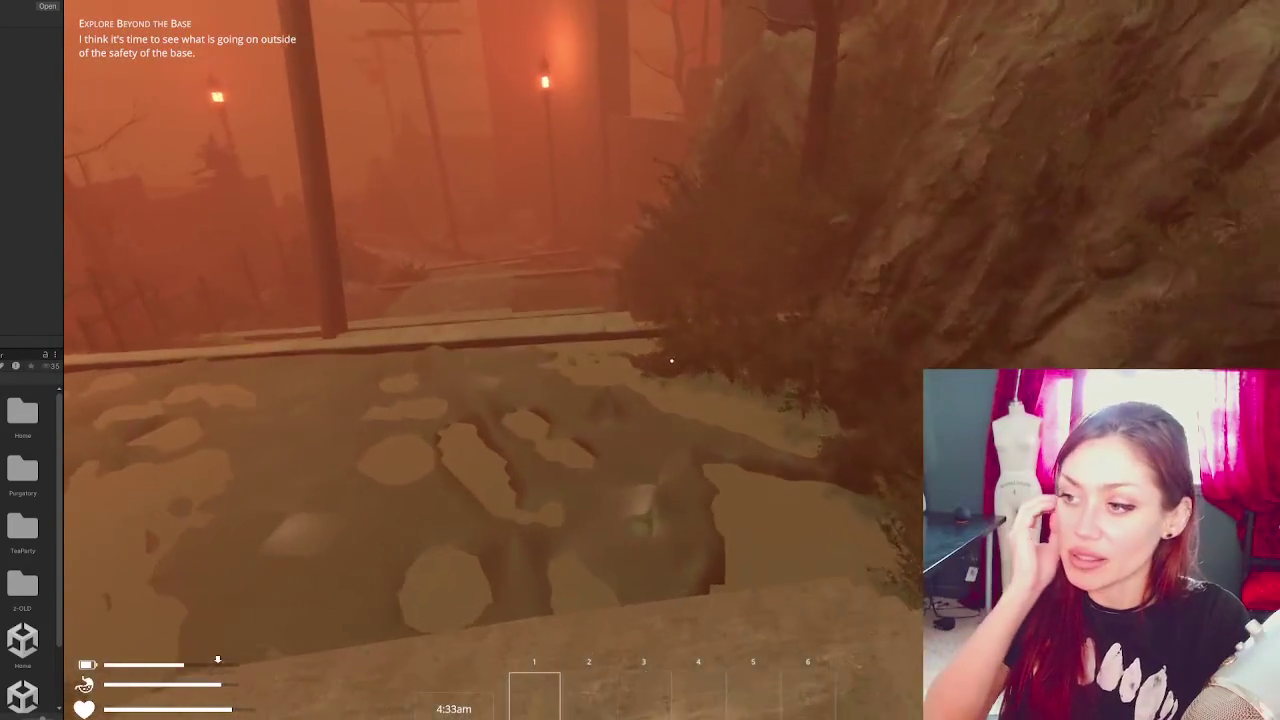
key(w)
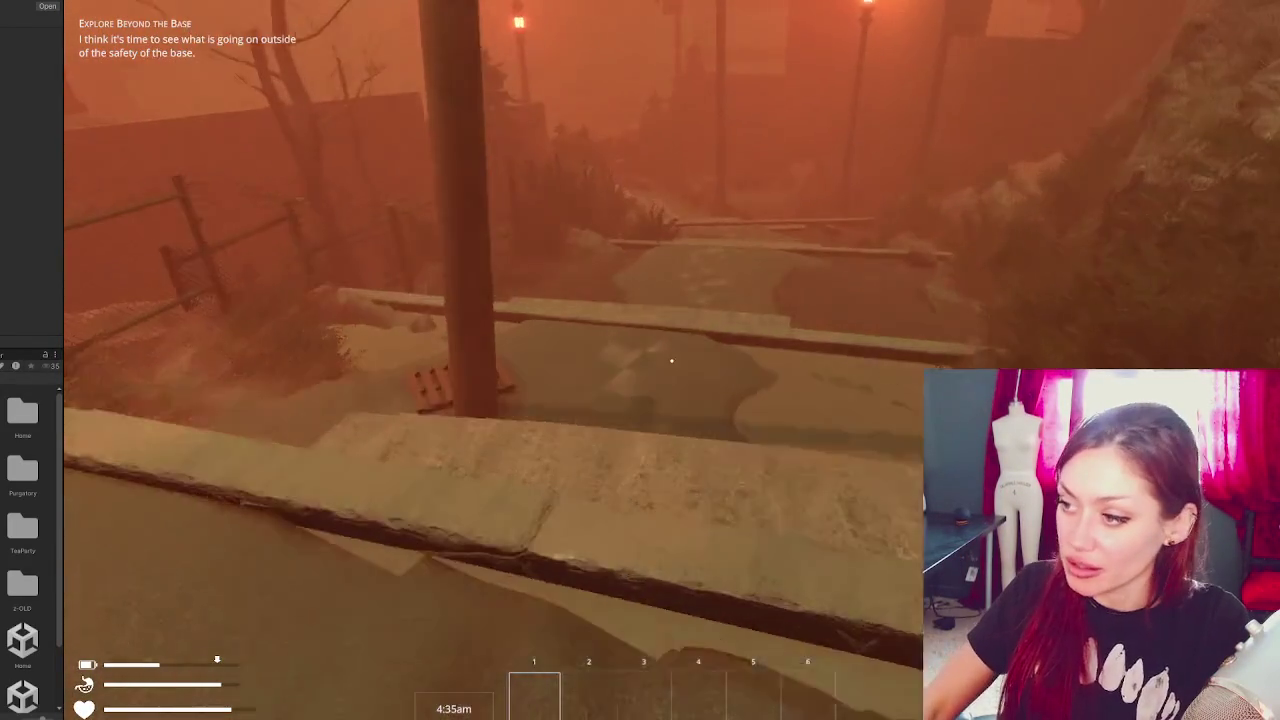
key(w)
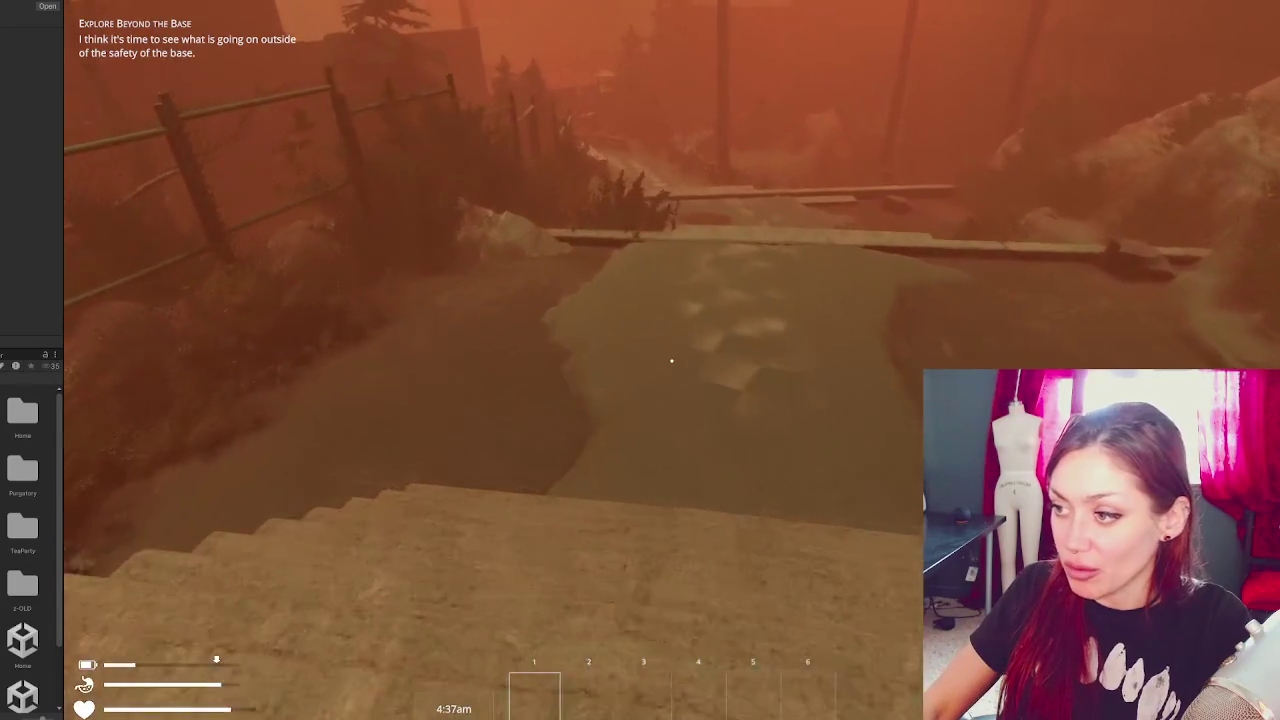
key(w)
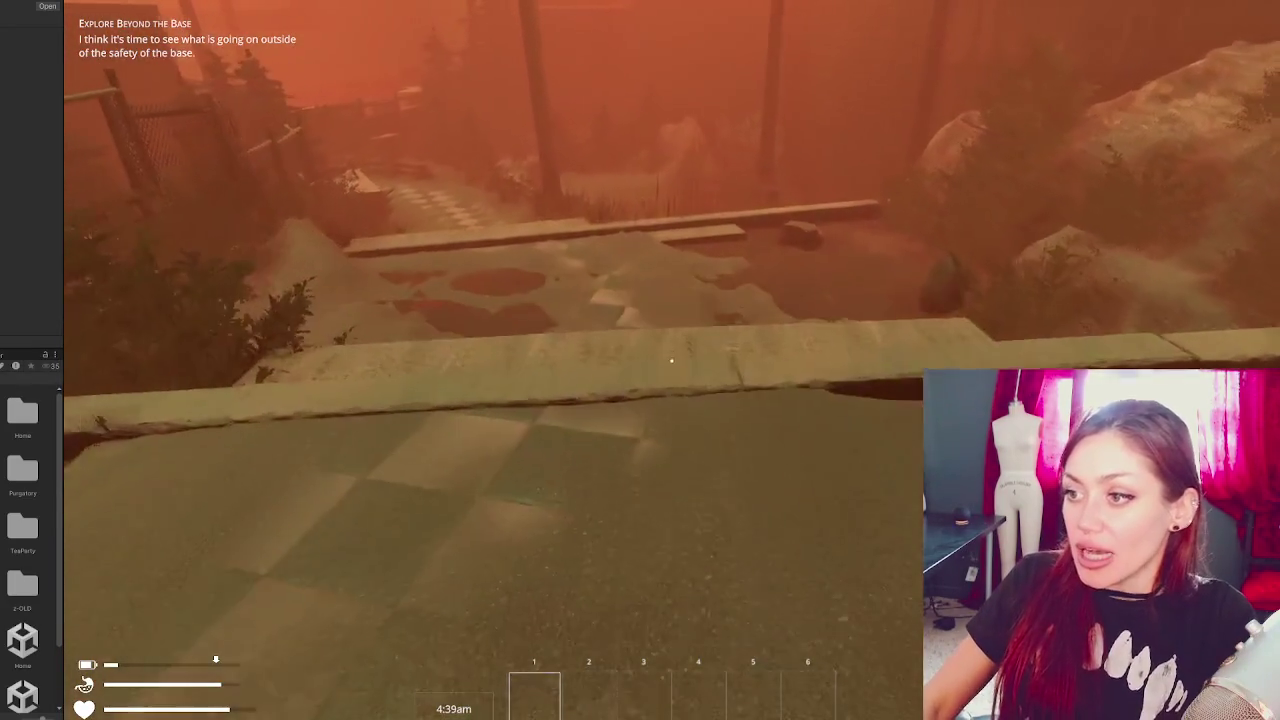
key(w)
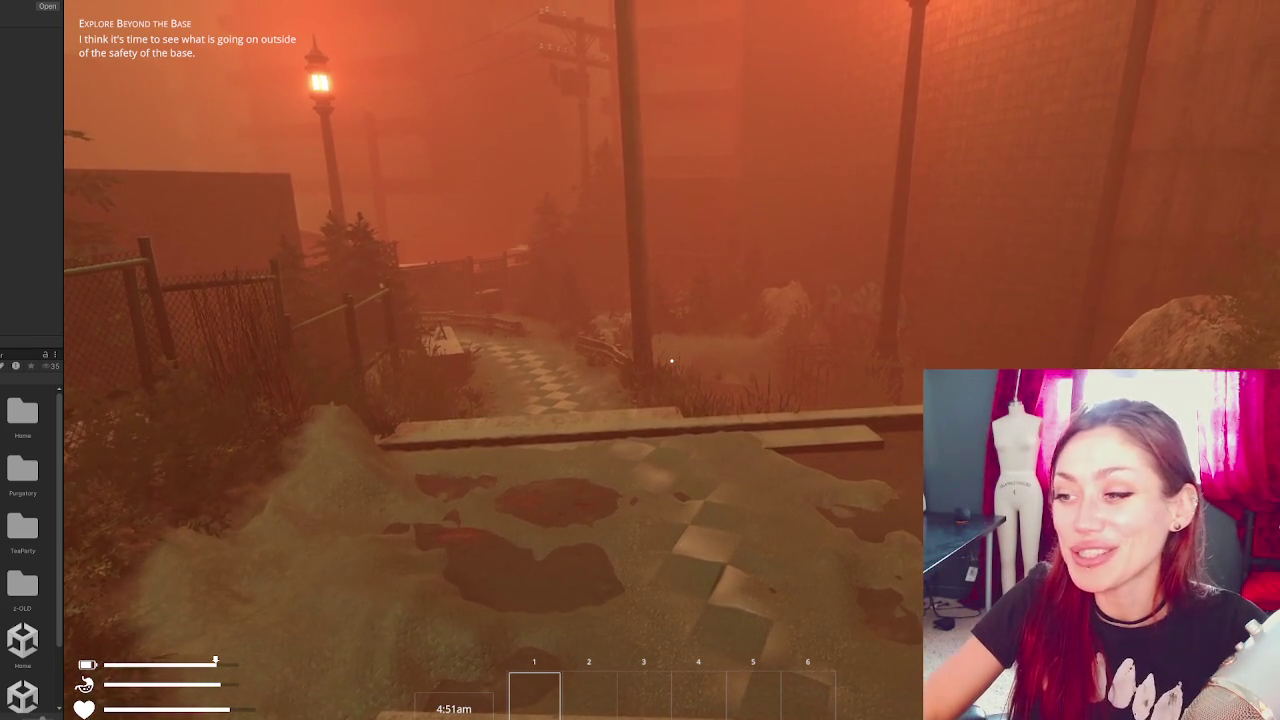
- Descend past the low wall into the dirt pit and pick up the empty yellow jar
key(w)
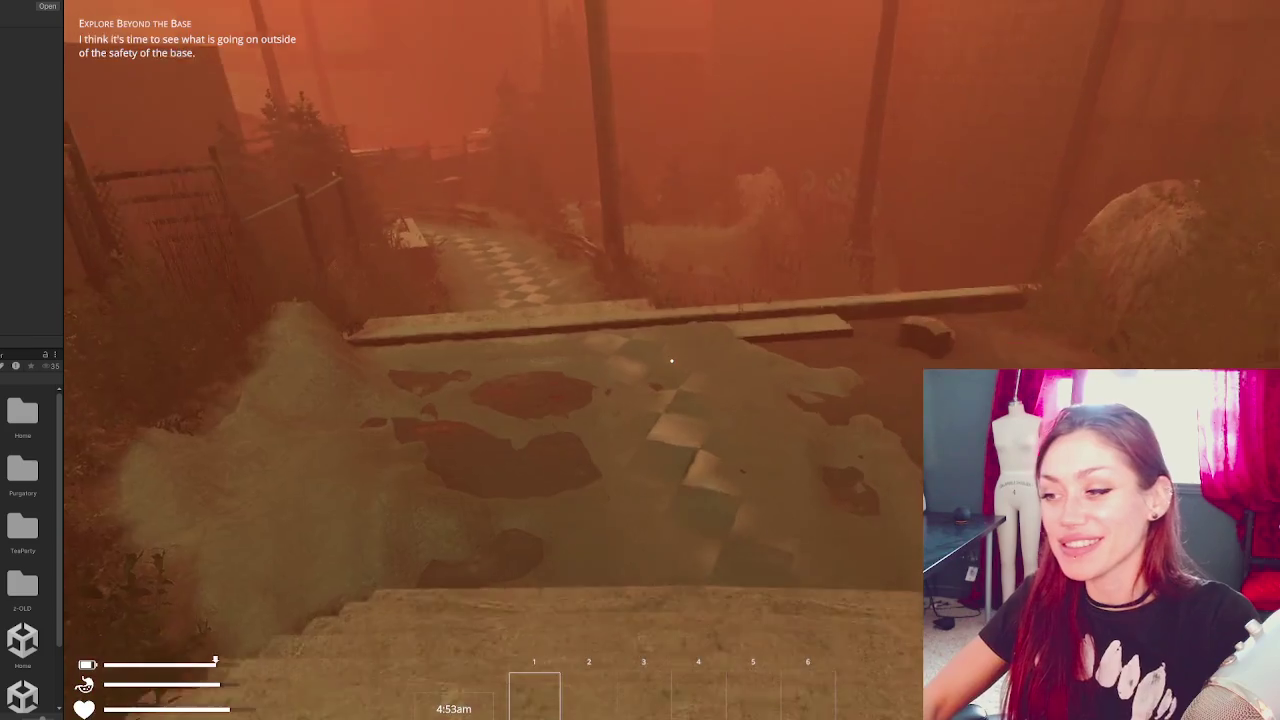
key(w)
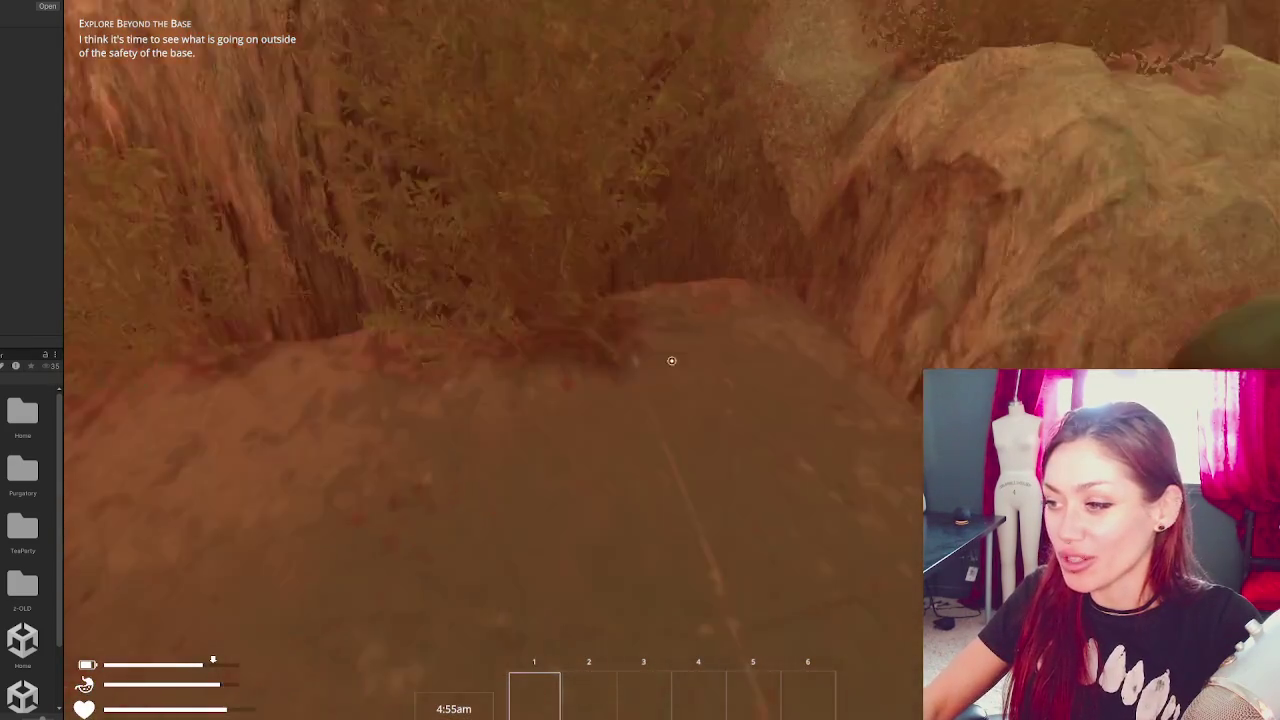
key(w)
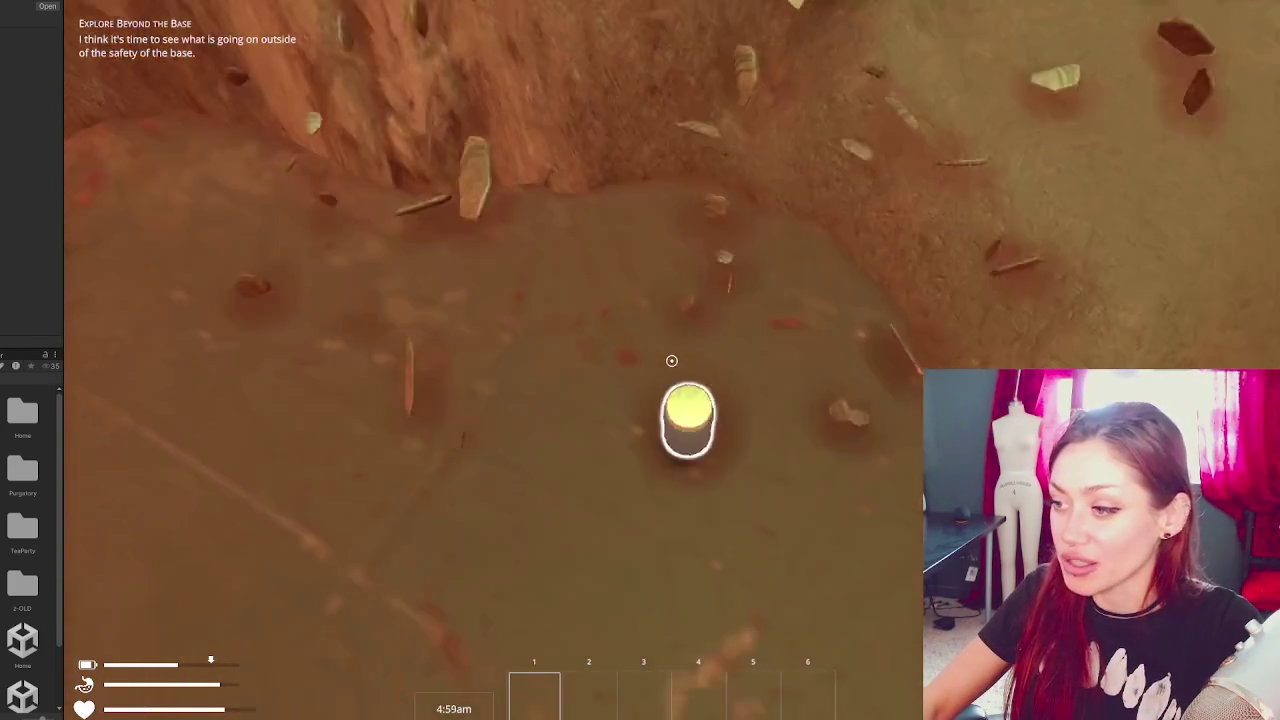
click(672, 360)
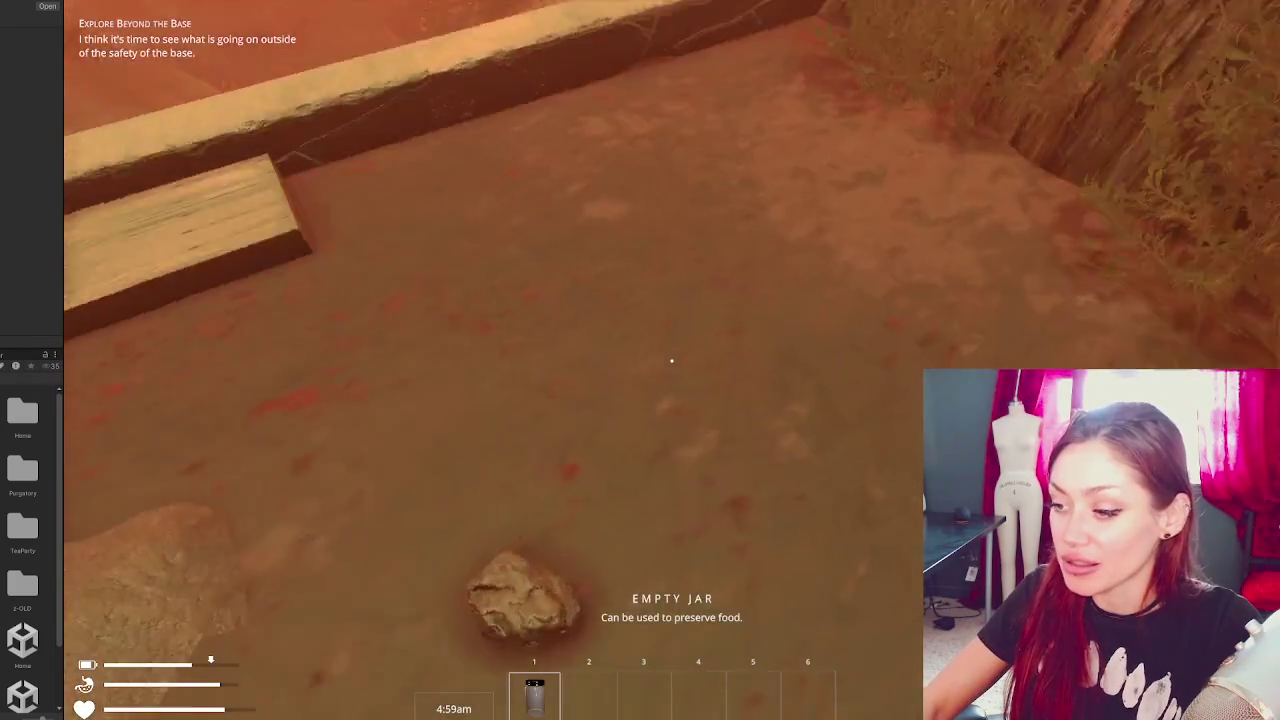
- Walk down the stairs along the checkered path toward the fence and lamp post, then pause
key(w)
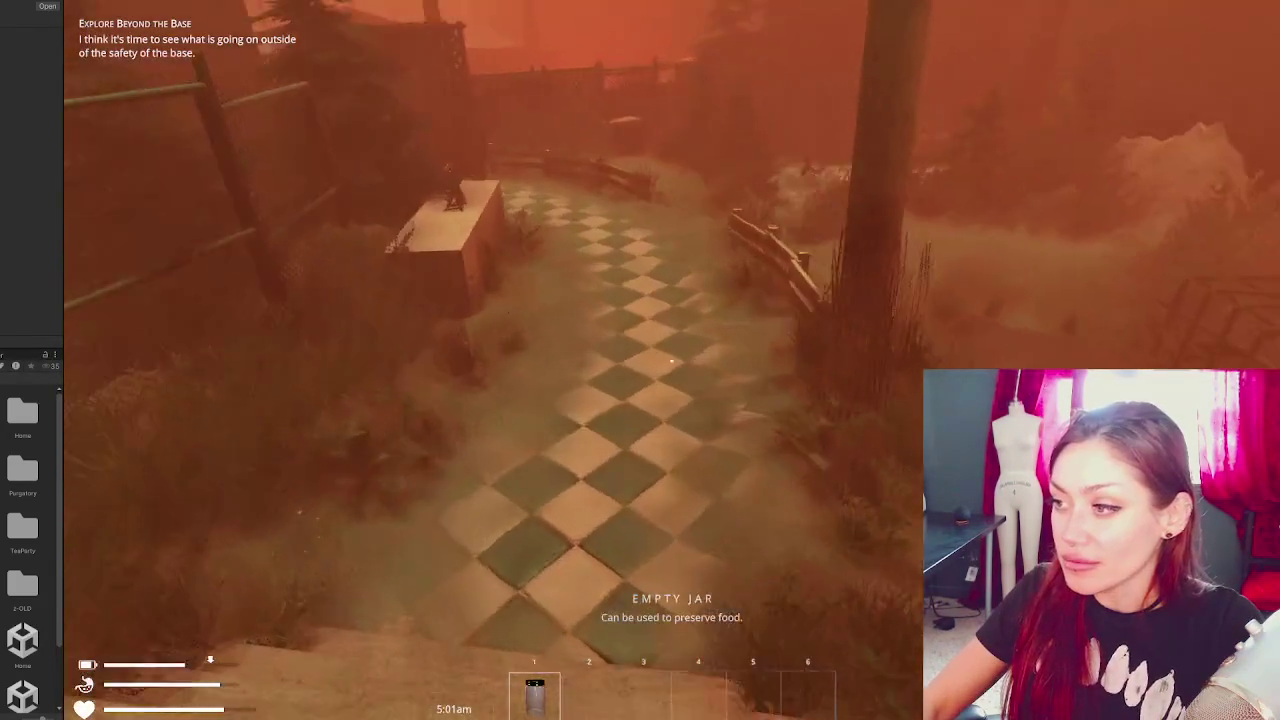
key(w)
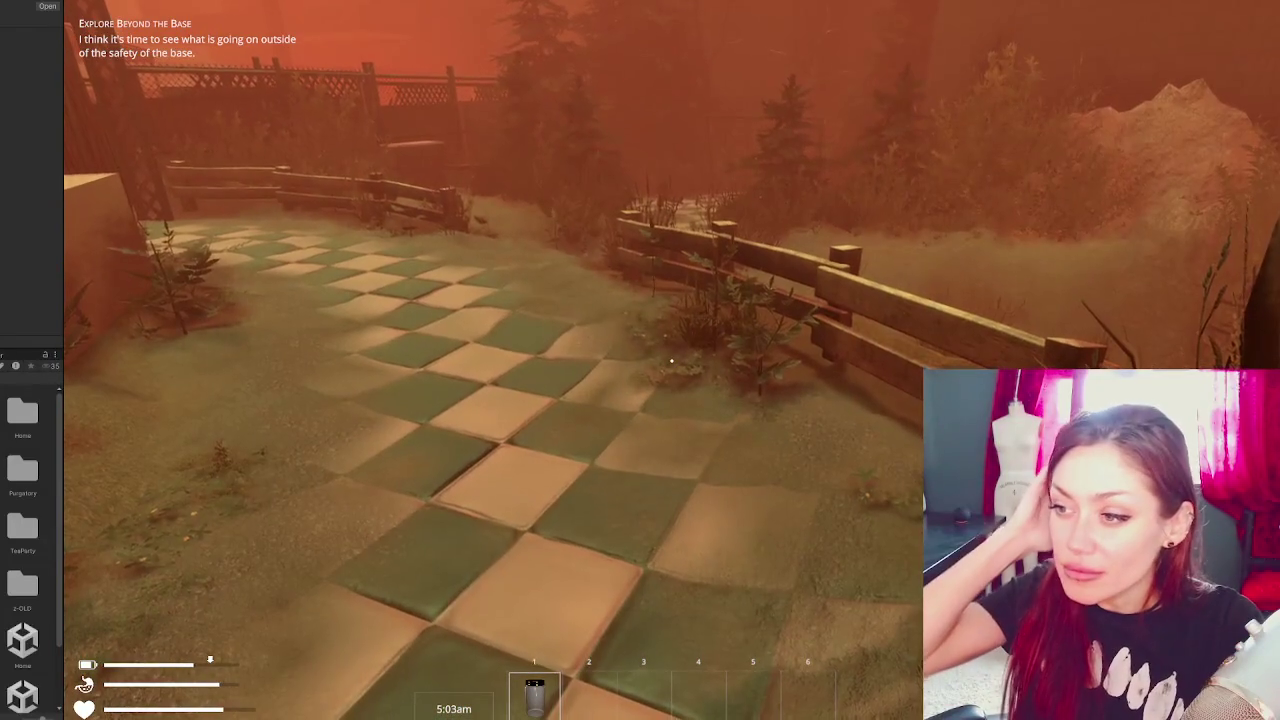
key(w)
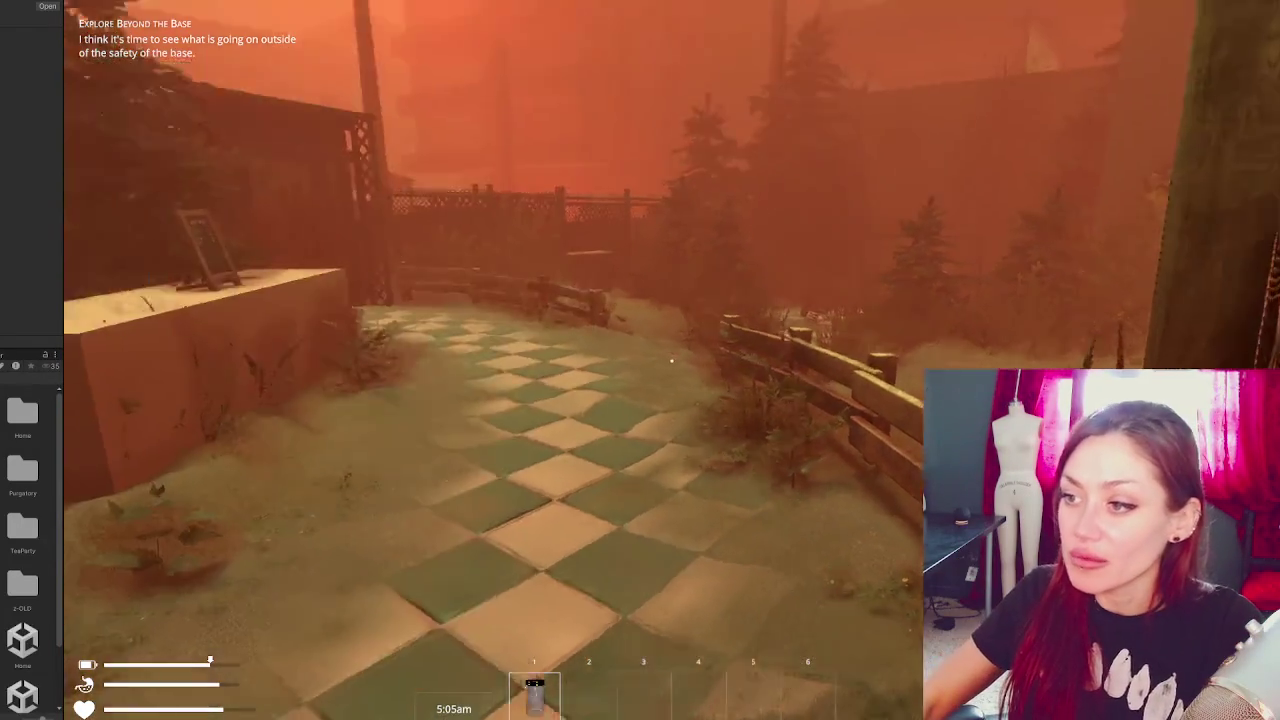
key(w)
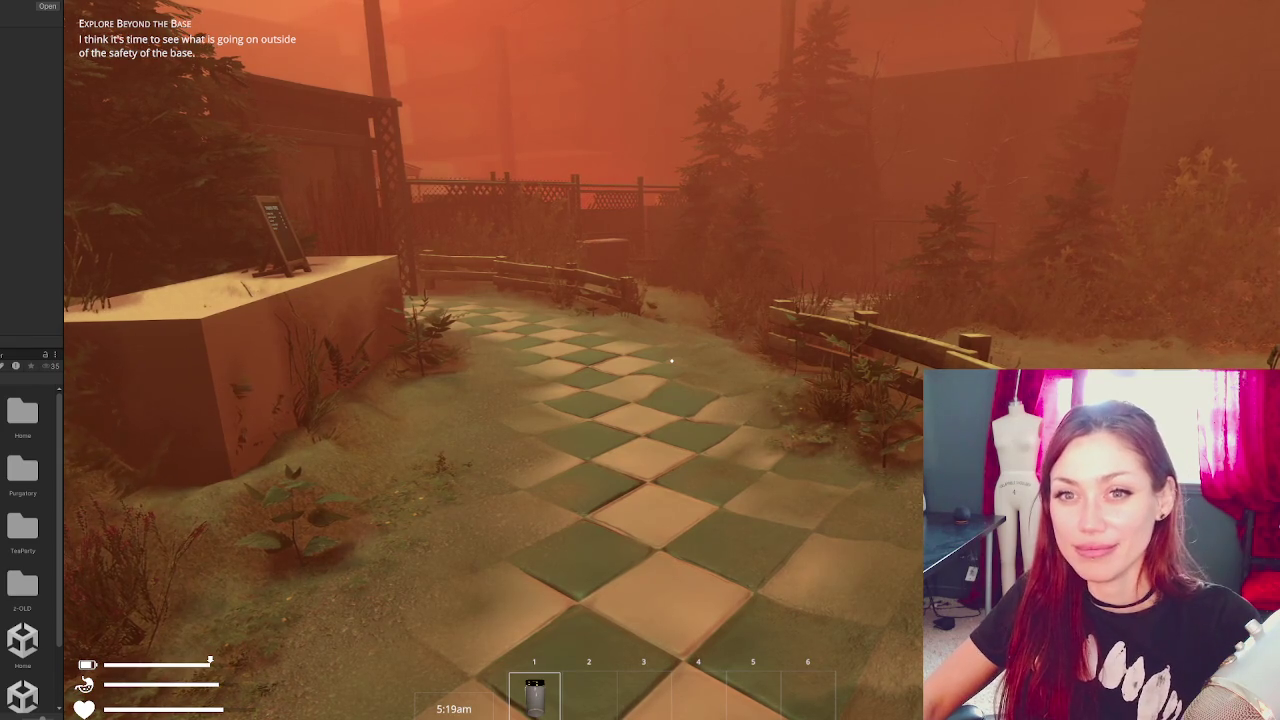
key(Escape)
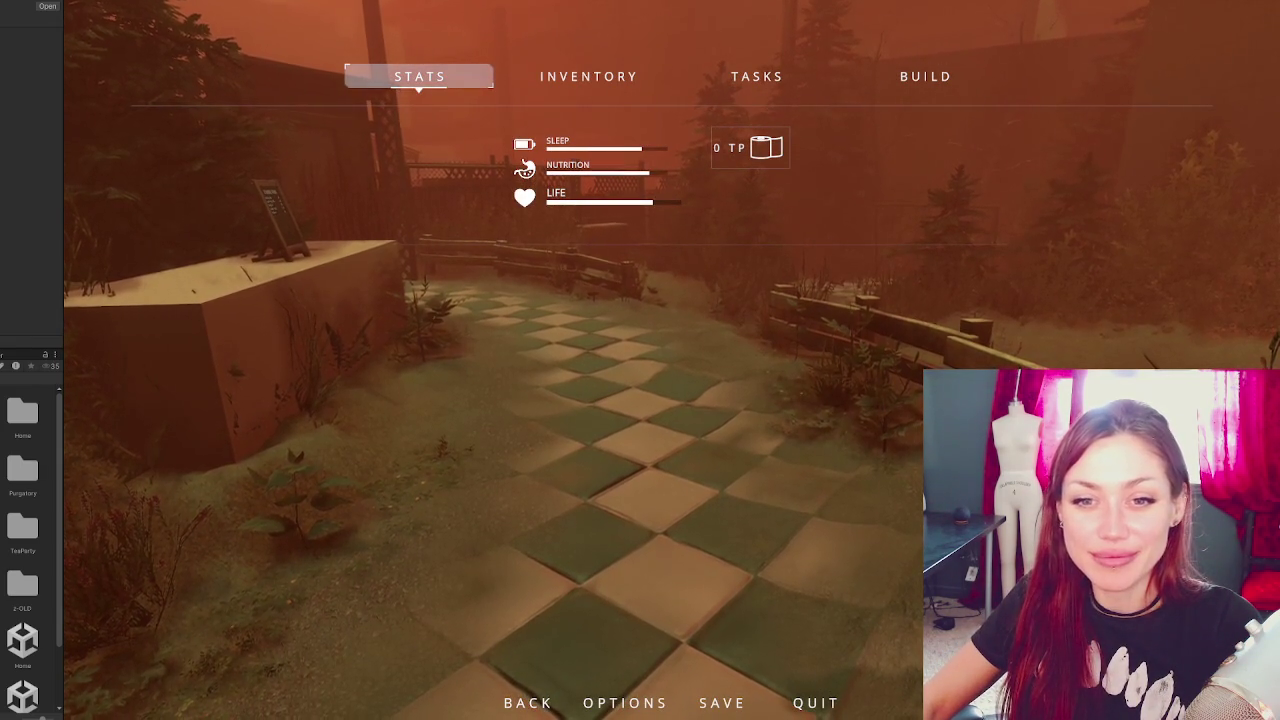
- Resume, cross the tiled patio and climb the stone stairs, pausing again at the EXIT gate
key(Escape)
key(w)
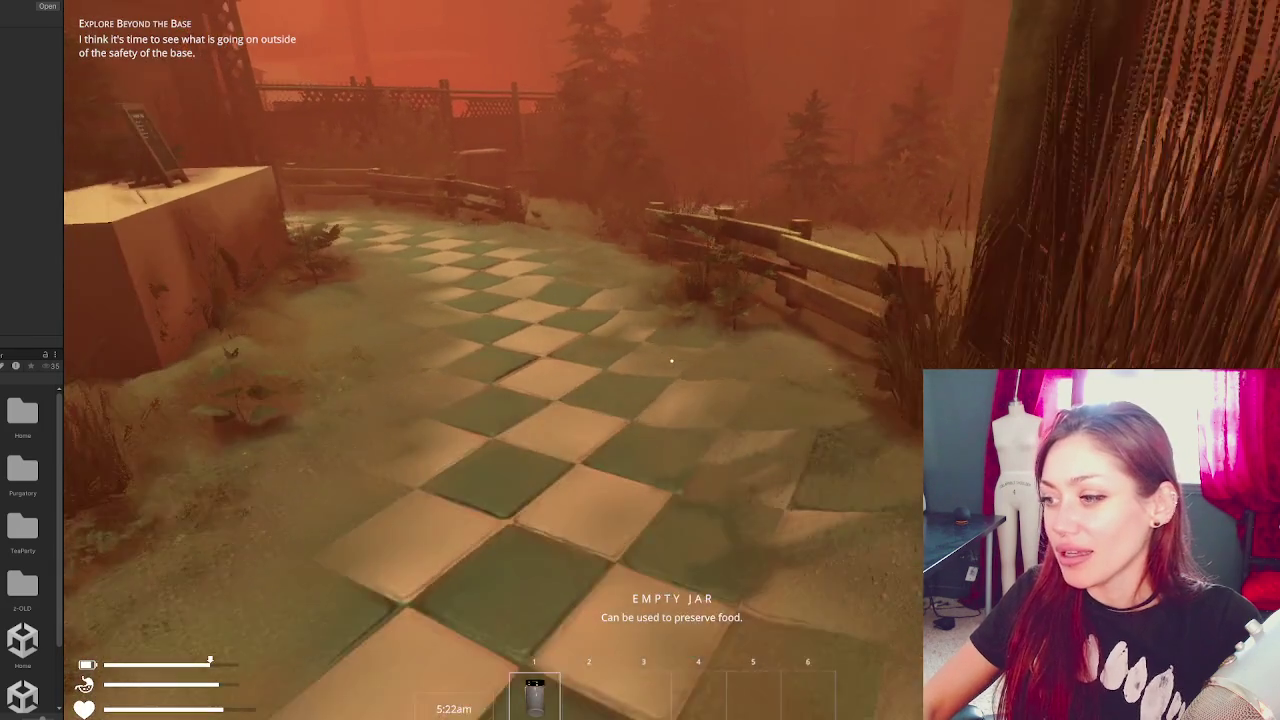
key(w)
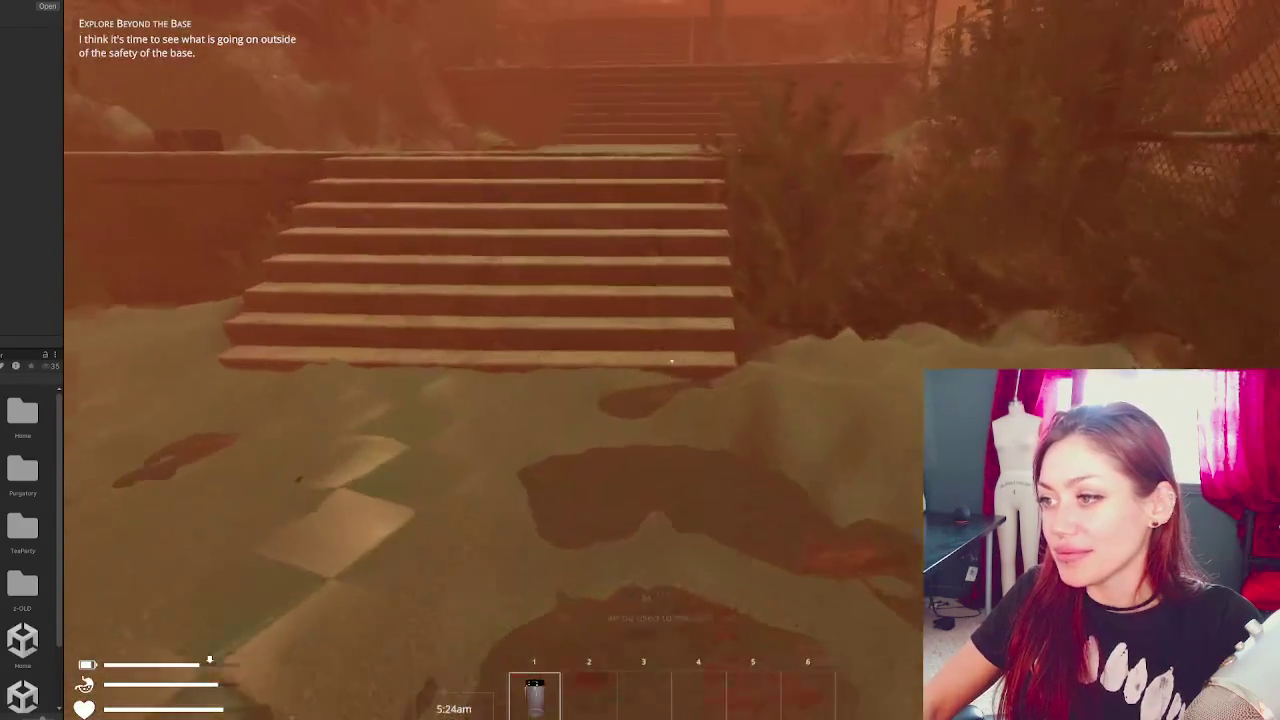
key(w)
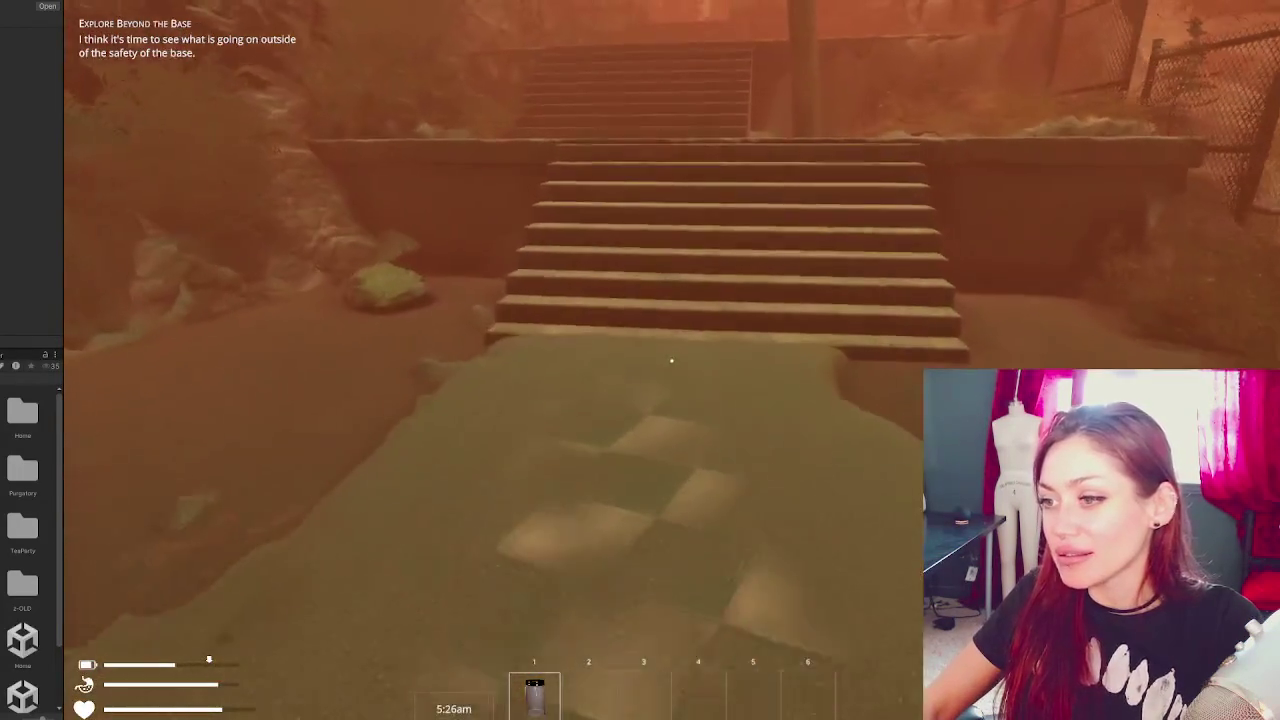
key(w)
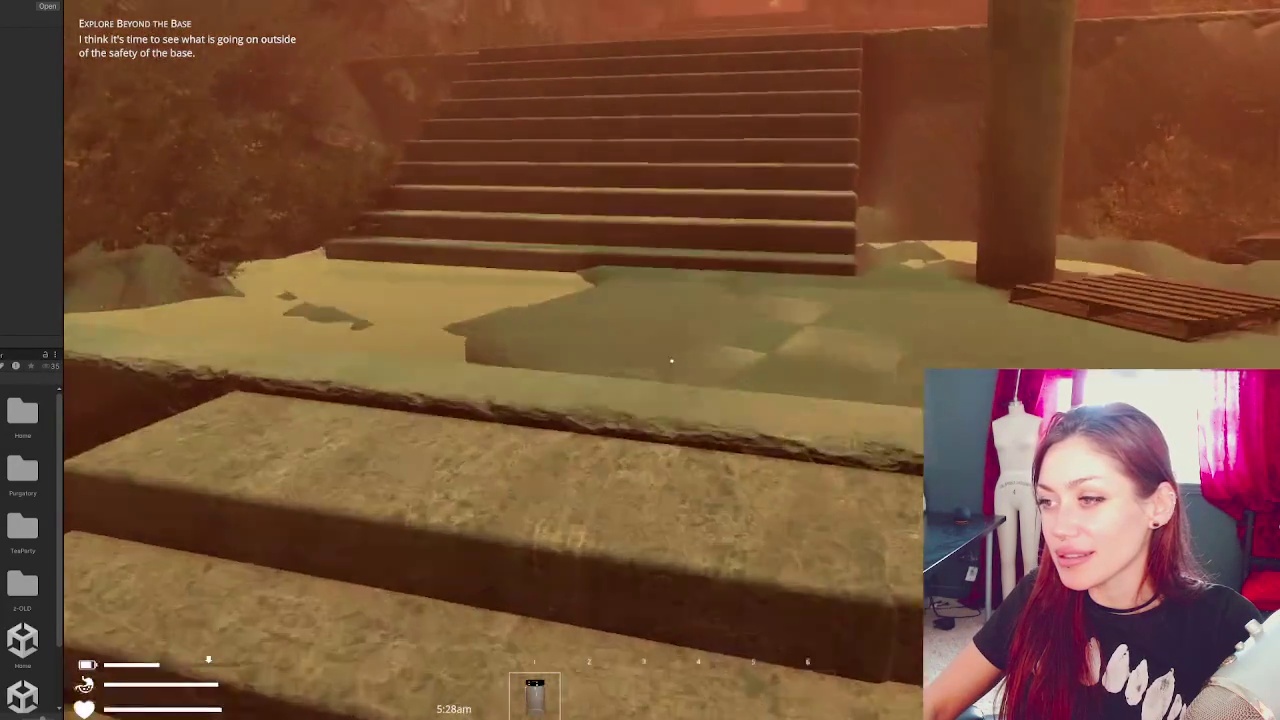
key(w)
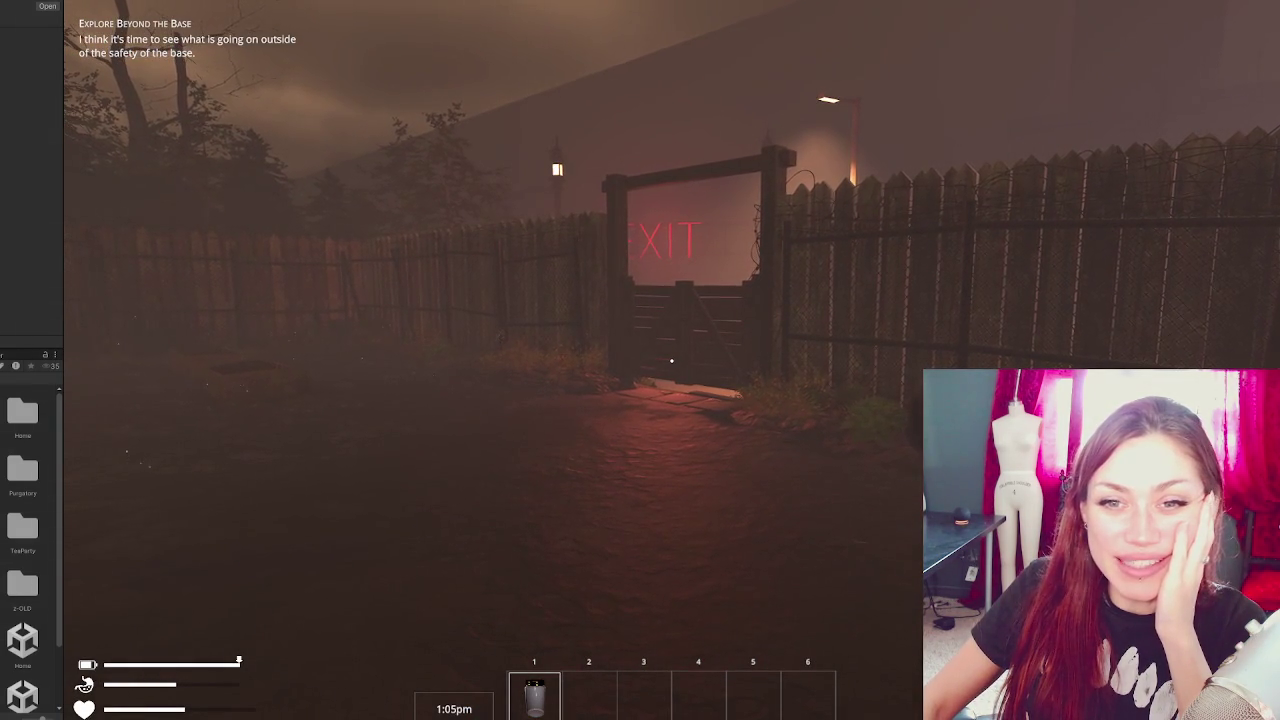
key(Escape)
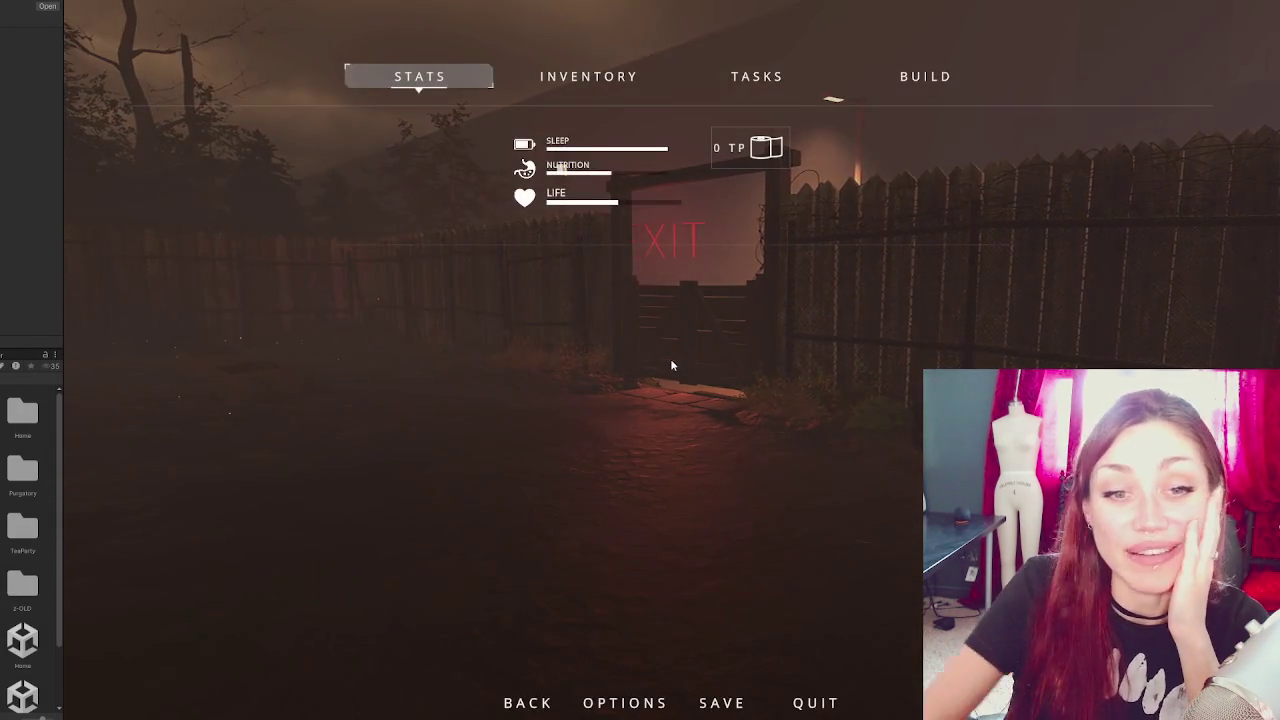
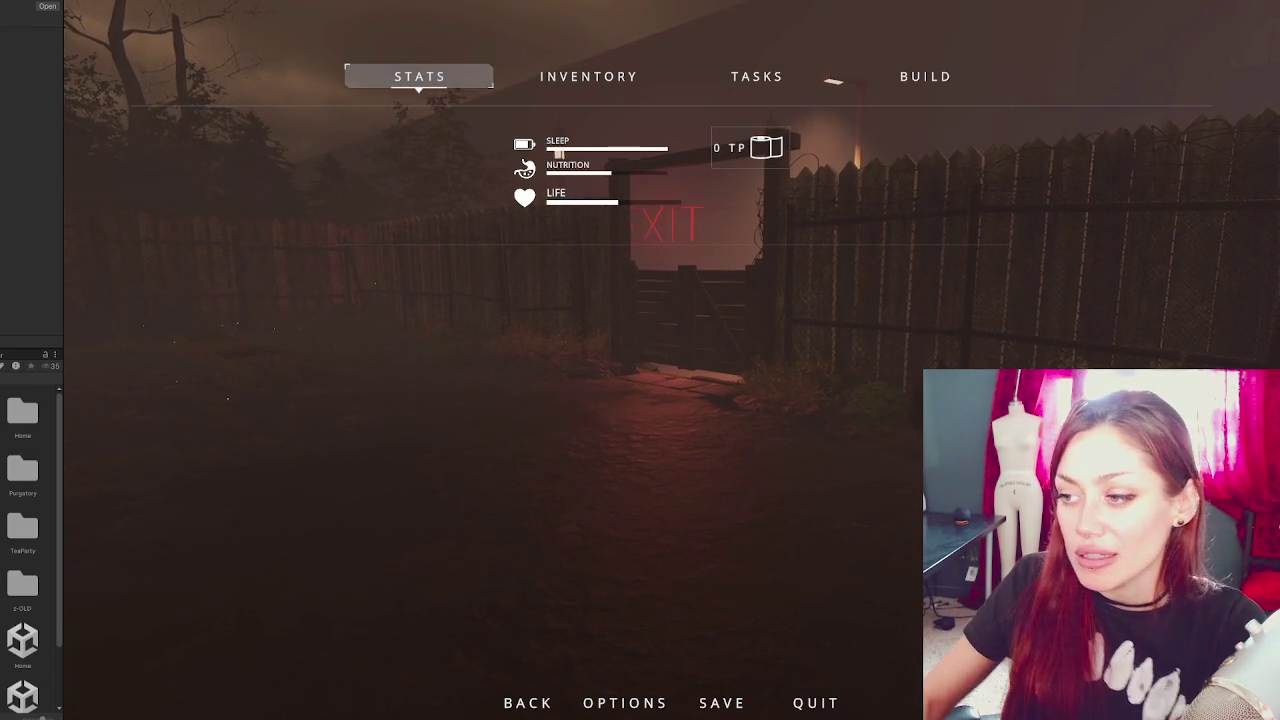
- Walk toward the wooden exit gate, then stop the playtest and return to the editor
key(Escape)
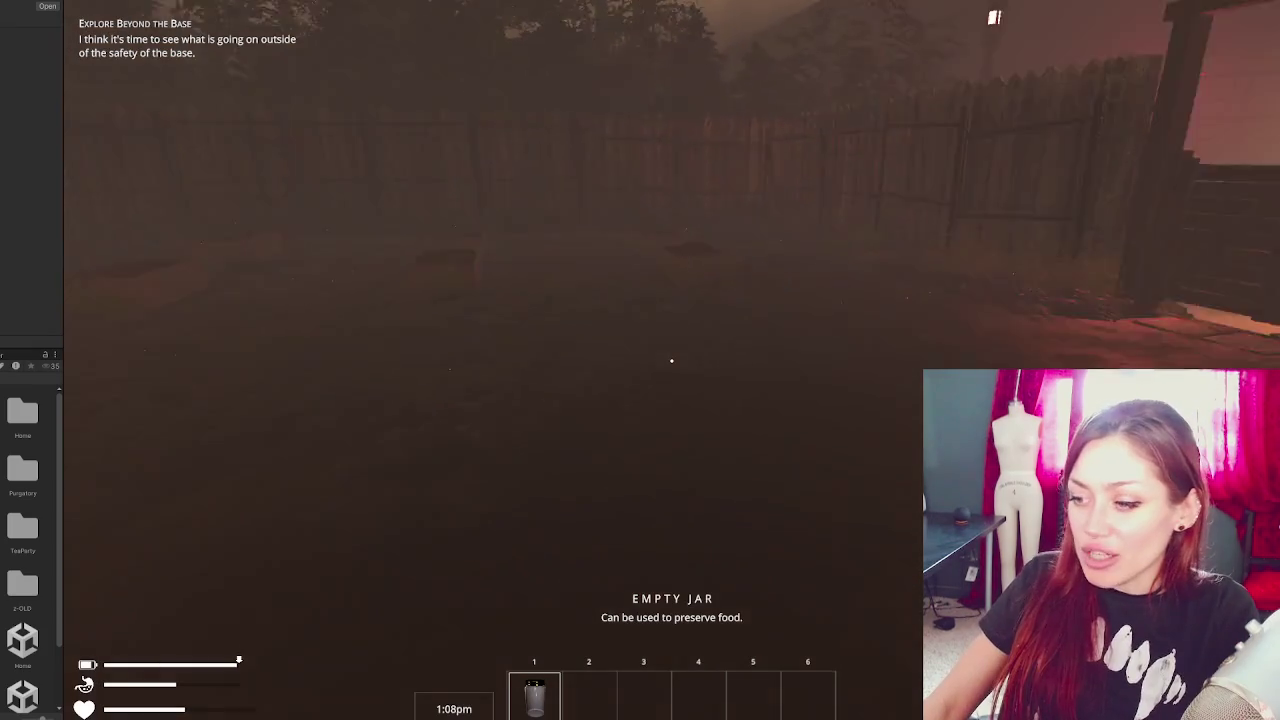
key(w)
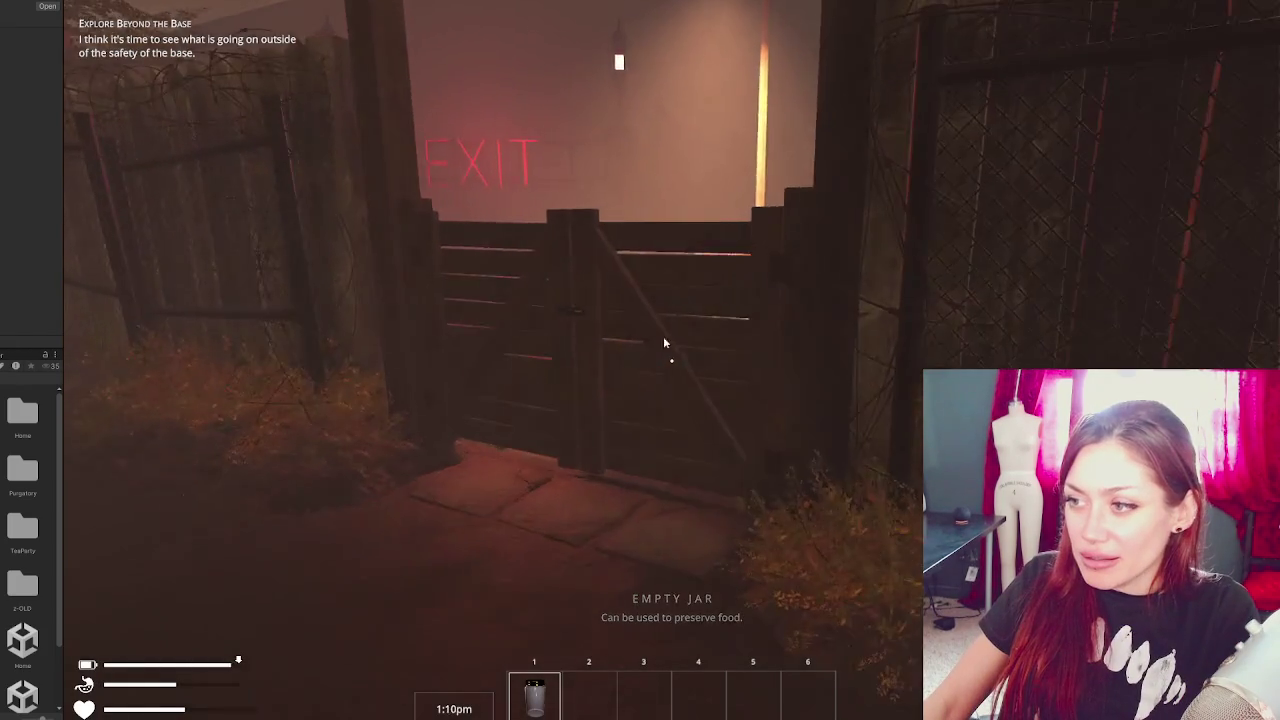
key(Escape)
key(ctrl+p)
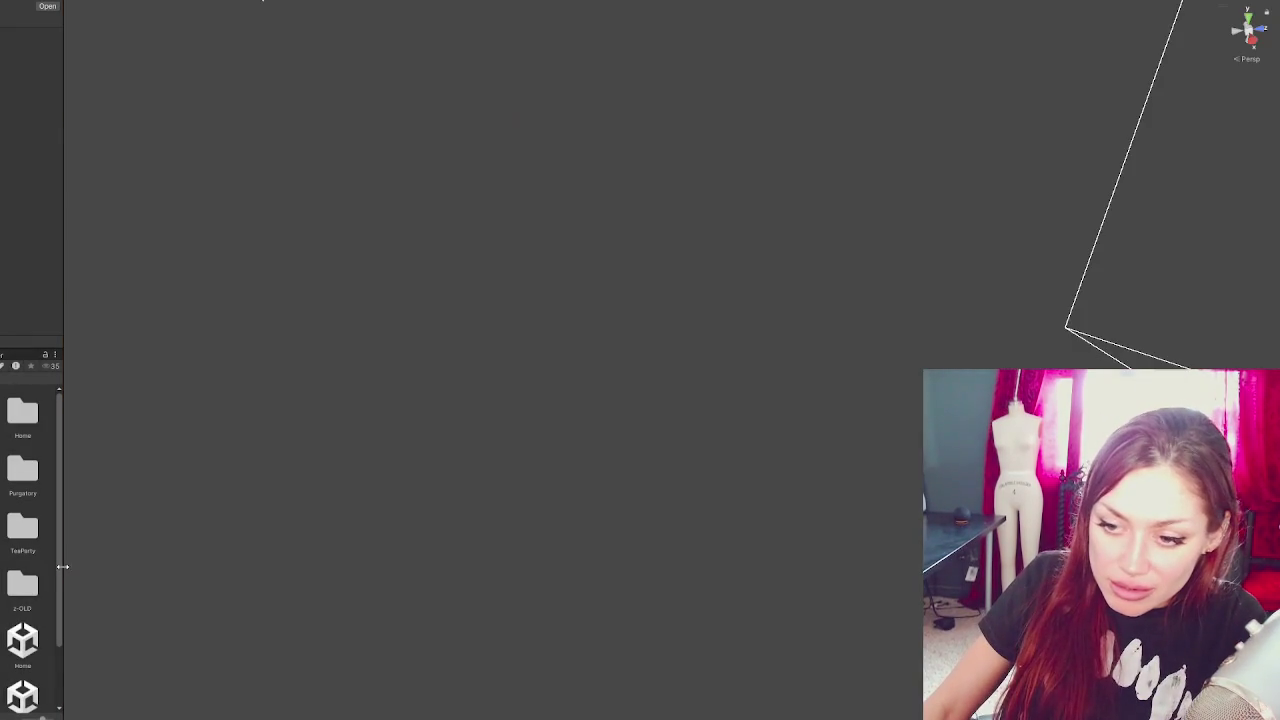
- Widen the Project panel, bring the stepping stones into view, and open the Road01 scene
drag(62, 567, 100, 567)
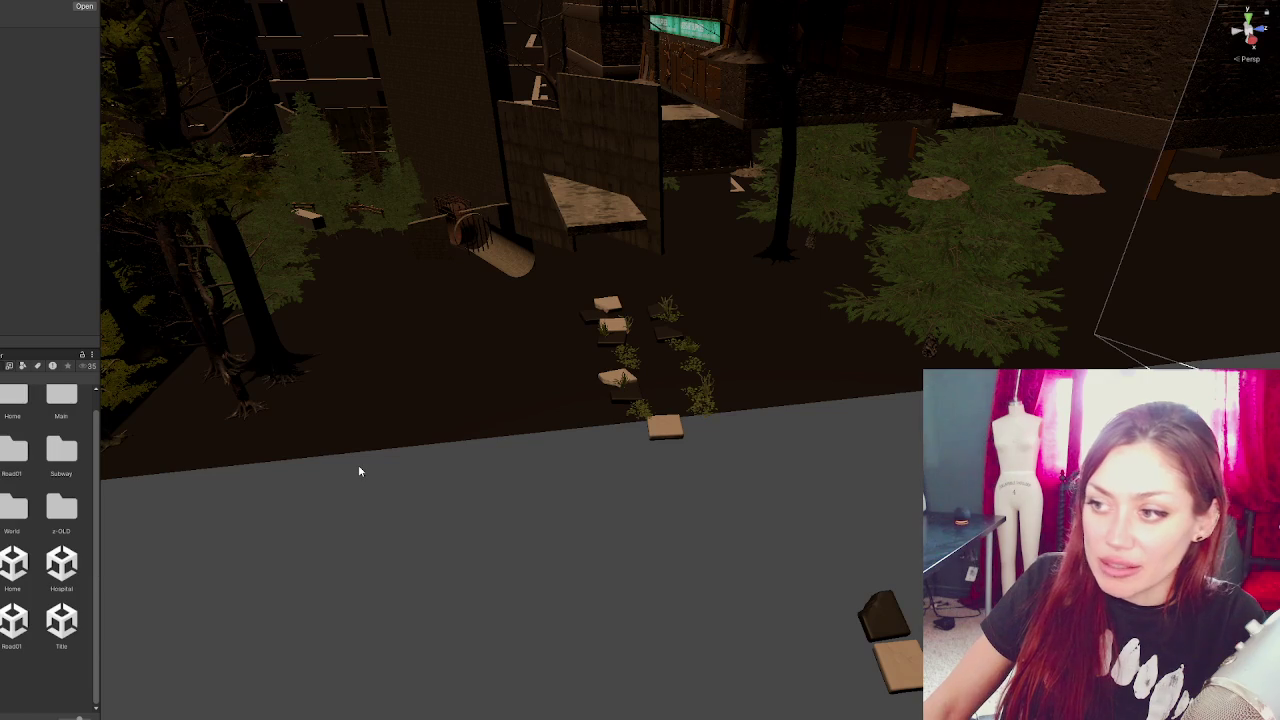
mouse_move(794, 396)
mouse_down()
mouse_move(744, 416)
mouse_move(694, 393)
mouse_move(598, 383)
mouse_up()
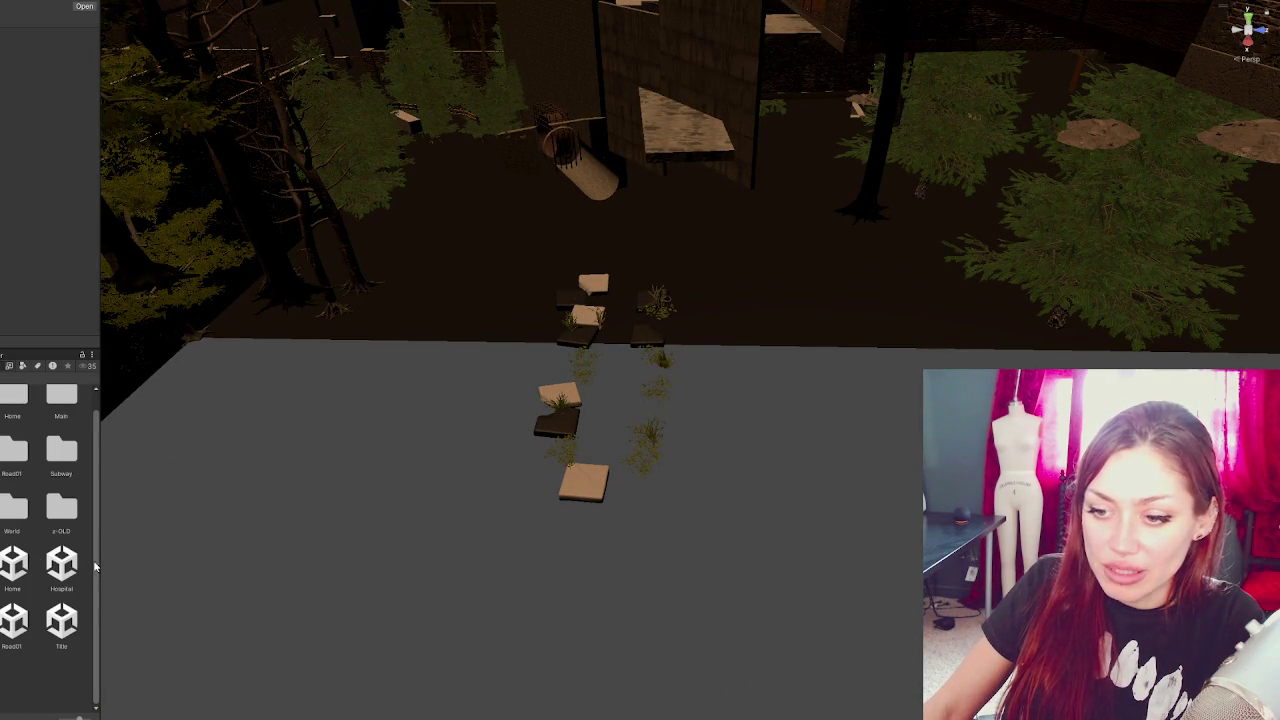
right_click(13, 620)
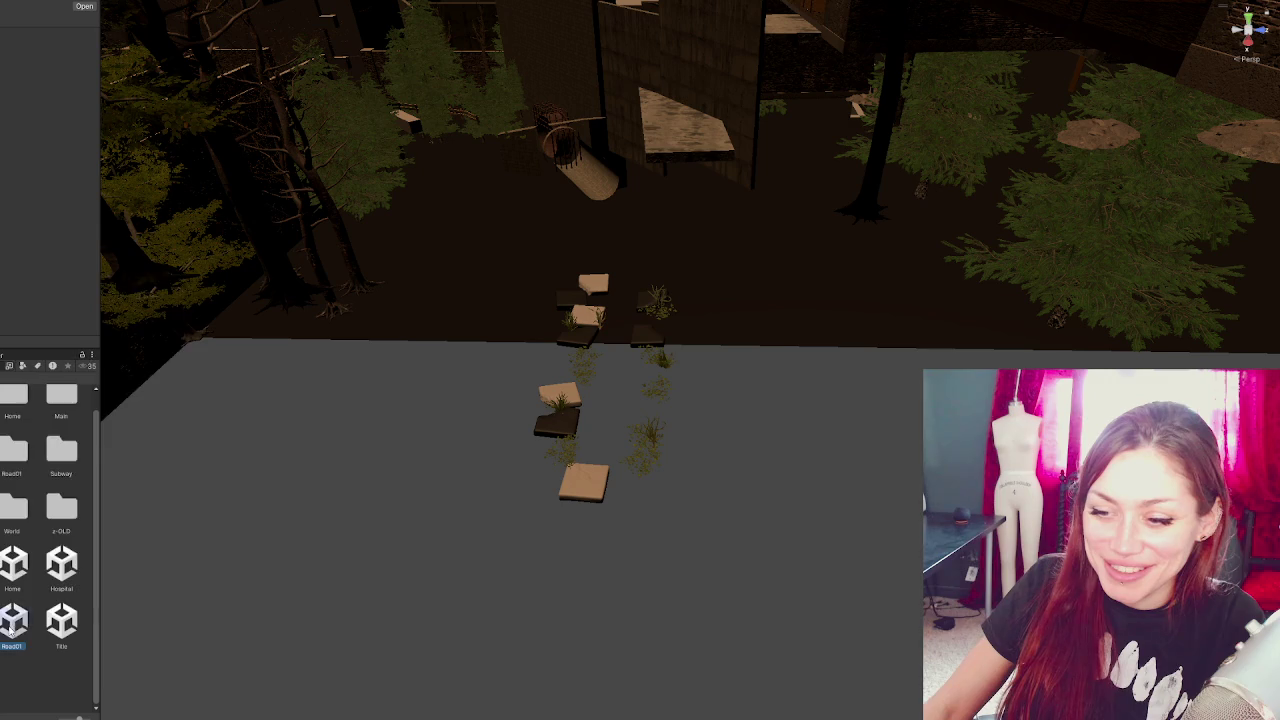
click(351, 371)
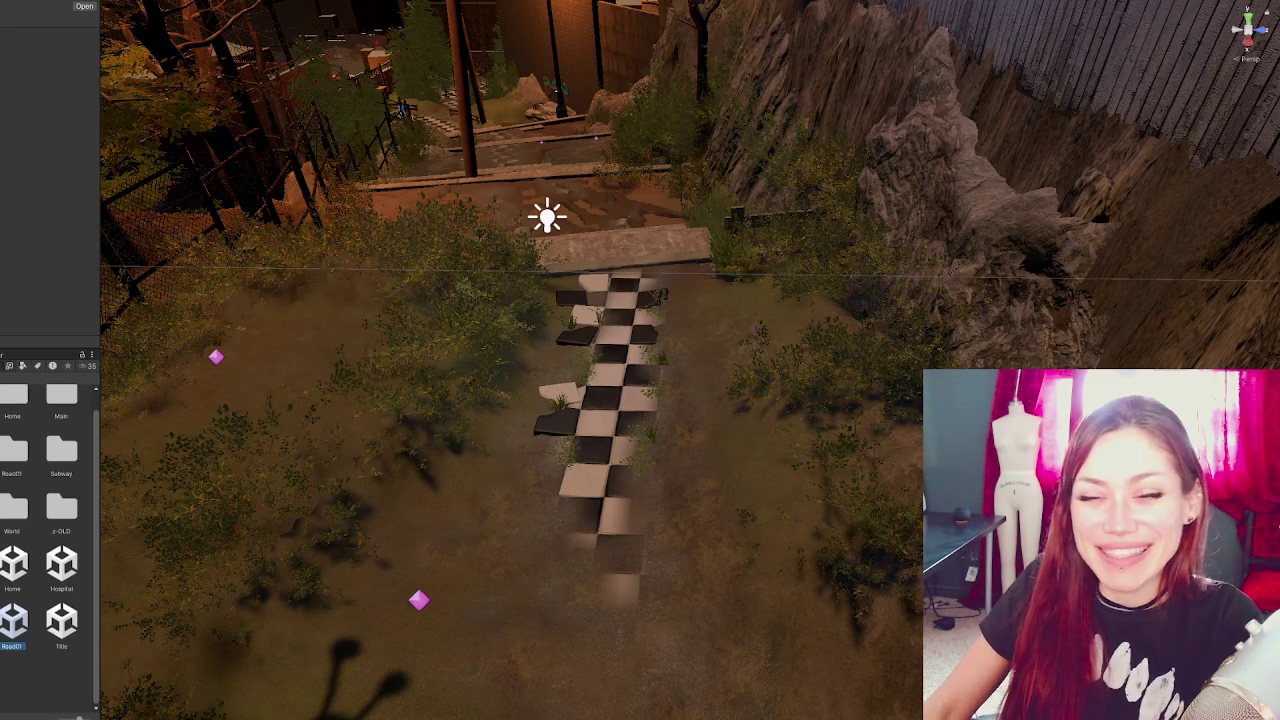
- Select the dark stepping-stone tile and centre the view on it
click(418, 600)
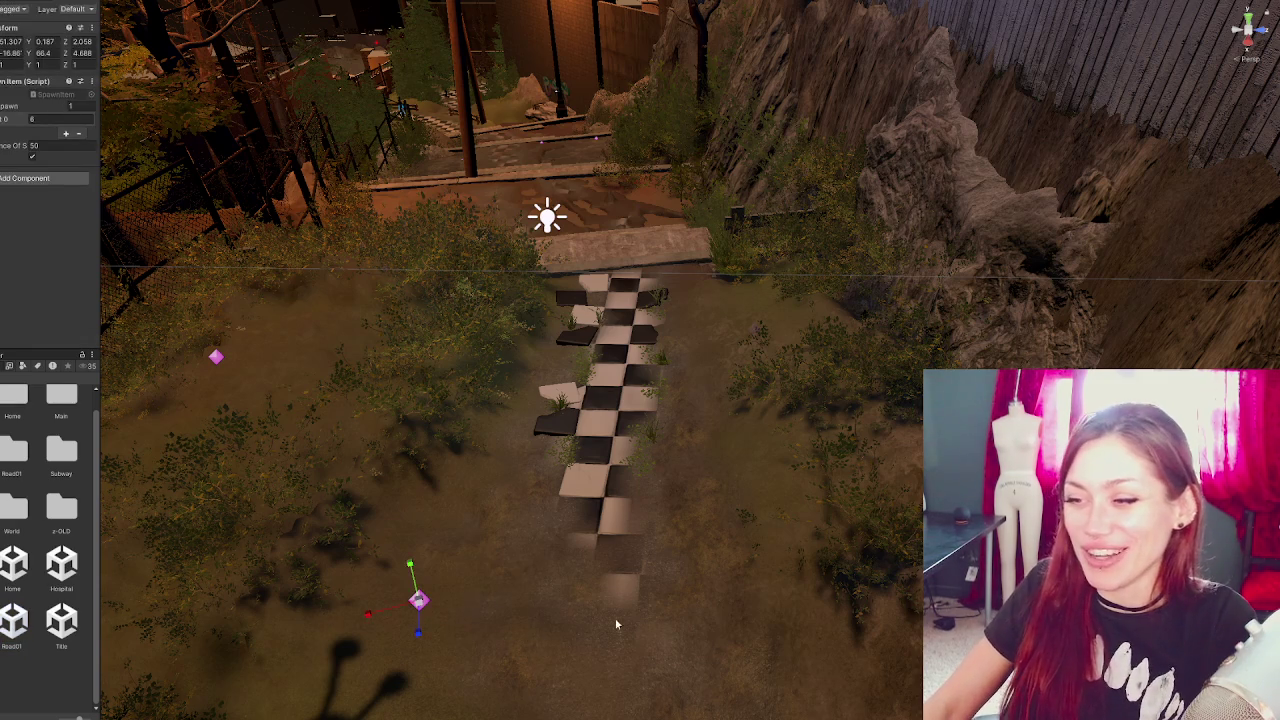
scroll(600, 400, down, 5)
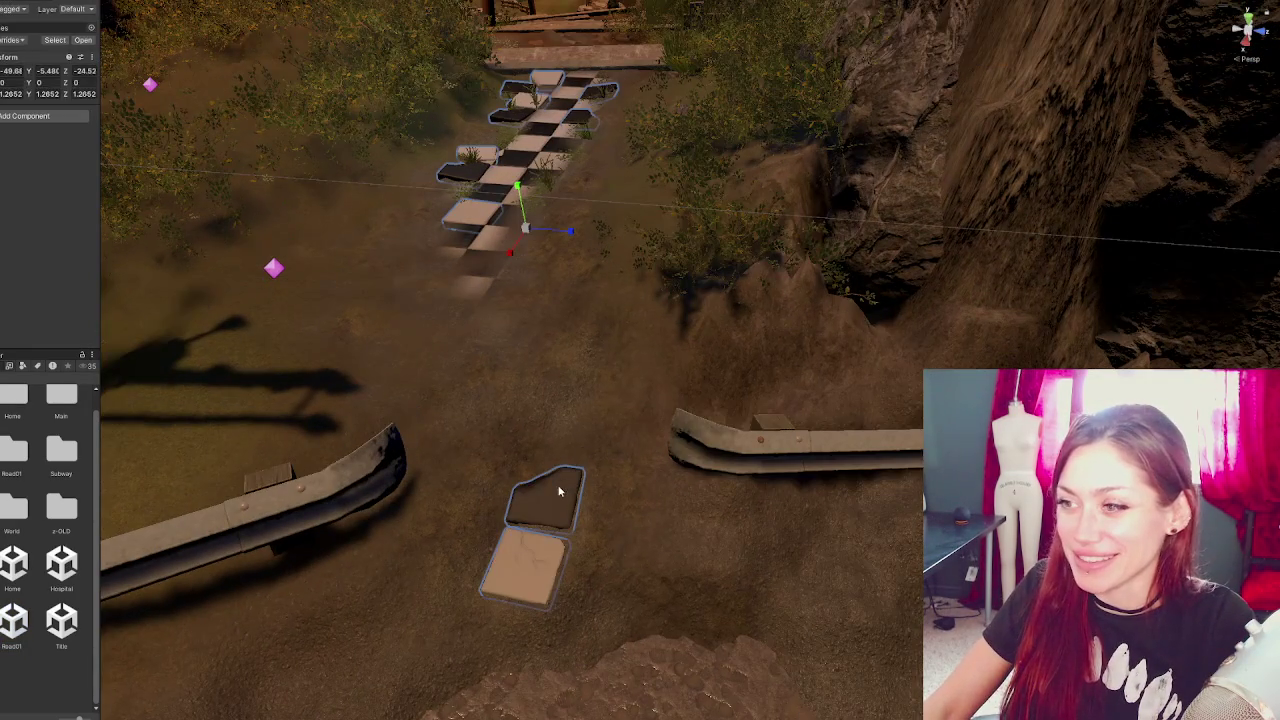
click(559, 491)
key(f)
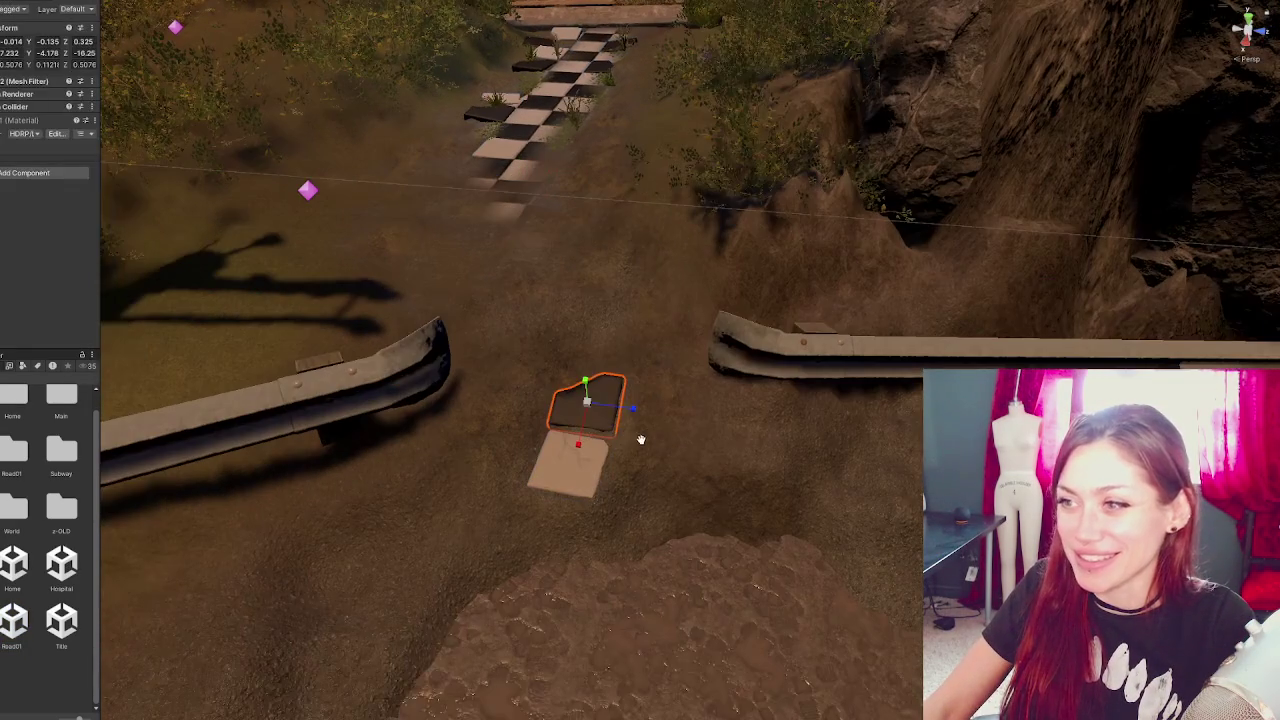
- Move the light stone tile up beside the dark tile and raise it onto the ground
click(587, 468)
click(582, 472)
mouse_move(558, 512)
mouse_down()
mouse_move(595, 410)
mouse_move(578, 412)
mouse_up()
drag(526, 373, 515, 415)
click(543, 422)
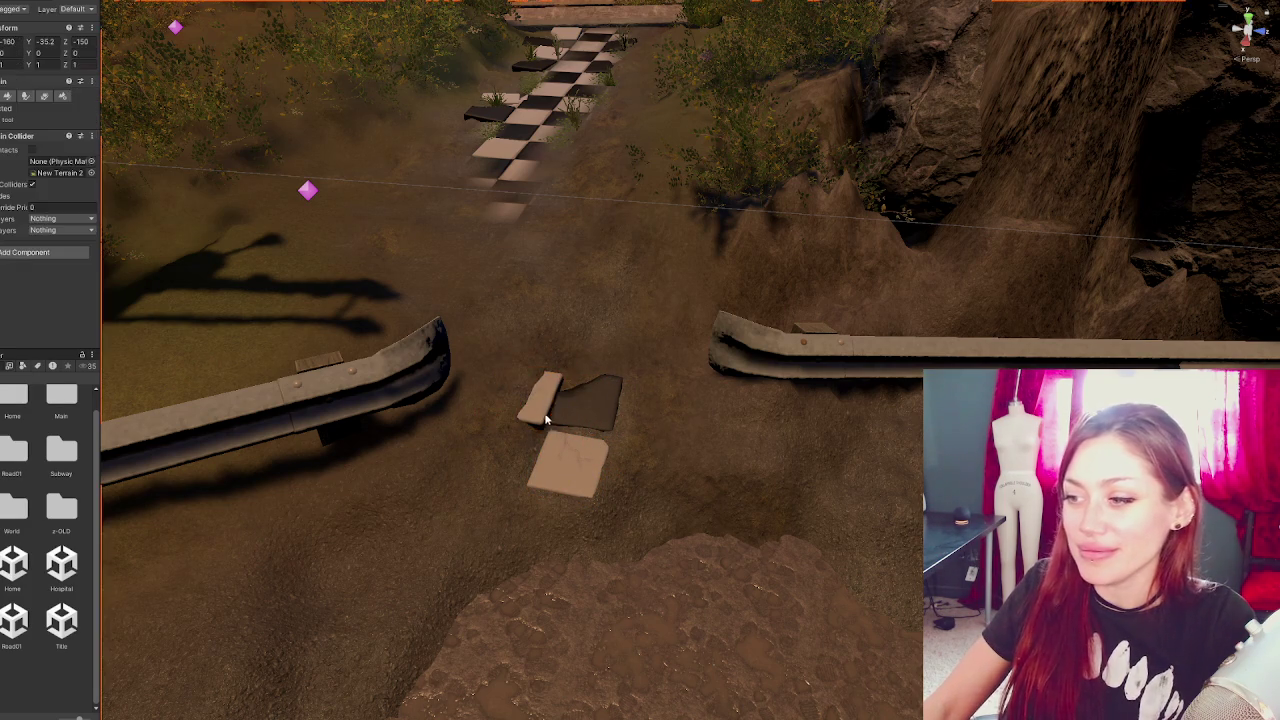
click(539, 412)
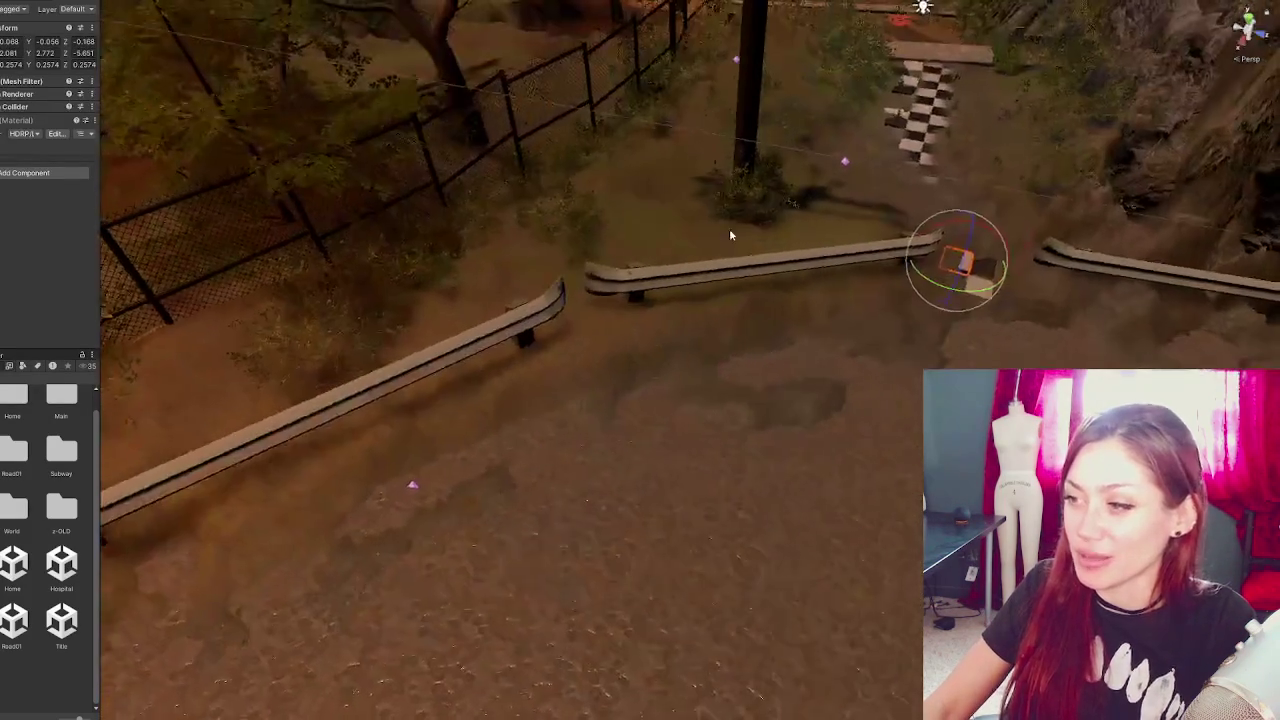
- Slide the guard rail left of the gap over to meet the next rail
mouse_move(730, 235)
mouse_down()
mouse_move(879, 158)
mouse_move(797, 248)
mouse_up()
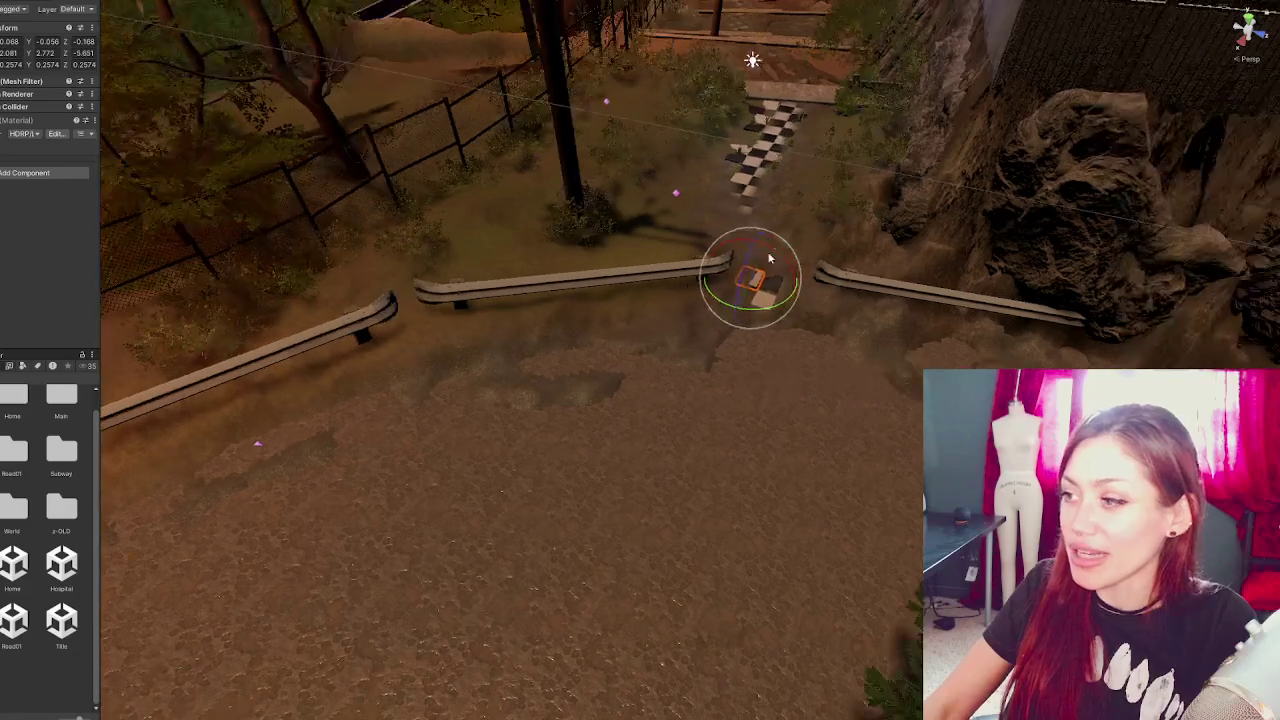
click(642, 270)
key(w)
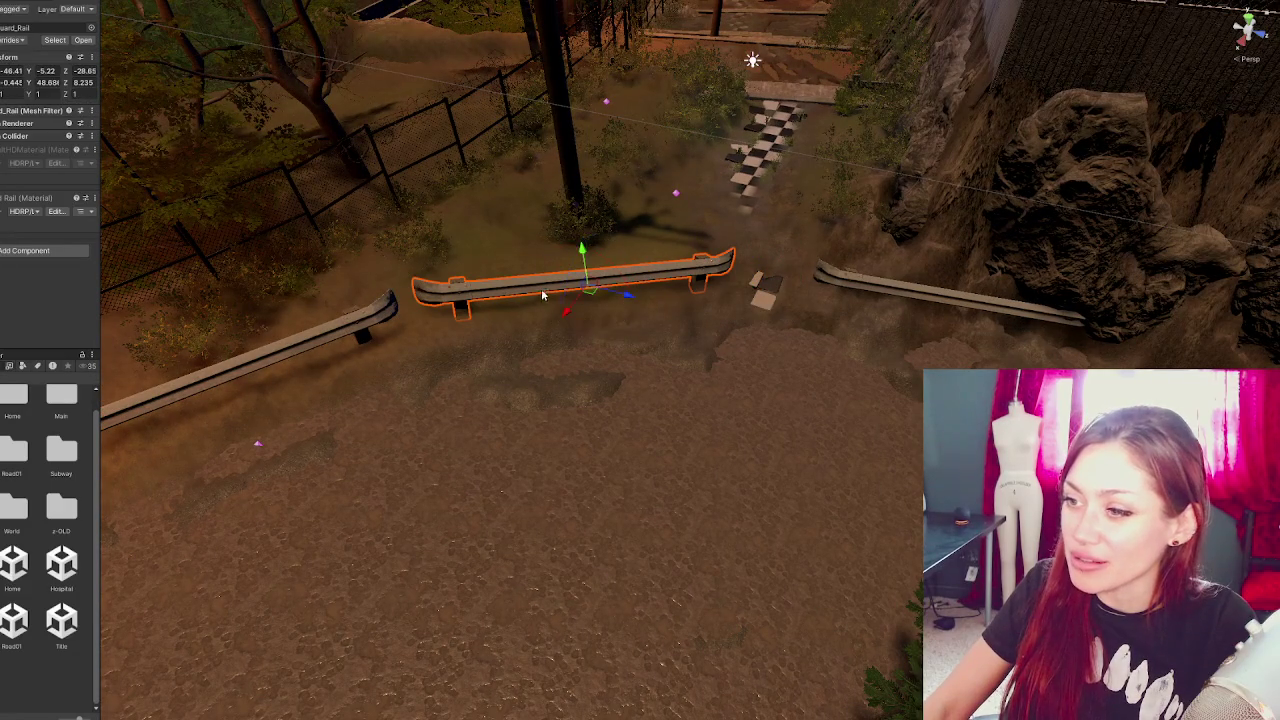
drag(565, 315, 550, 308)
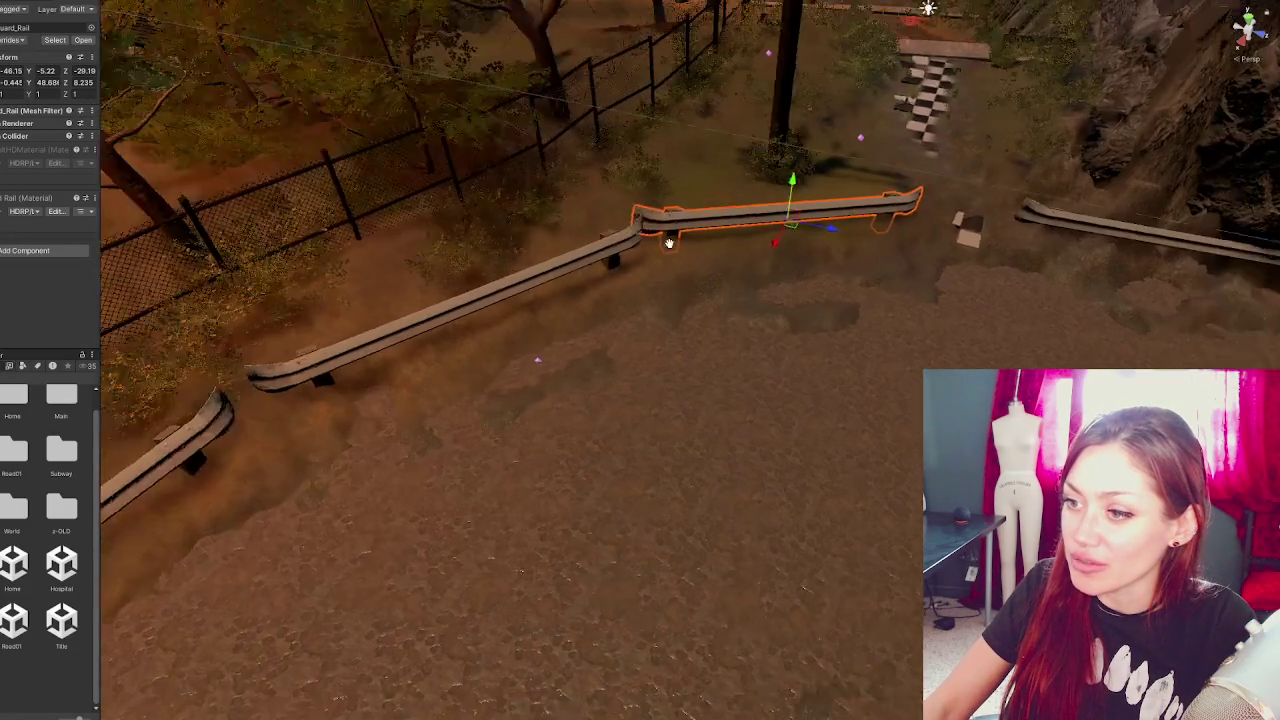
- Rotate the adjacent left guard rail so the rails form a continuous line
drag(669, 243, 765, 208)
click(600, 271)
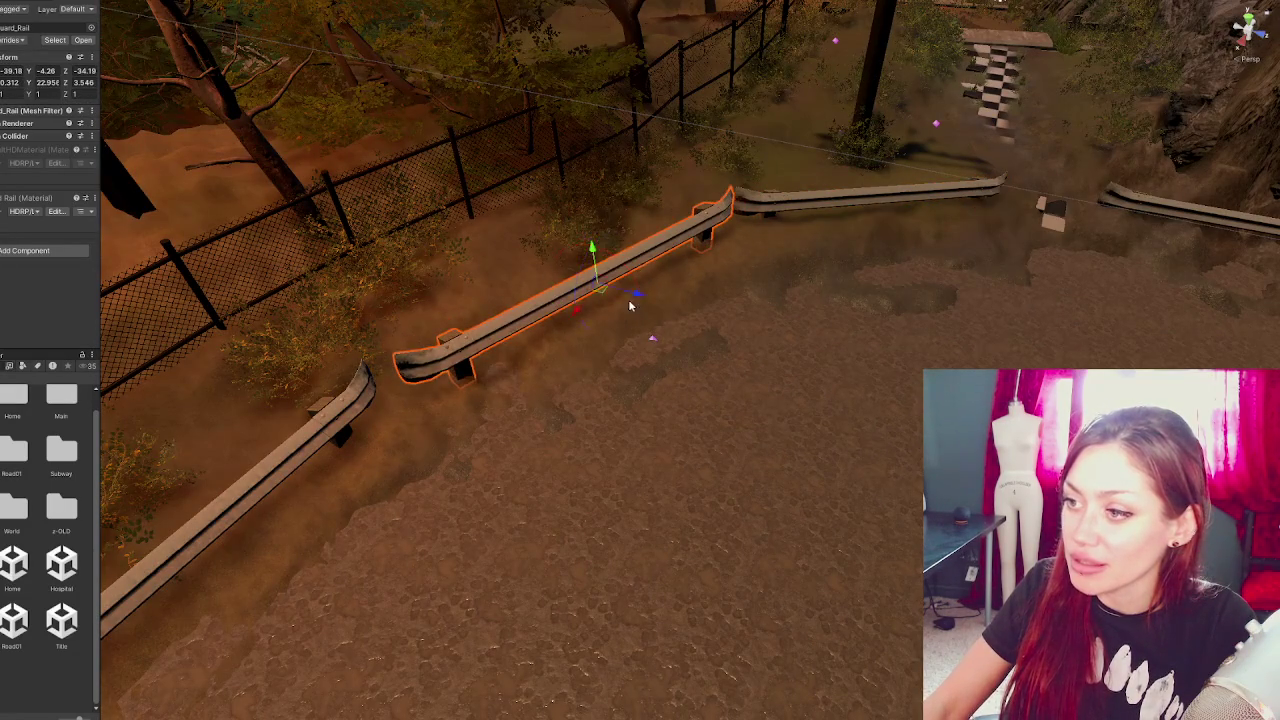
key(e)
drag(623, 300, 600, 285)
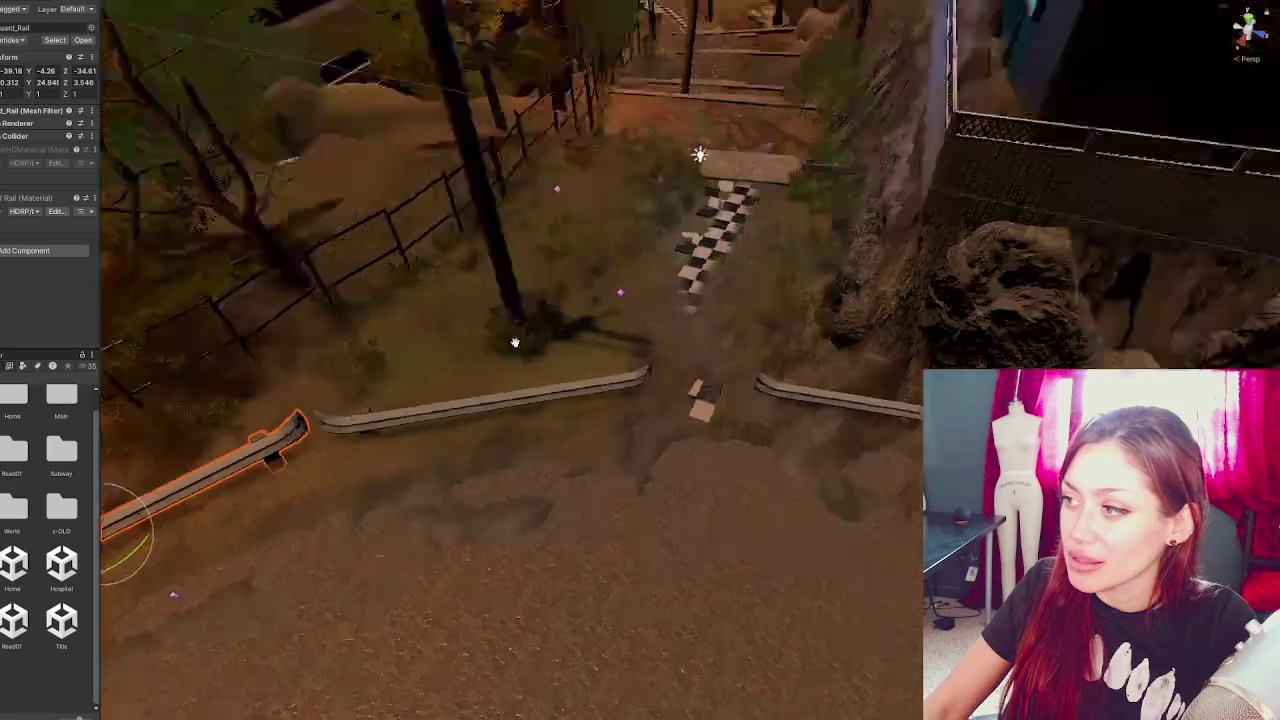
drag(621, 369, 764, 138)
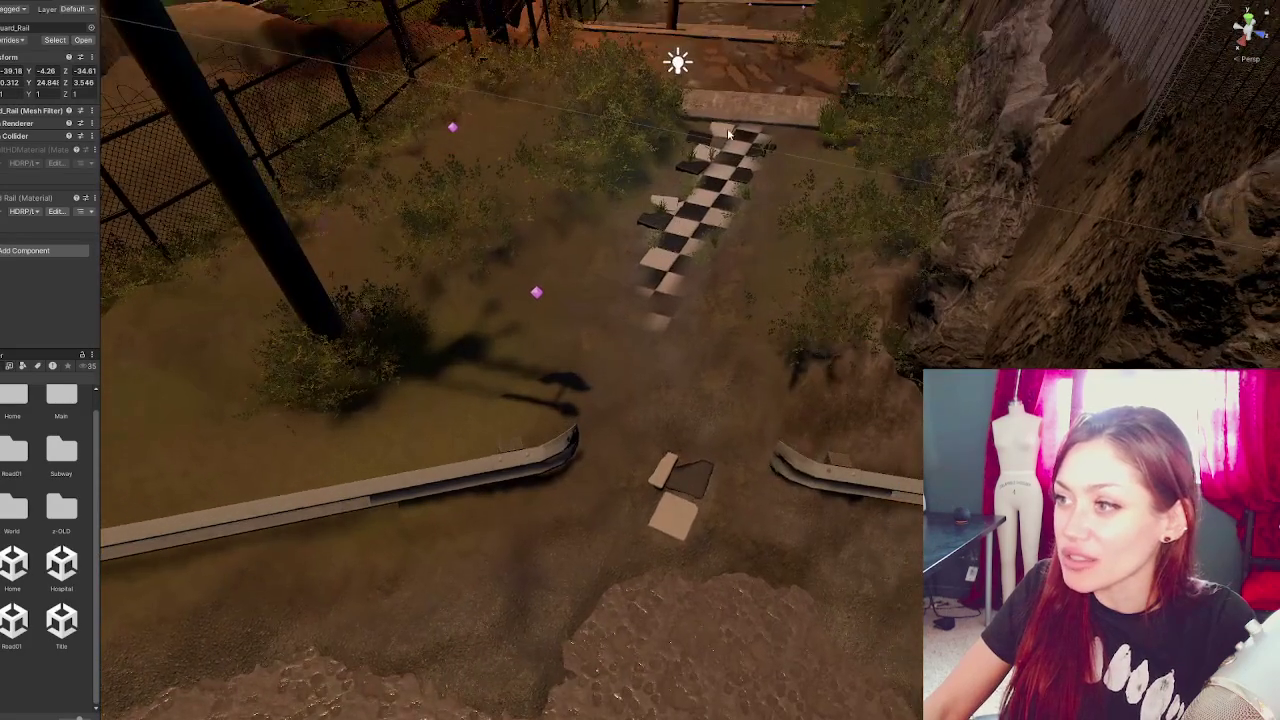
mouse_move(712, 63)
mouse_down()
mouse_move(700, 140)
mouse_move(760, 185)
mouse_up()
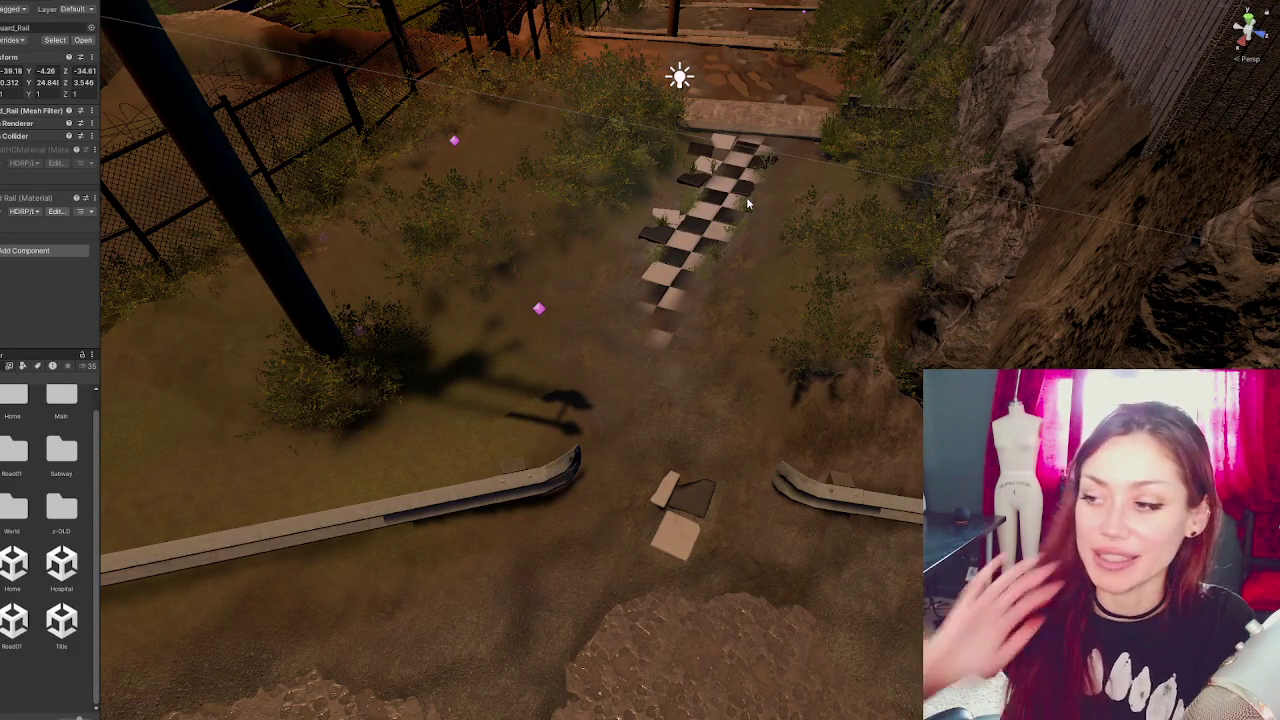
scroll(637, 568, up, 3)
- Rotate the small tan tile to a new angle
click(637, 568)
key(f)
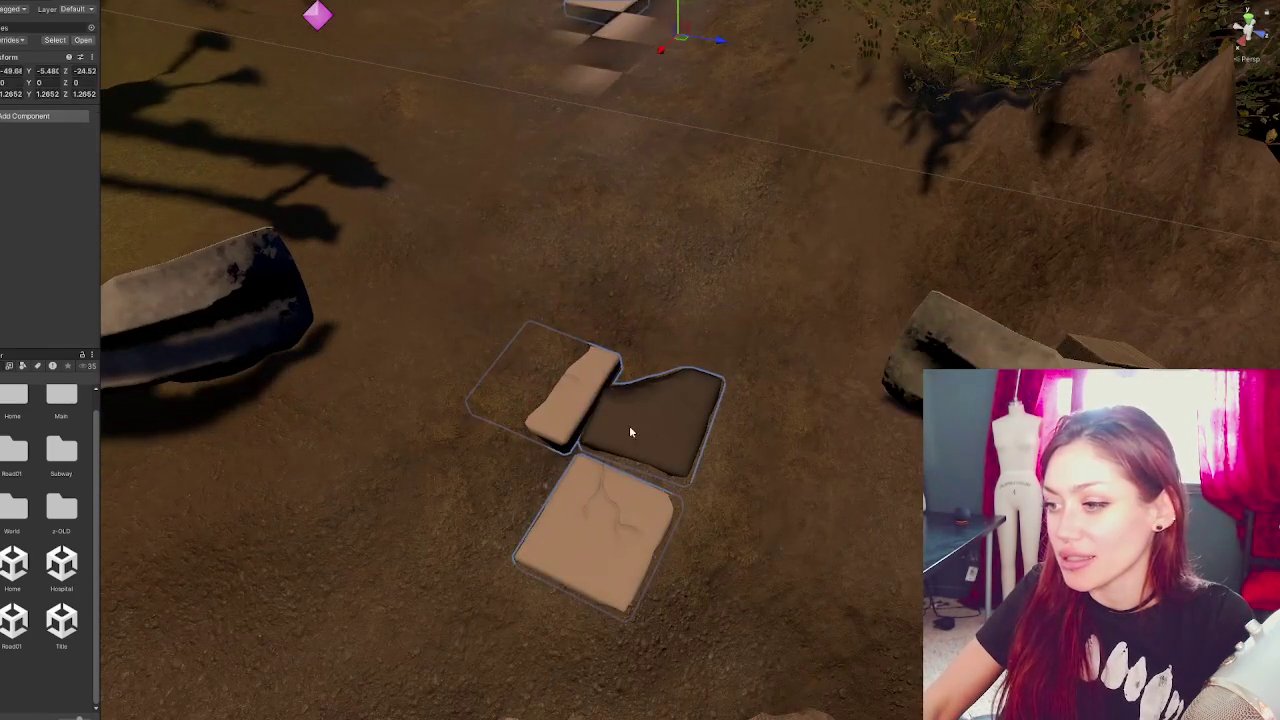
click(564, 422)
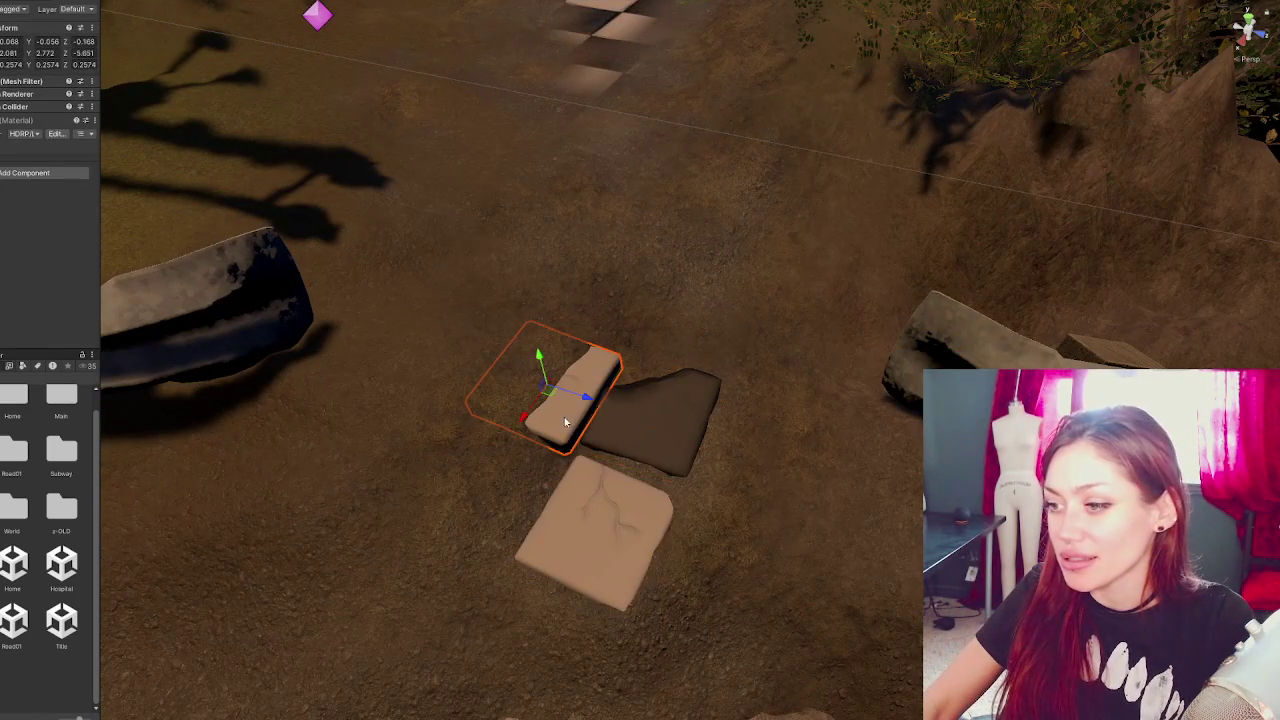
key(e)
mouse_move(582, 403)
mouse_down()
mouse_move(567, 417)
mouse_move(554, 383)
mouse_up()
- Place a duplicate dark stepping stone farther up toward the checkered path
click(659, 417)
click(659, 417)
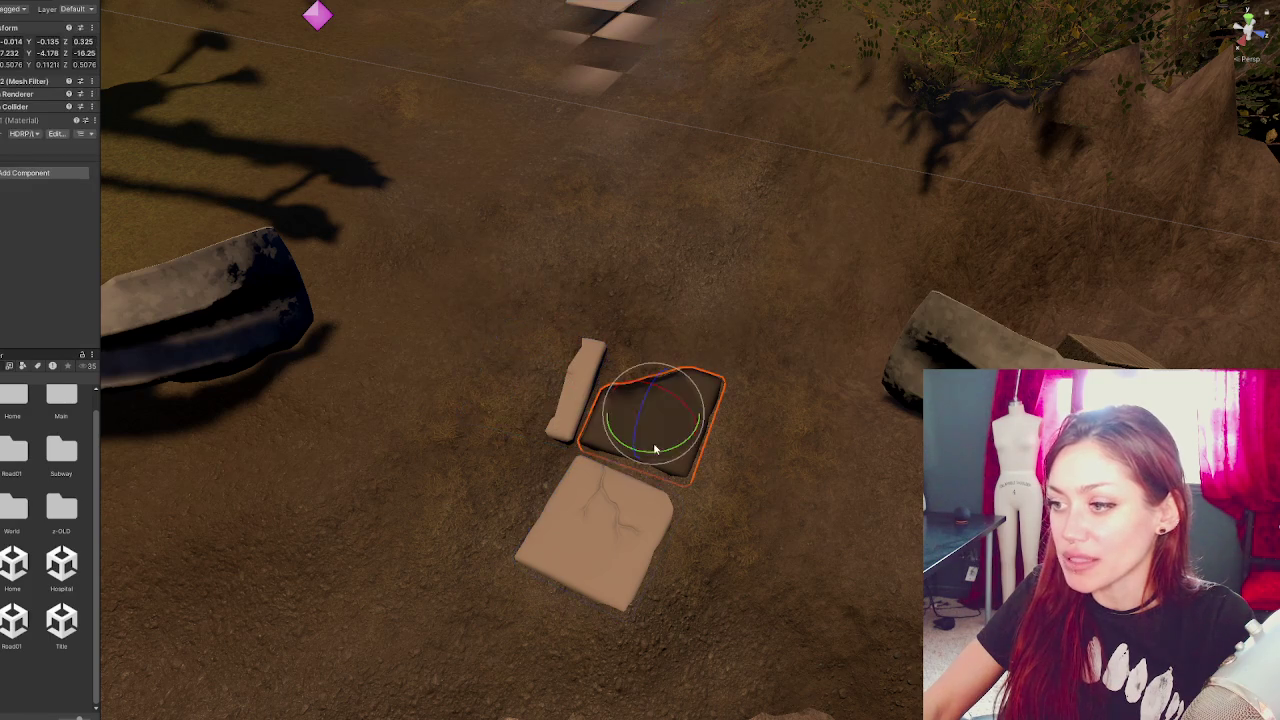
key(w)
mouse_move(650, 432)
mouse_down()
mouse_move(757, 290)
mouse_move(741, 200)
mouse_up()
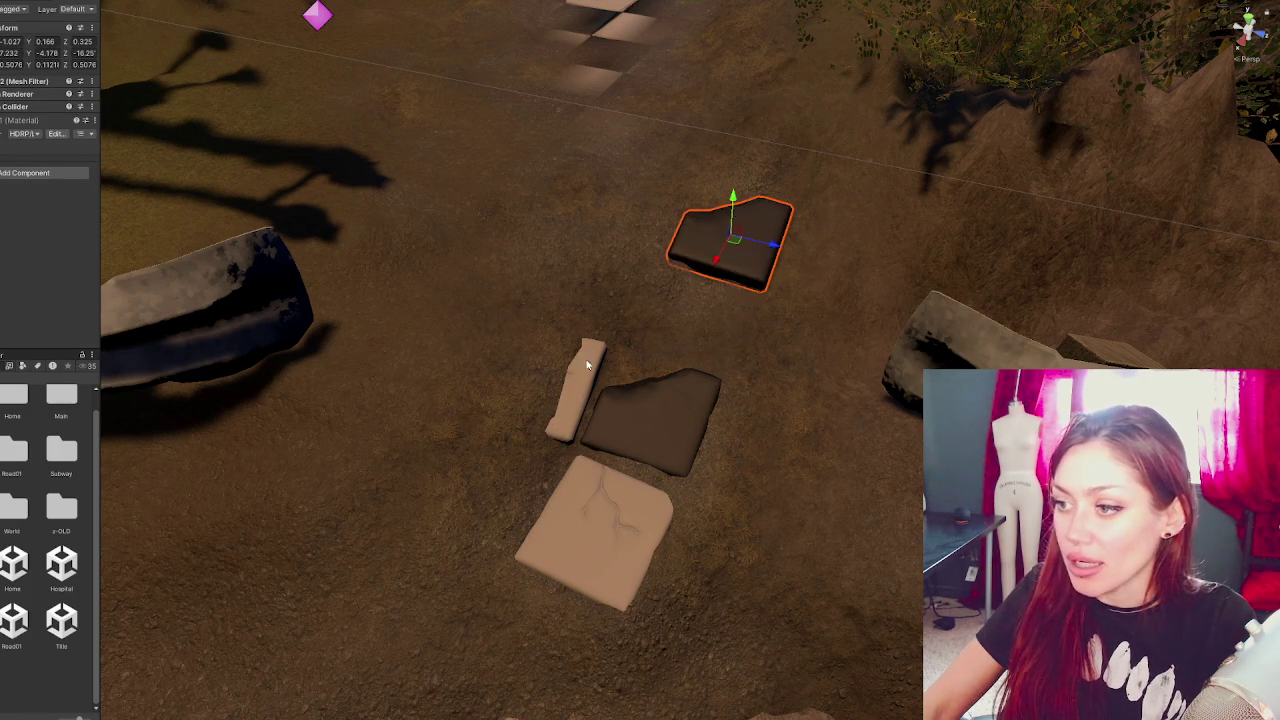
click(652, 304)
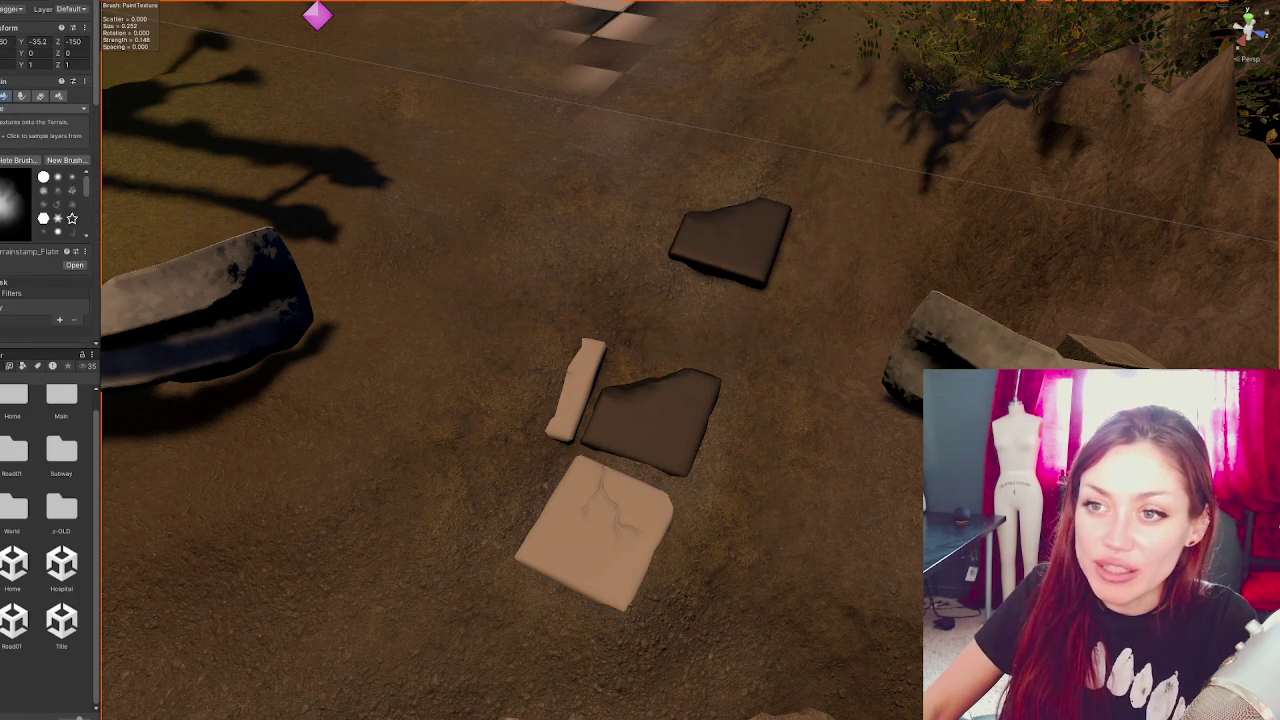
- Switch the terrain tool from Set Height to Raise or Lower Terrain
click(5, 110)
click(45, 126)
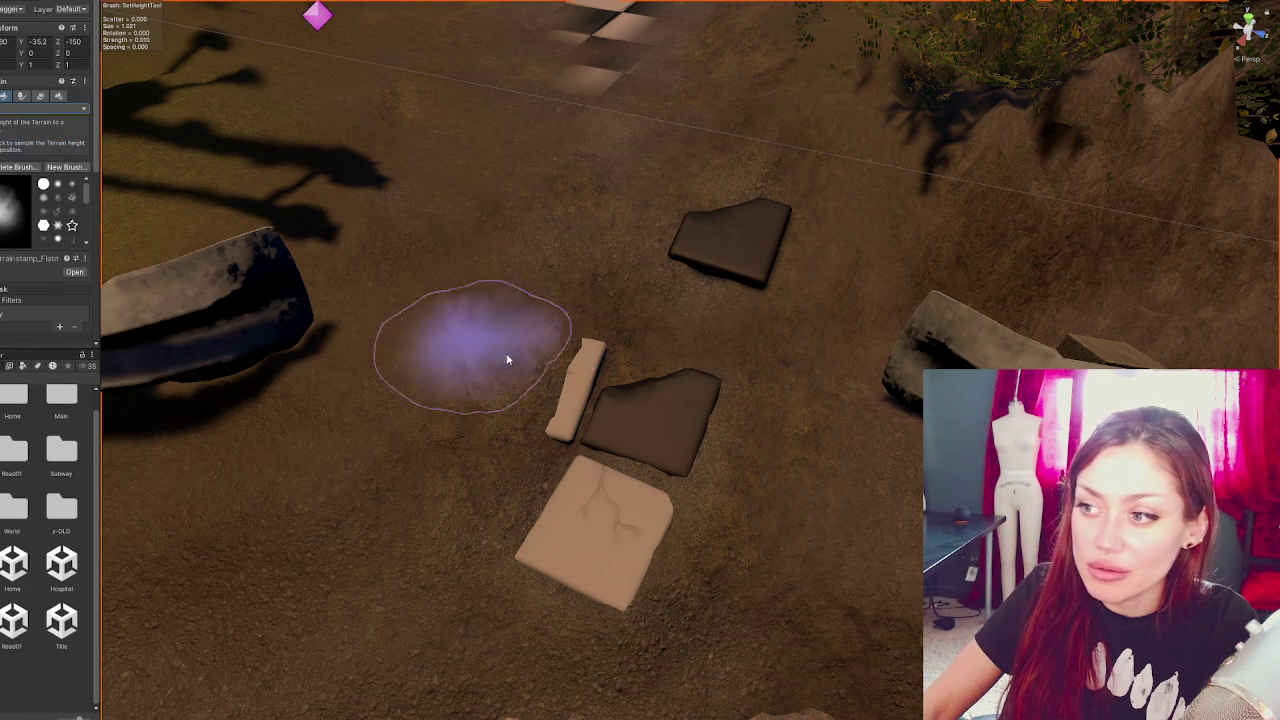
click(48, 109)
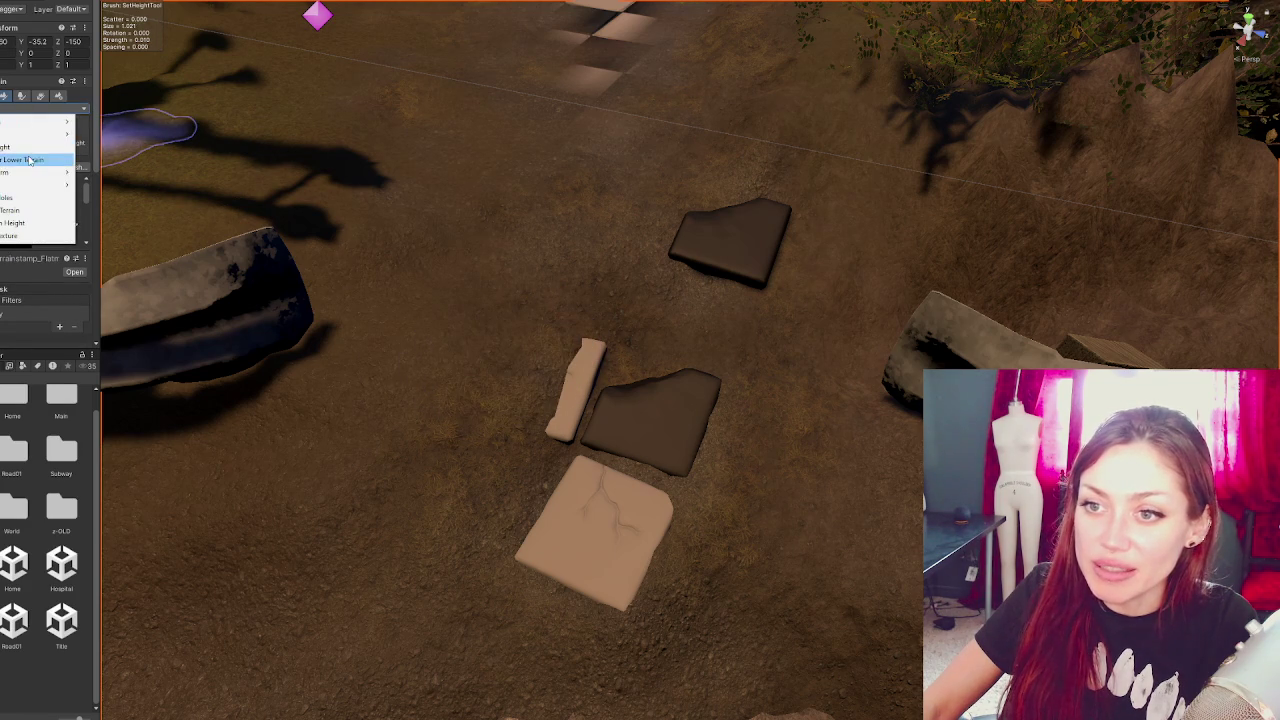
click(30, 160)
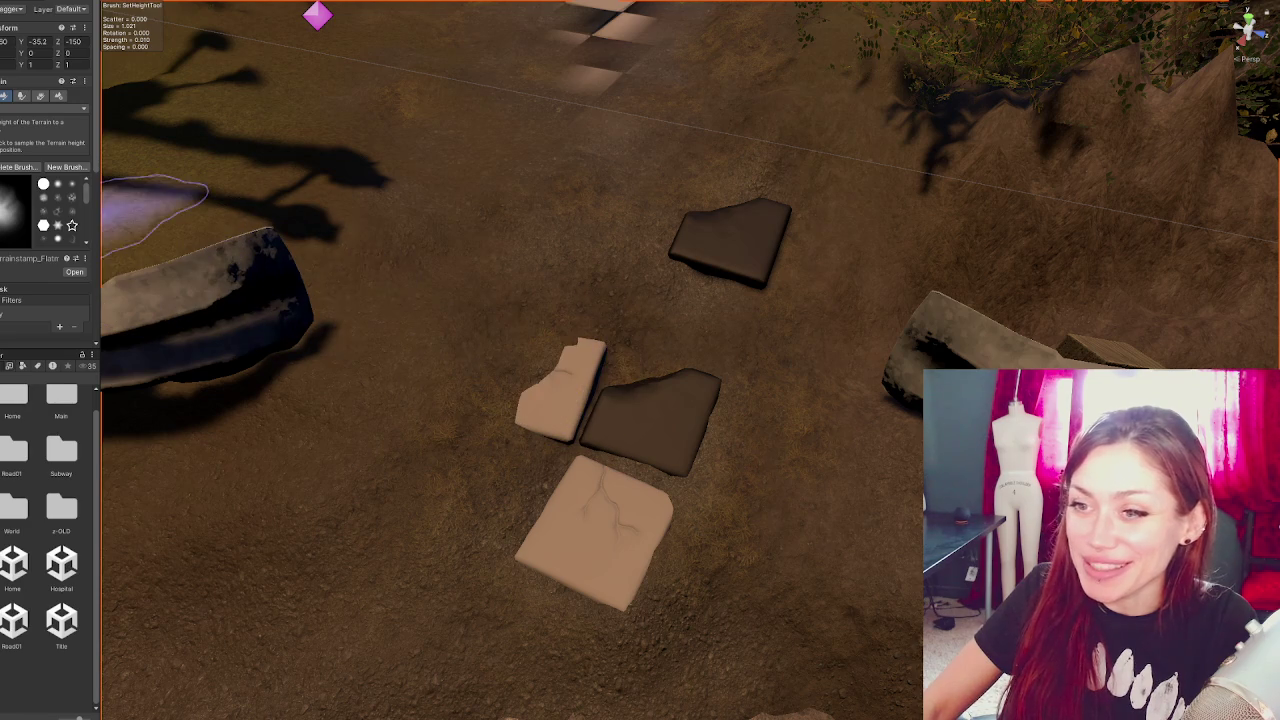
scroll(50, 250, down, 2)
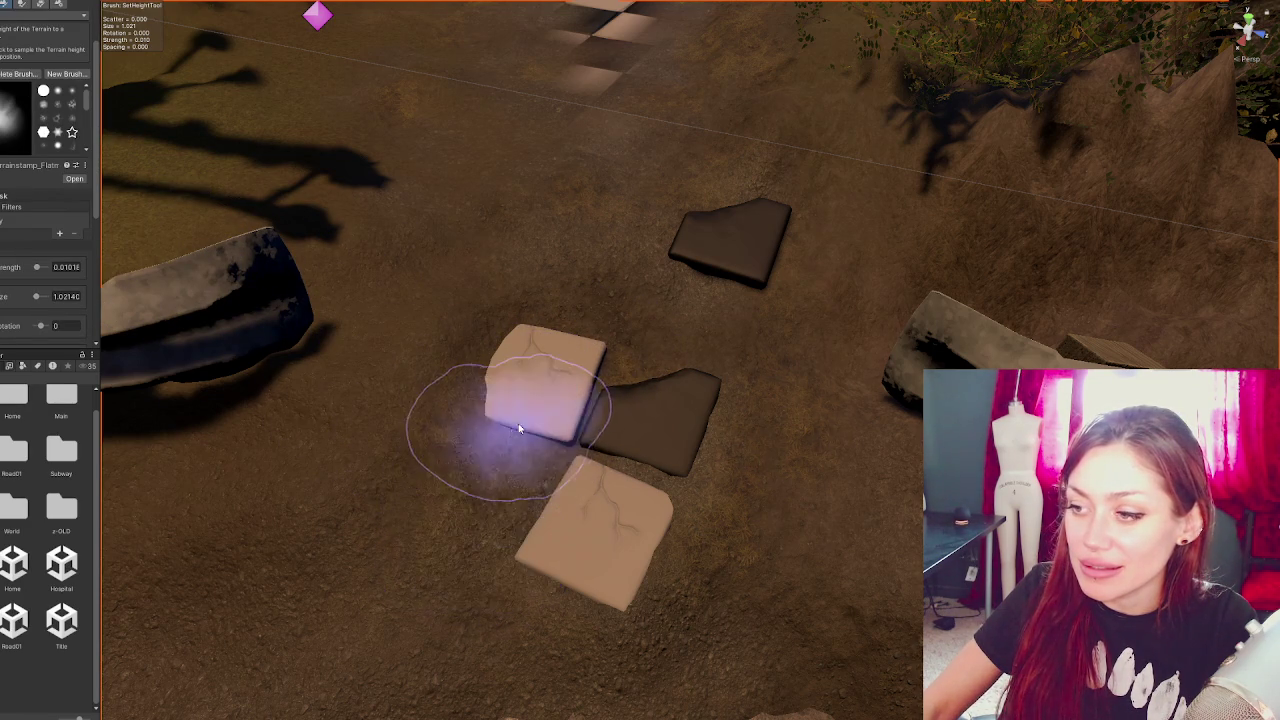
- Raise the terrain beside the light tile, undo the stroke, and bring up the terrain tool list
drag(478, 405, 662, 358)
mouse_move(680, 356)
mouse_down()
mouse_move(532, 352)
mouse_move(749, 471)
mouse_move(338, 244)
mouse_up()
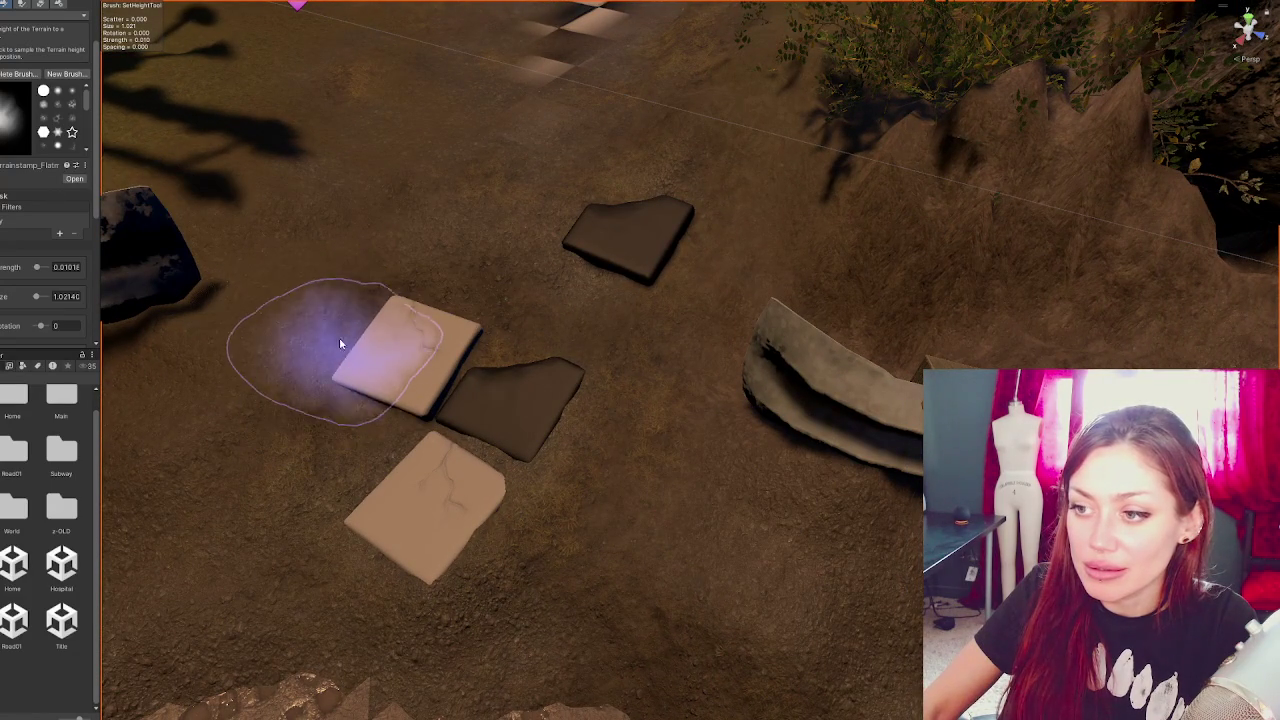
drag(409, 277, 479, 327)
key(ctrl+z)
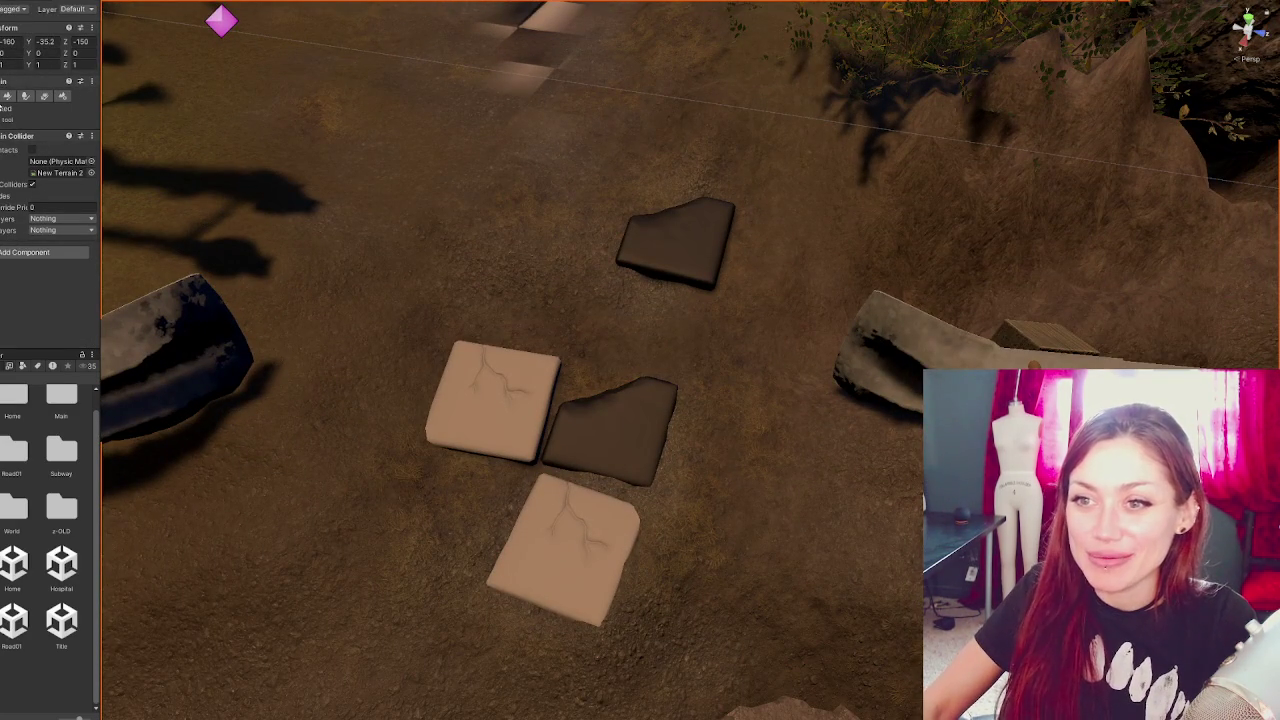
click(8, 95)
click(40, 107)
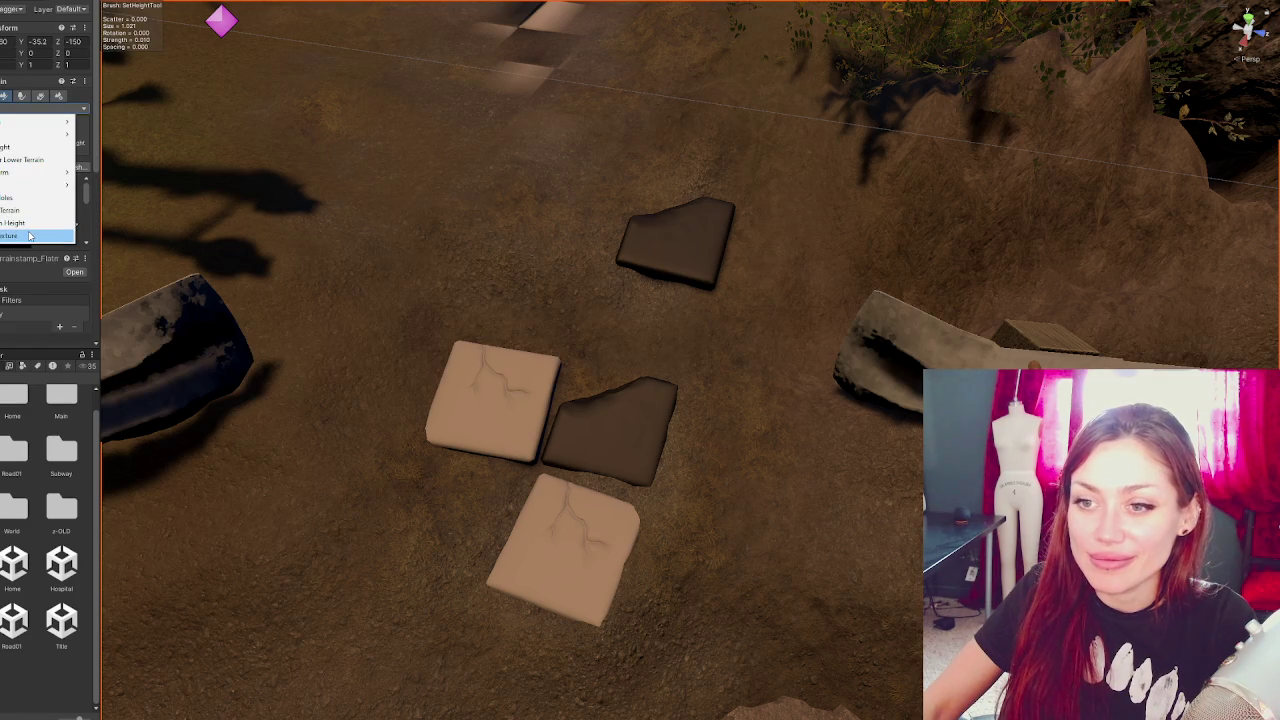
- Switch to Paint Texture and brush the Tiles layer onto the terrain beside the stones
click(30, 236)
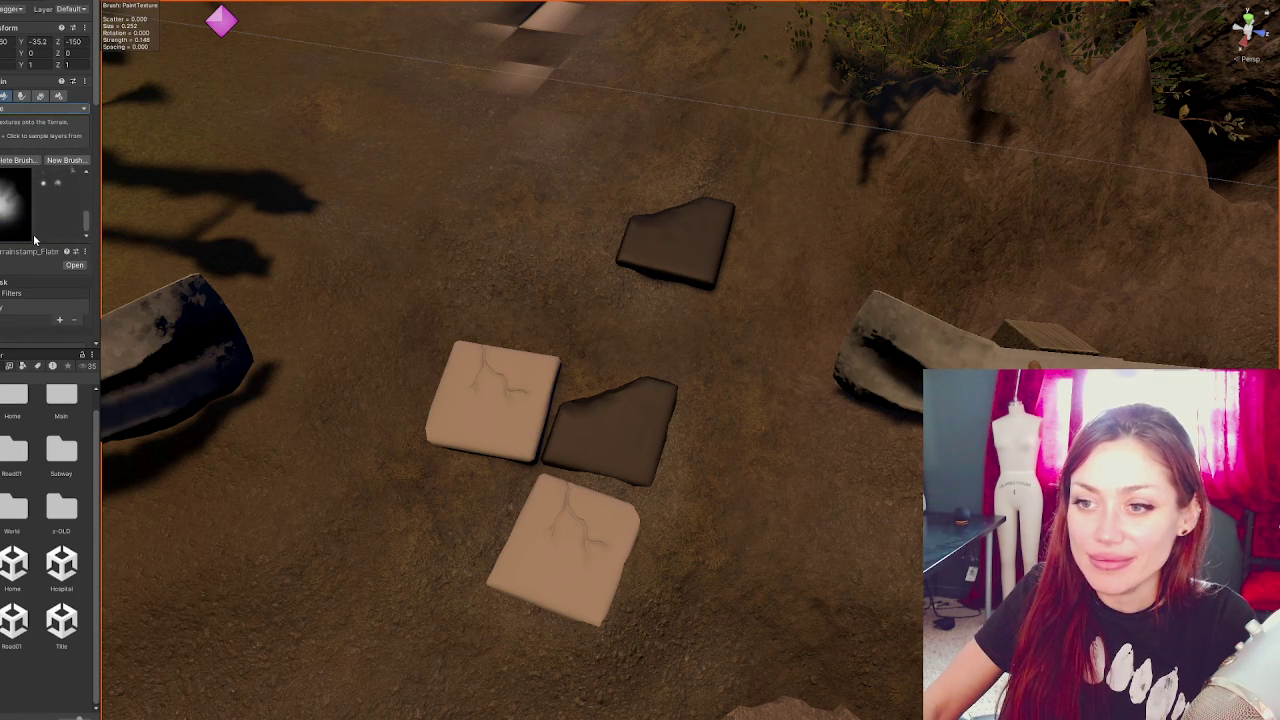
scroll(33, 290, down, 4)
scroll(33, 290, down, 5)
click(55, 212)
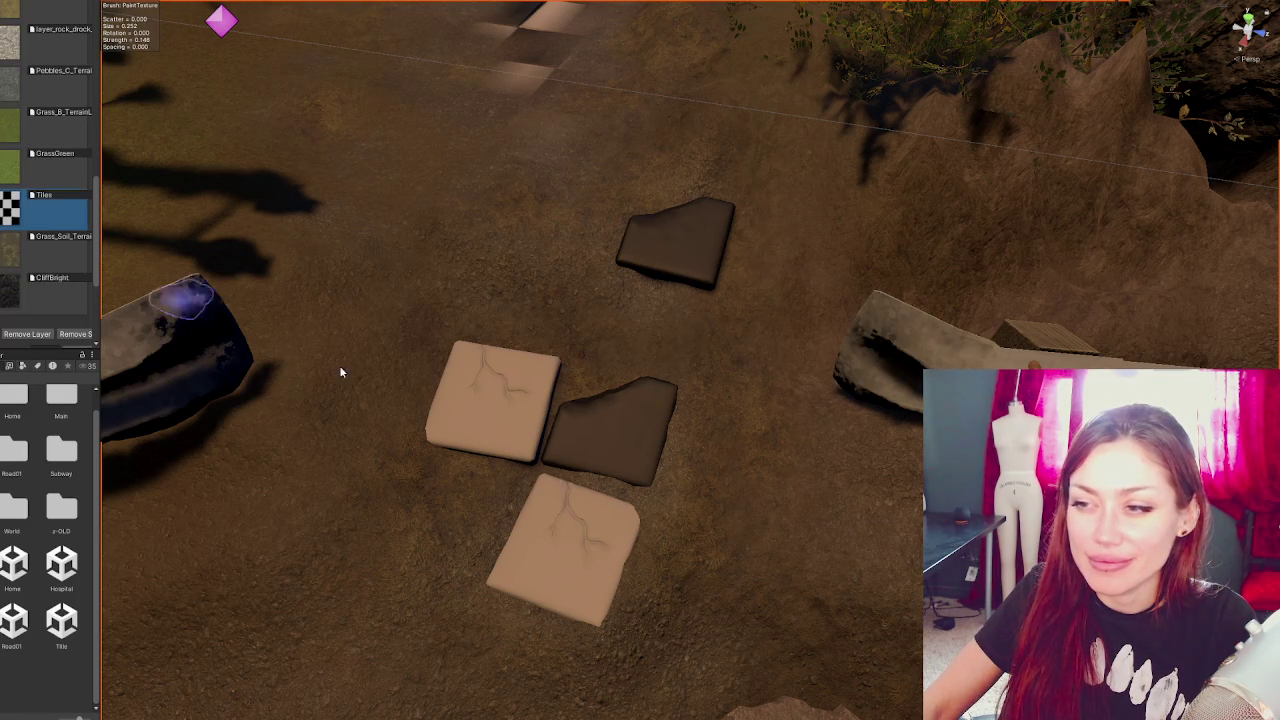
mouse_move(576, 390)
mouse_down()
mouse_move(609, 366)
mouse_move(574, 337)
mouse_move(551, 286)
mouse_move(504, 343)
mouse_up()
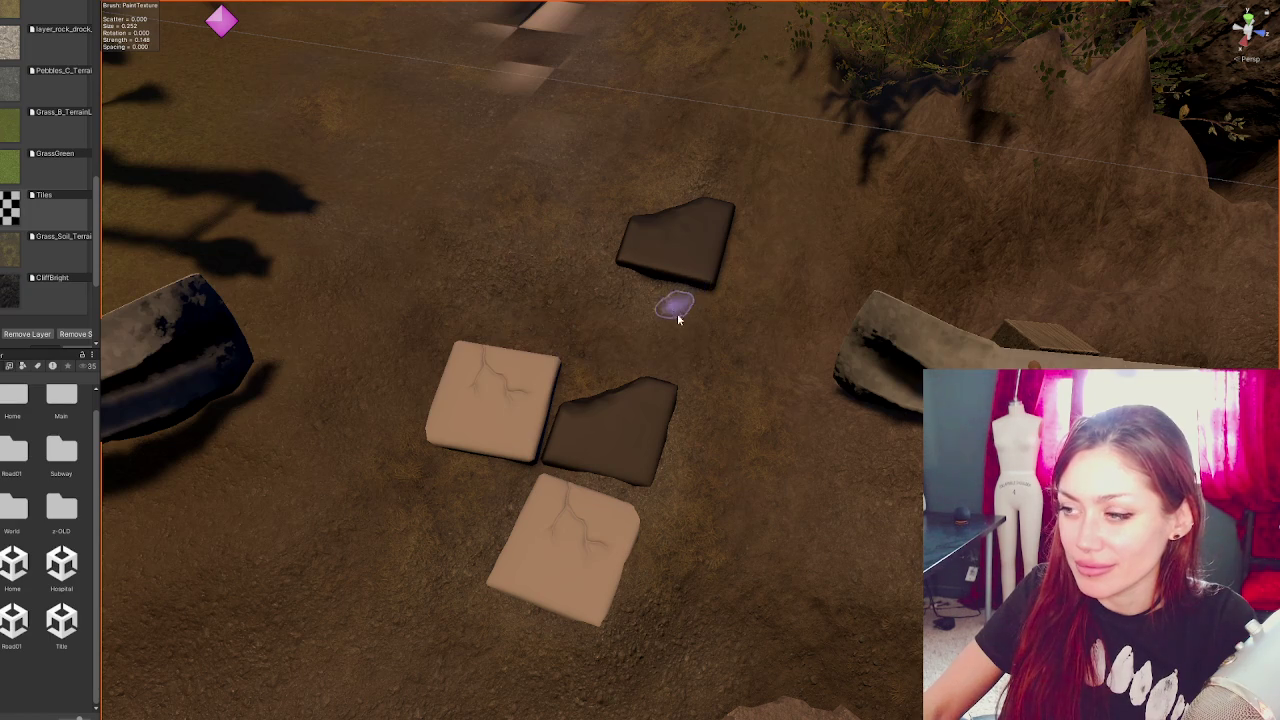
scroll(675, 309, down, 4)
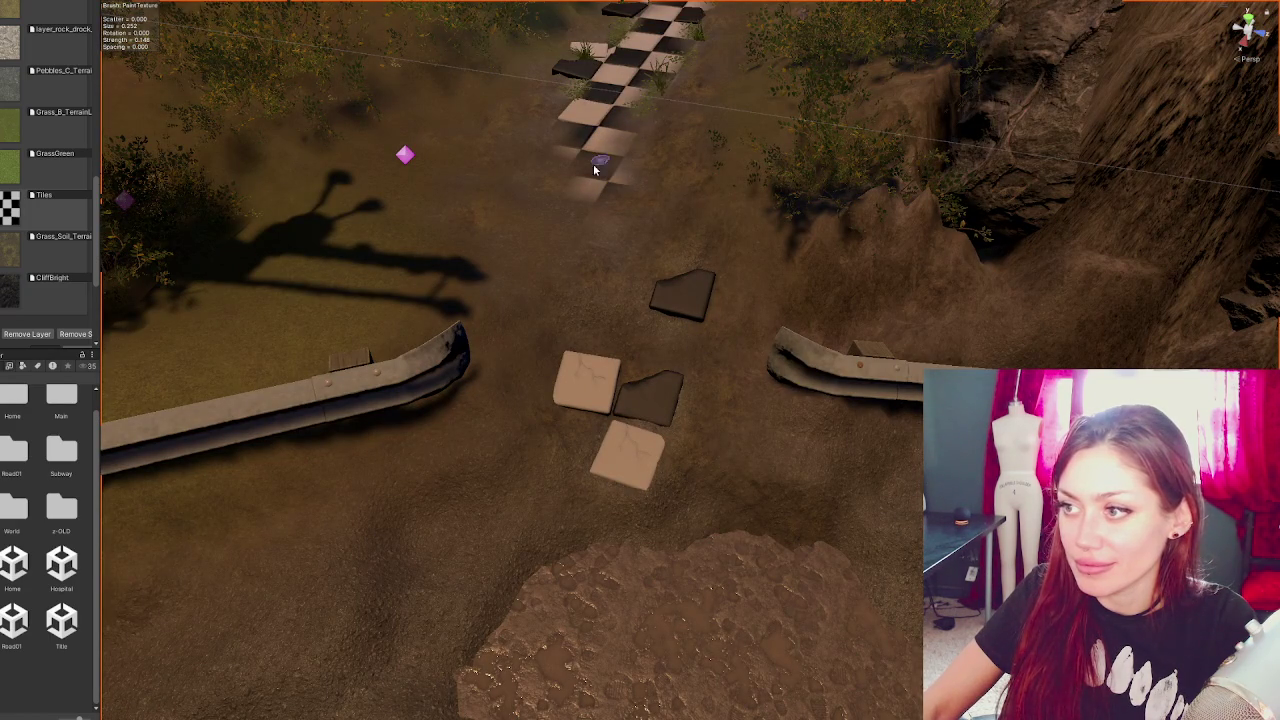
- Shift the dark stepping stone toward the path and turn it to about 170°
click(688, 316)
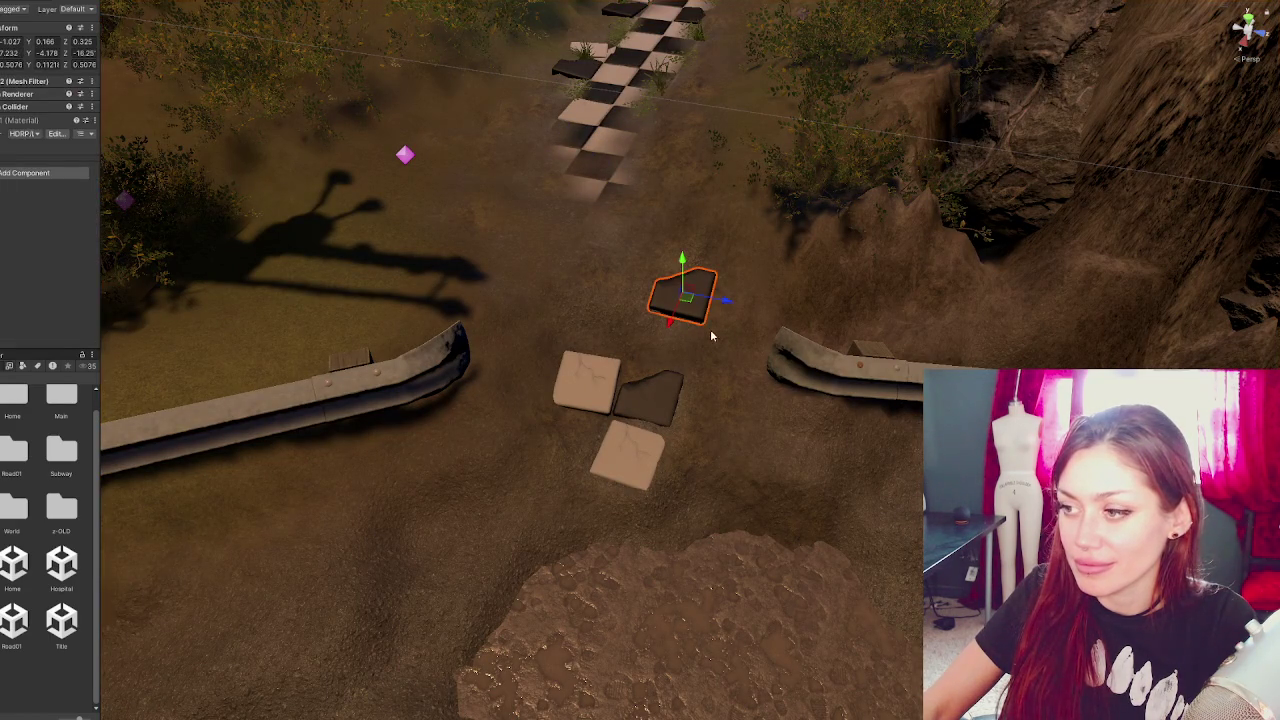
mouse_move(717, 307)
mouse_down()
mouse_move(645, 285)
mouse_move(620, 243)
mouse_move(631, 189)
mouse_up()
key(e)
key(w)
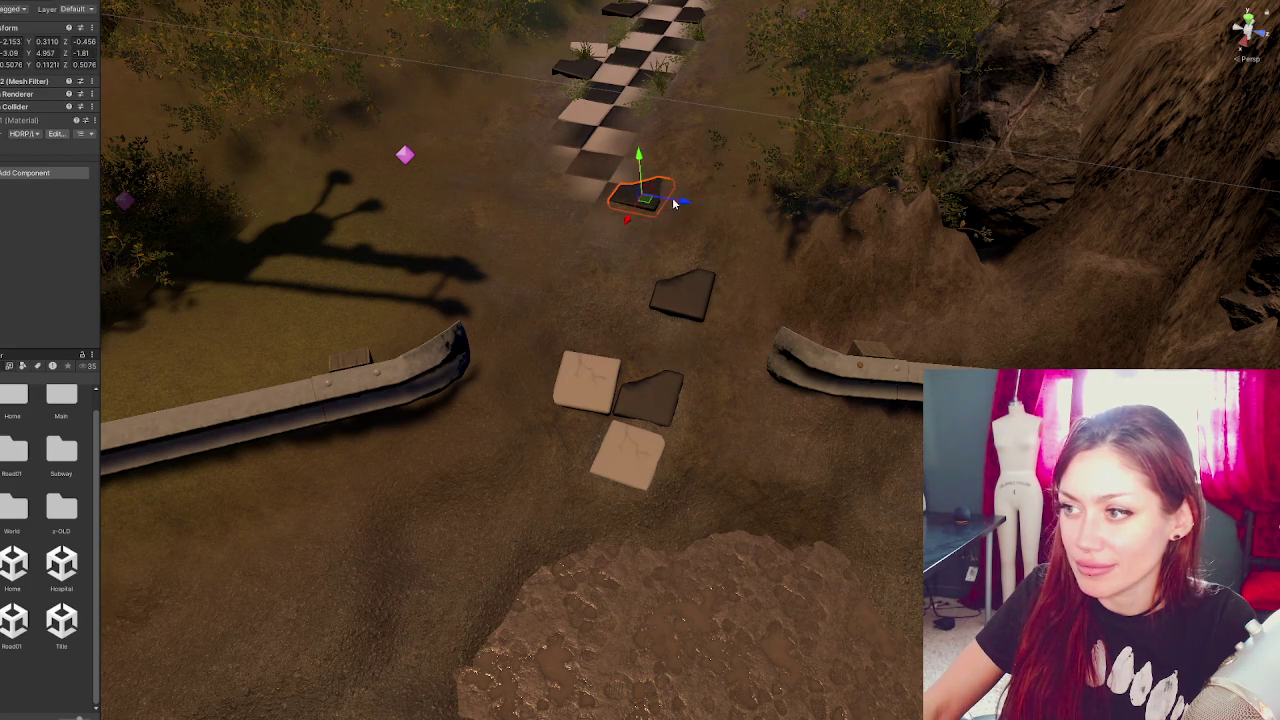
key(e)
mouse_move(612, 212)
mouse_down()
mouse_move(563, 246)
mouse_move(397, 237)
mouse_up()
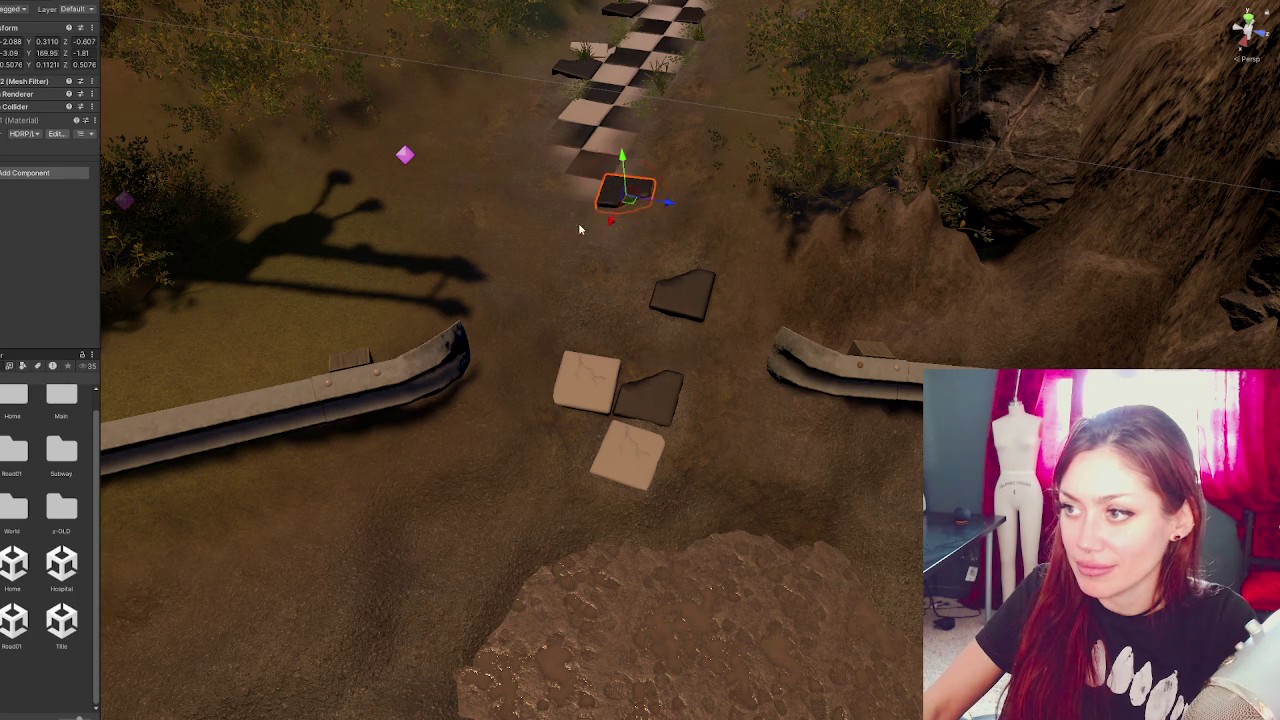
key(w)
key(f)
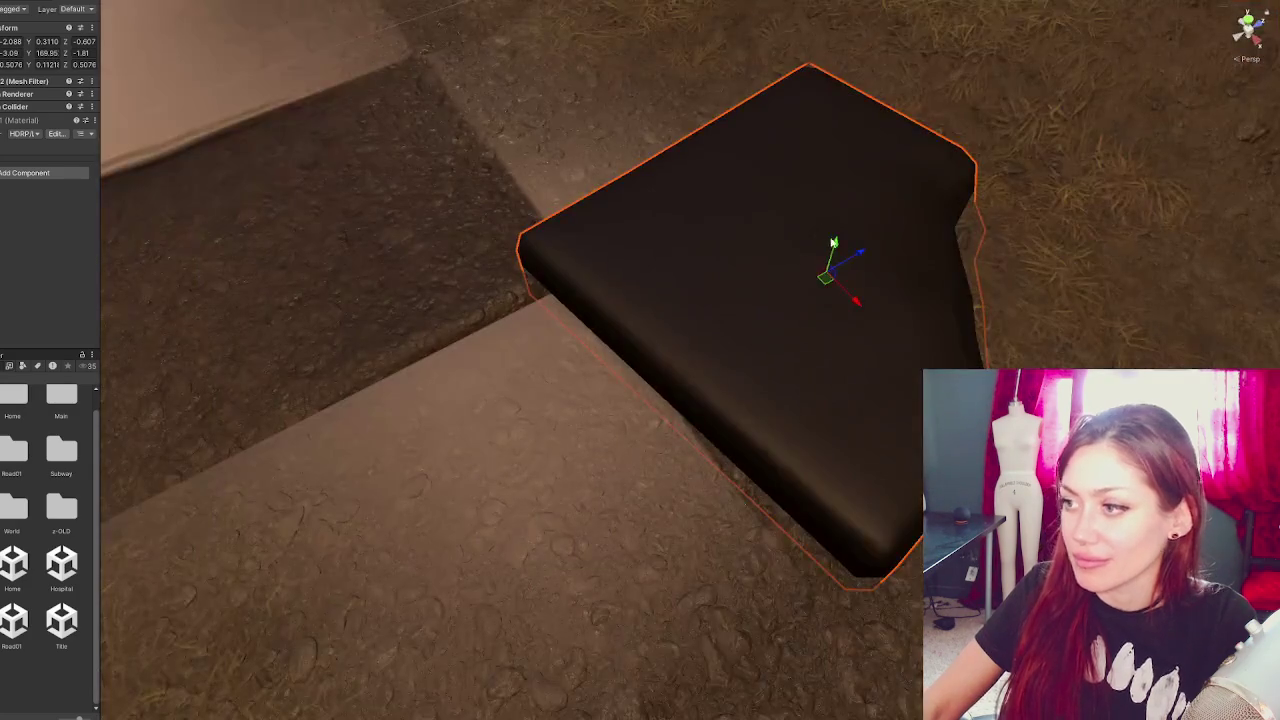
- Lower the dark stone into the ground, nudge it along X and tilt it level
drag(833, 242, 831, 257)
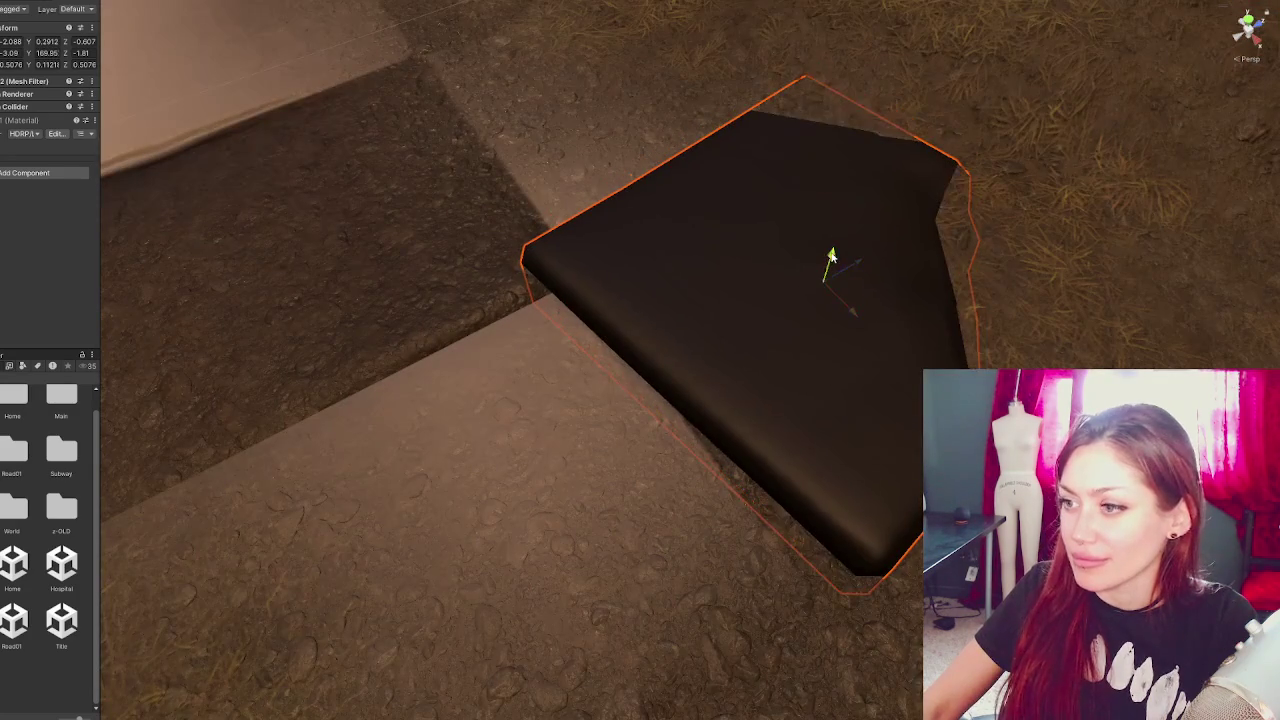
drag(858, 318, 884, 337)
mouse_move(871, 287)
mouse_down()
mouse_move(883, 283)
mouse_move(871, 295)
mouse_move(872, 277)
mouse_up()
key(e)
key(w)
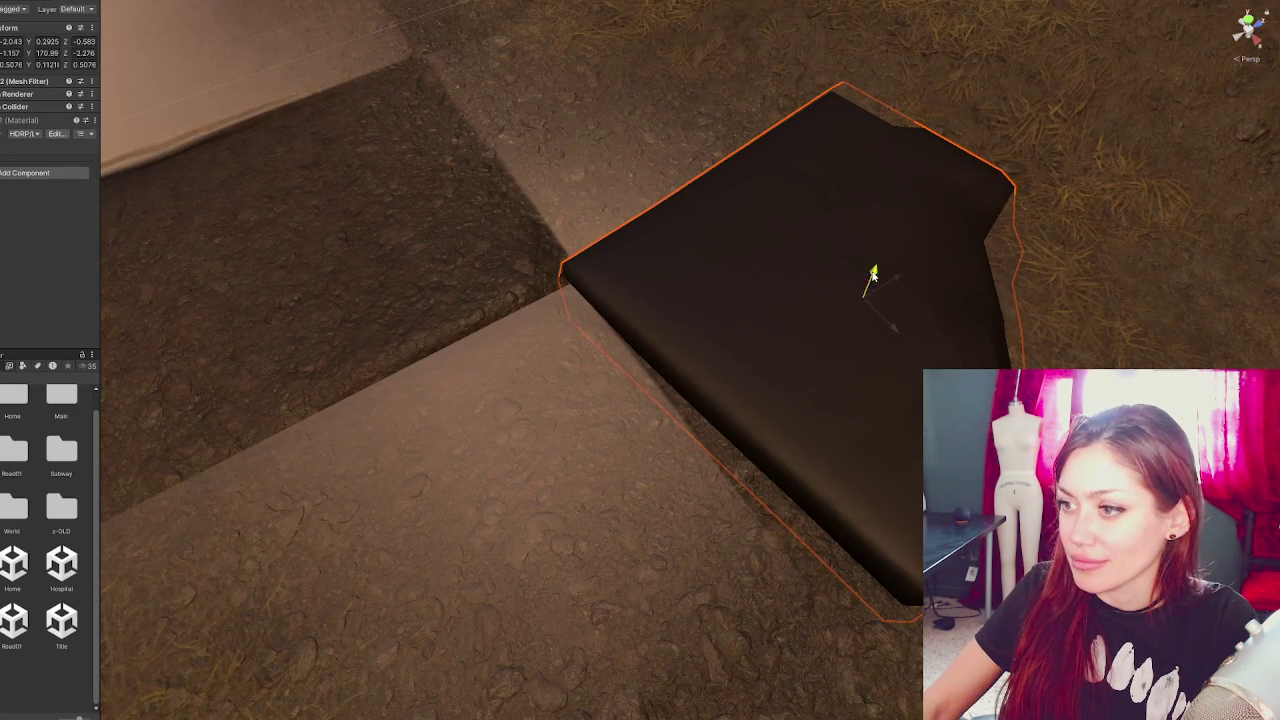
mouse_move(887, 326)
mouse_down()
mouse_move(901, 338)
mouse_move(870, 342)
mouse_move(893, 336)
mouse_move(909, 357)
mouse_up()
key(w)
key(e)
key(w)
key(e)
mouse_move(873, 310)
mouse_down()
mouse_move(901, 298)
mouse_move(909, 310)
mouse_up()
drag(910, 360, 911, 362)
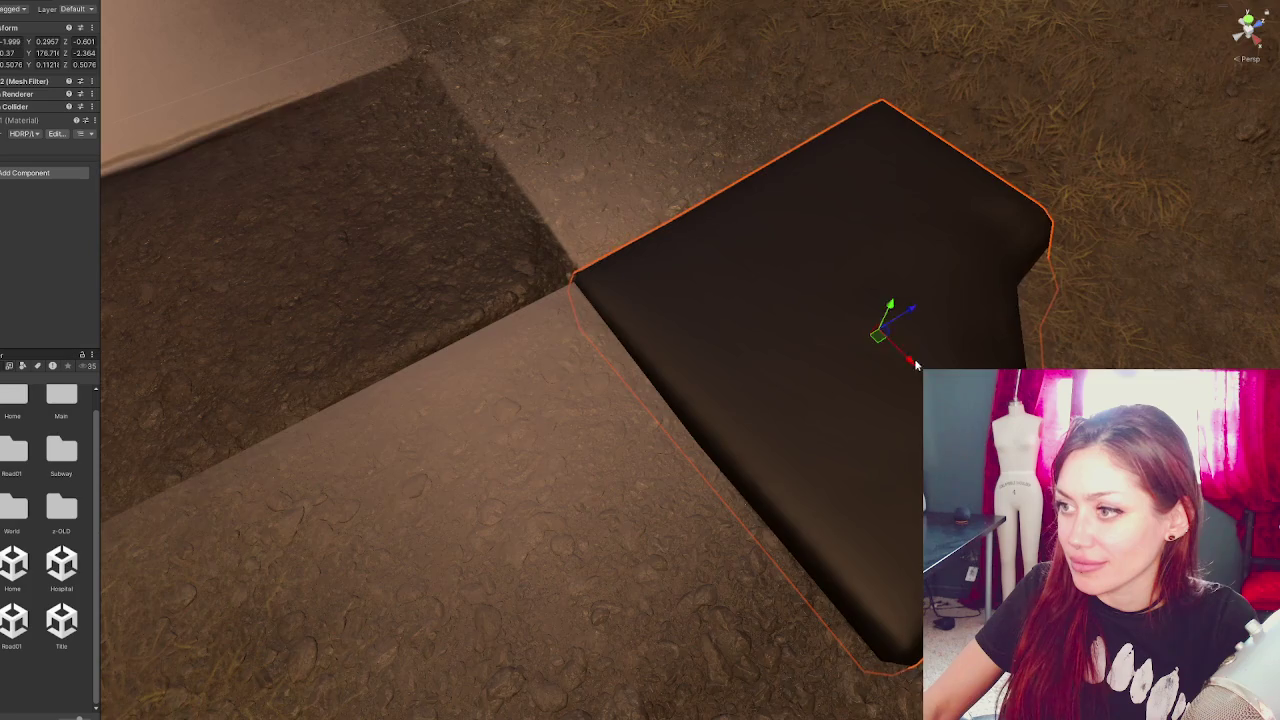
scroll(901, 552, down, 10)
scroll(902, 560, down, 5)
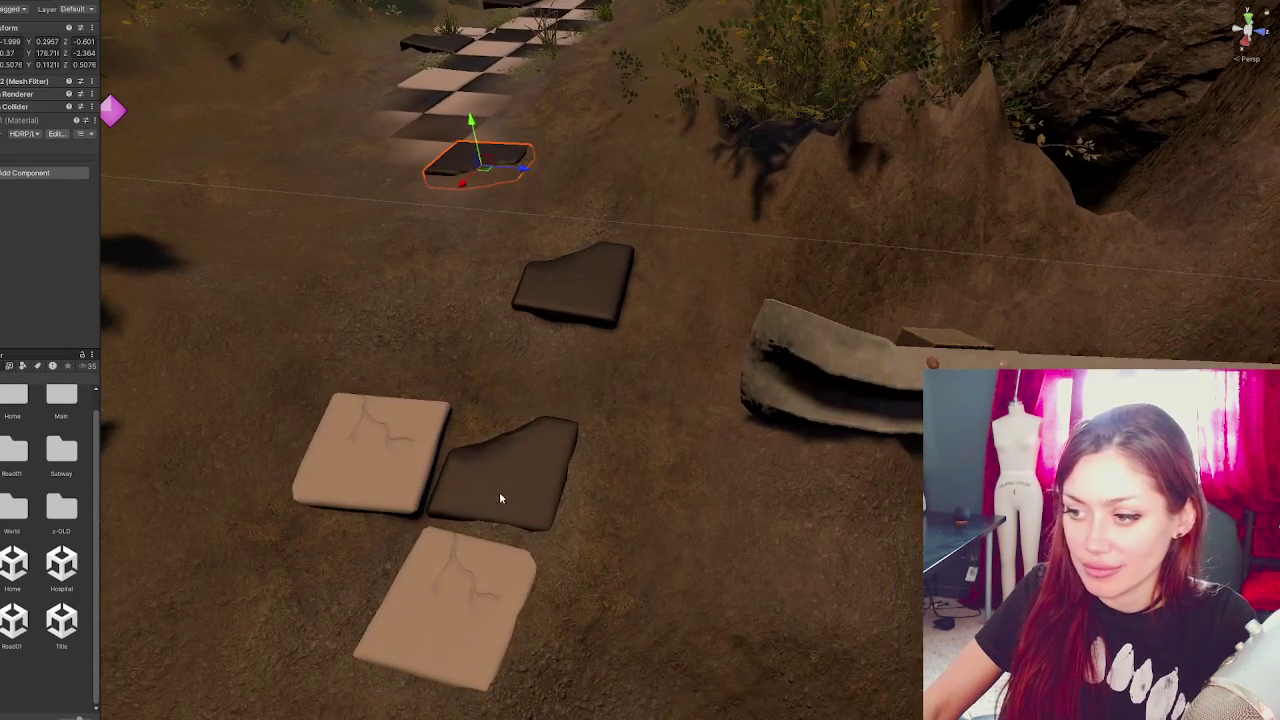
- Try a new rotation on the light stepping stone
click(390, 478)
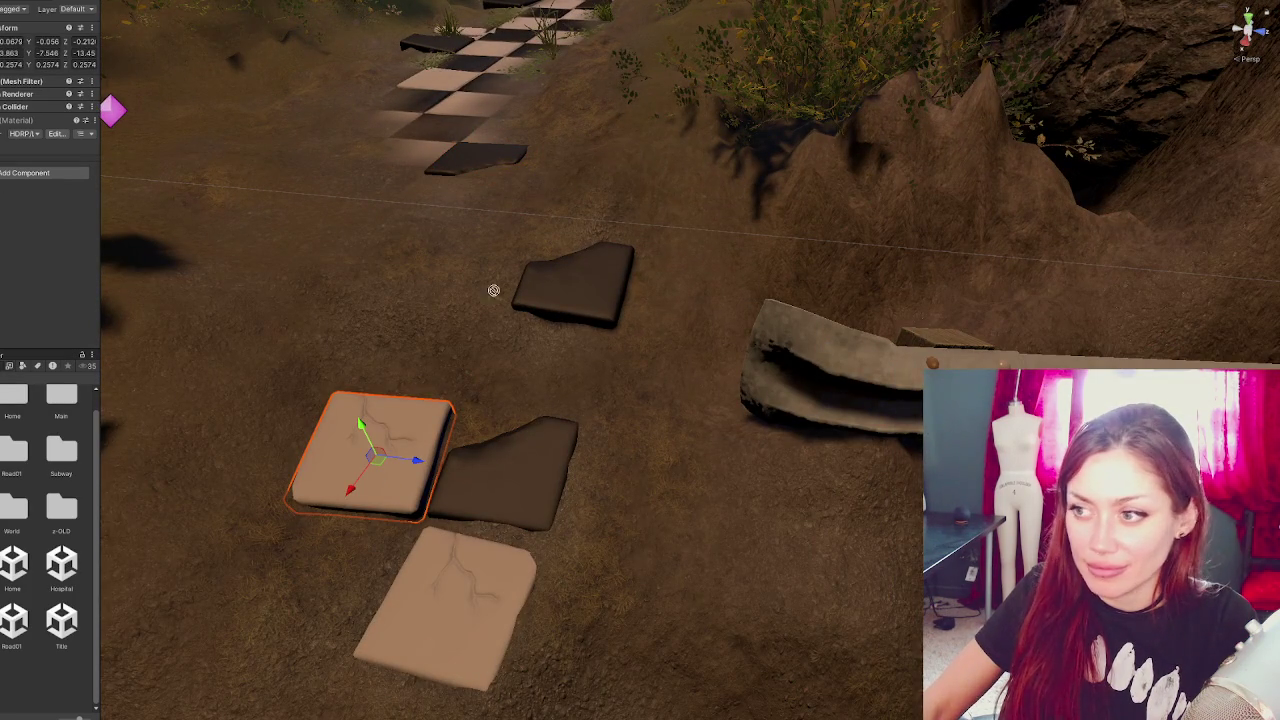
drag(183, 595, 589, 490)
key(e)
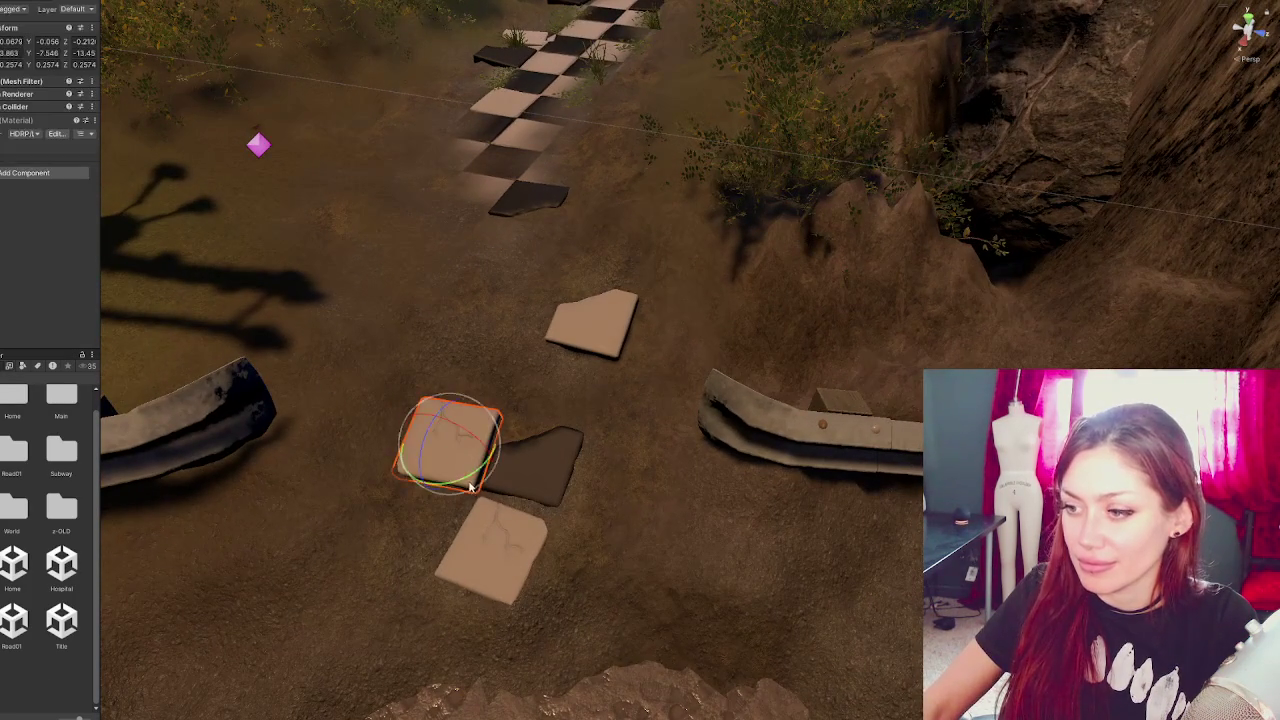
mouse_move(463, 483)
mouse_down()
mouse_move(599, 406)
mouse_move(565, 465)
mouse_up()
- Move a loose light tile into the checkerboard gap at the path's end
click(507, 558)
mouse_move(2, 690)
mouse_down()
mouse_move(729, 423)
mouse_move(829, 463)
mouse_up()
click(853, 462)
key(w)
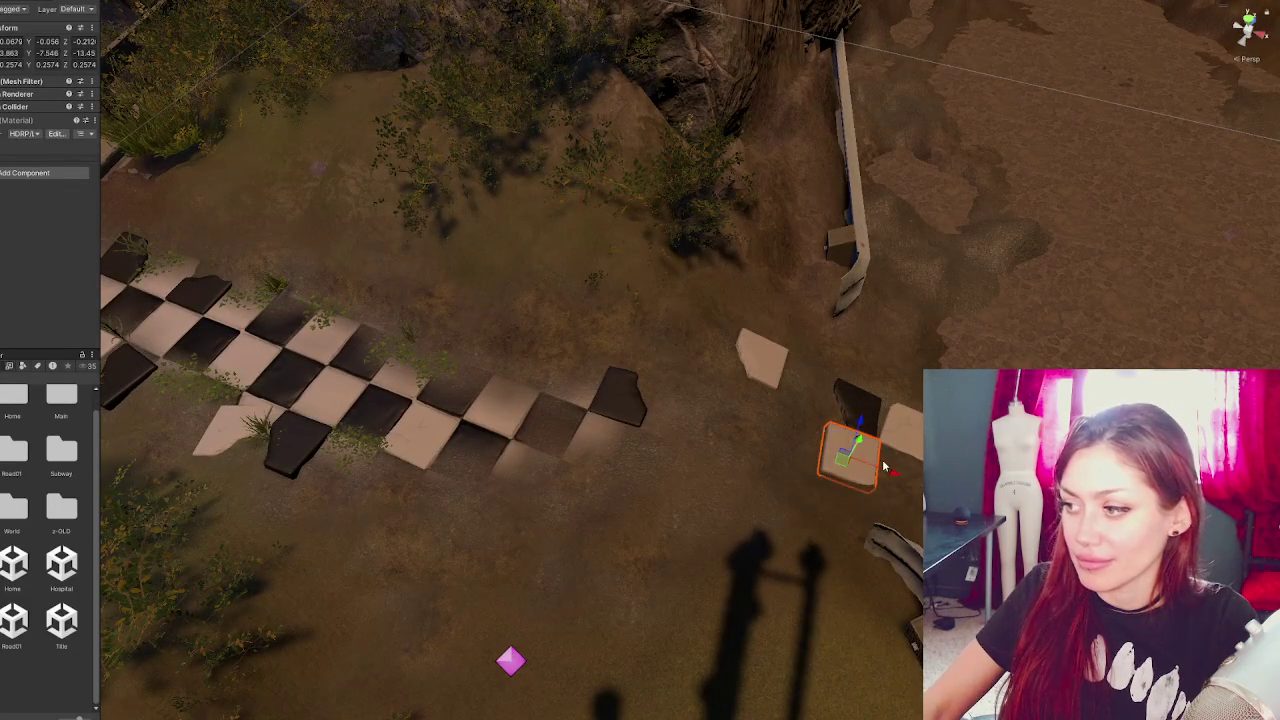
click(570, 365)
mouse_move(580, 363)
mouse_down()
mouse_move(498, 448)
mouse_move(487, 433)
mouse_up()
mouse_move(529, 475)
mouse_down()
mouse_move(557, 480)
mouse_move(521, 460)
mouse_move(543, 444)
mouse_up()
key(f)
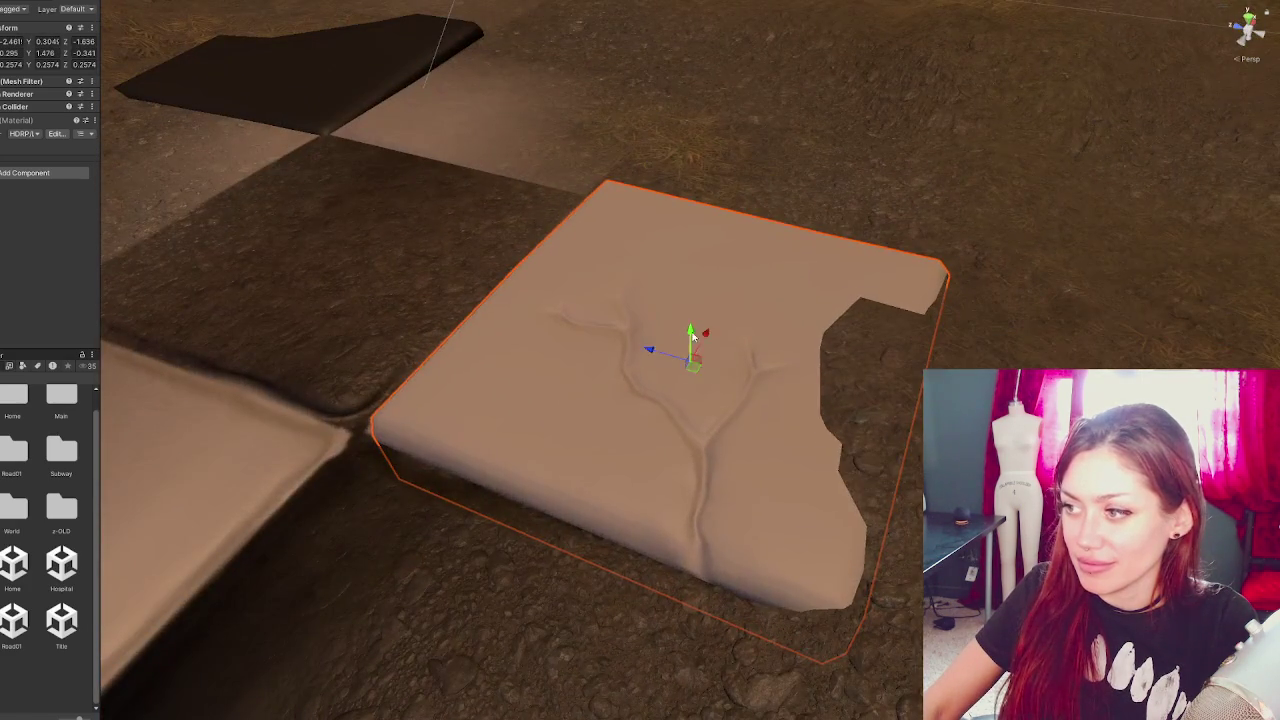
- Rotate the light tile slightly toward the checker pattern
drag(691, 331, 886, 300)
key(e)
mouse_move(686, 363)
mouse_down()
mouse_move(620, 449)
mouse_move(694, 397)
mouse_up()
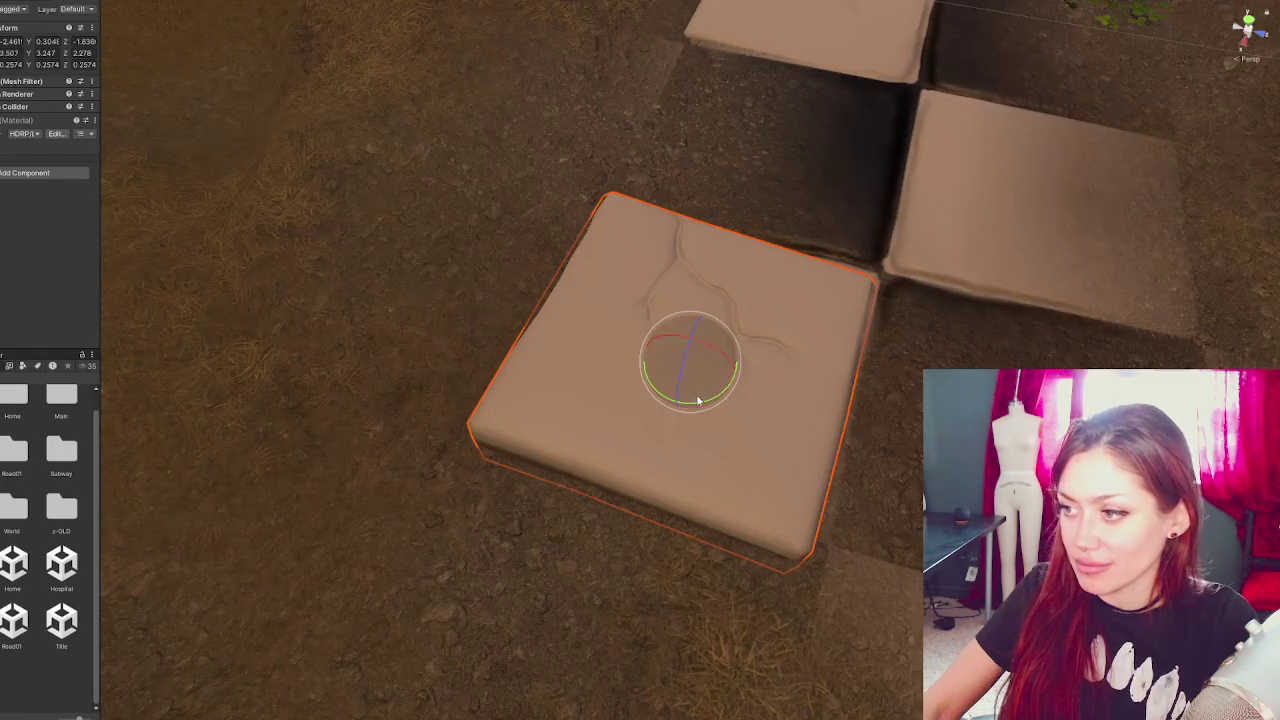
mouse_move(799, 419)
mouse_down()
mouse_move(900, 520)
mouse_move(820, 126)
mouse_move(650, 305)
mouse_move(608, 301)
mouse_move(603, 268)
mouse_move(634, 262)
mouse_move(608, 242)
mouse_move(624, 256)
mouse_up()
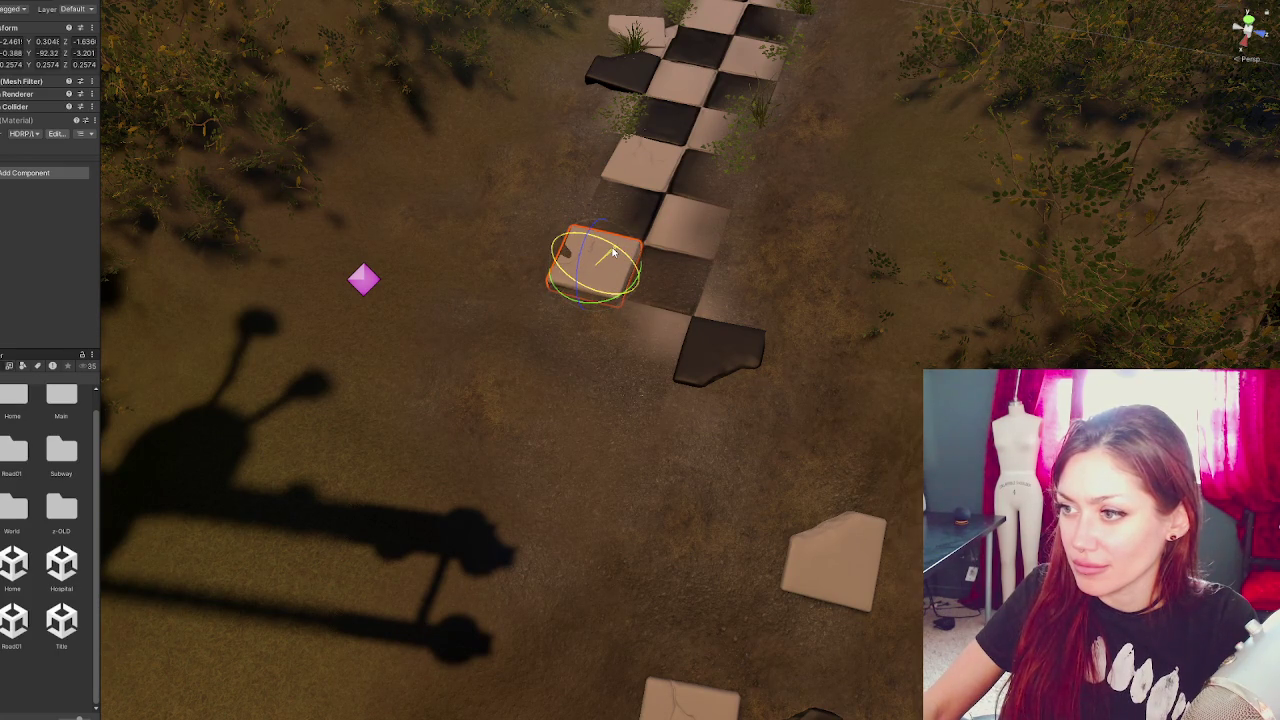
- Fine-tune the tile's rotation so it sits flush against its dark neighbour, then deselect it
key(w)
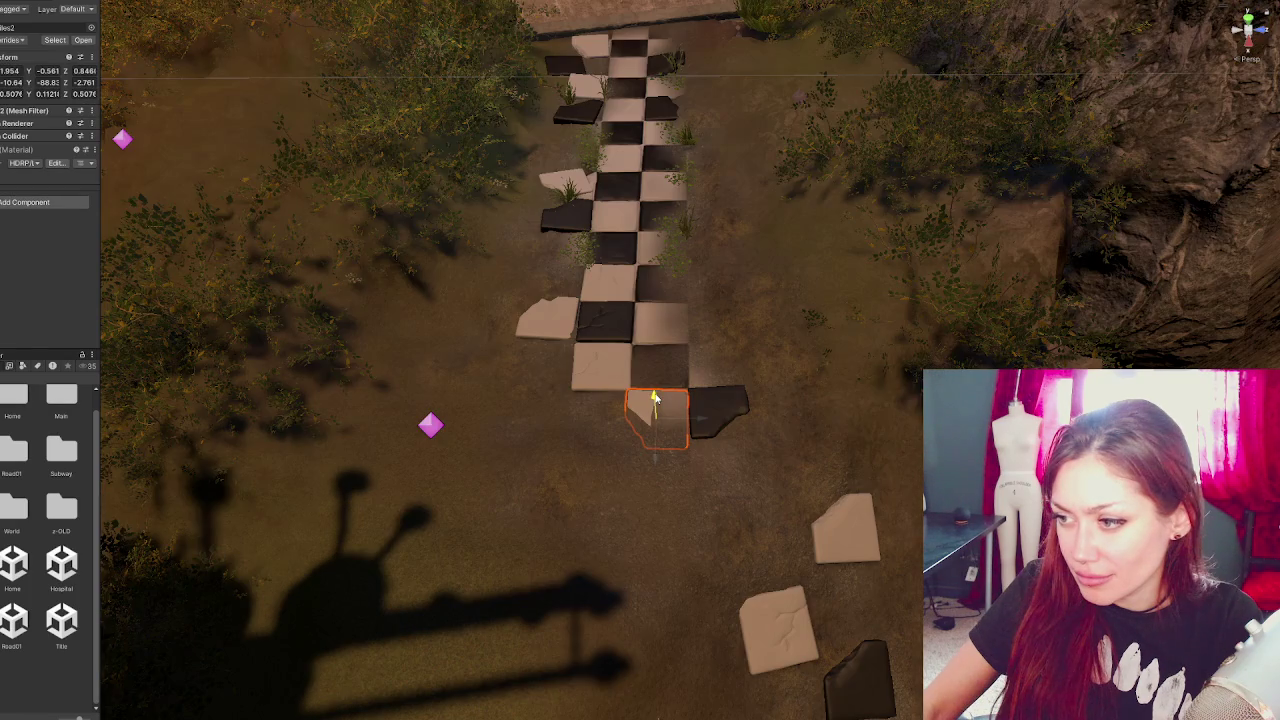
key(f)
key(e)
drag(710, 372, 713, 376)
mouse_move(720, 328)
mouse_down()
mouse_move(717, 304)
mouse_move(694, 300)
mouse_move(700, 286)
mouse_up()
scroll(700, 286, down, 3)
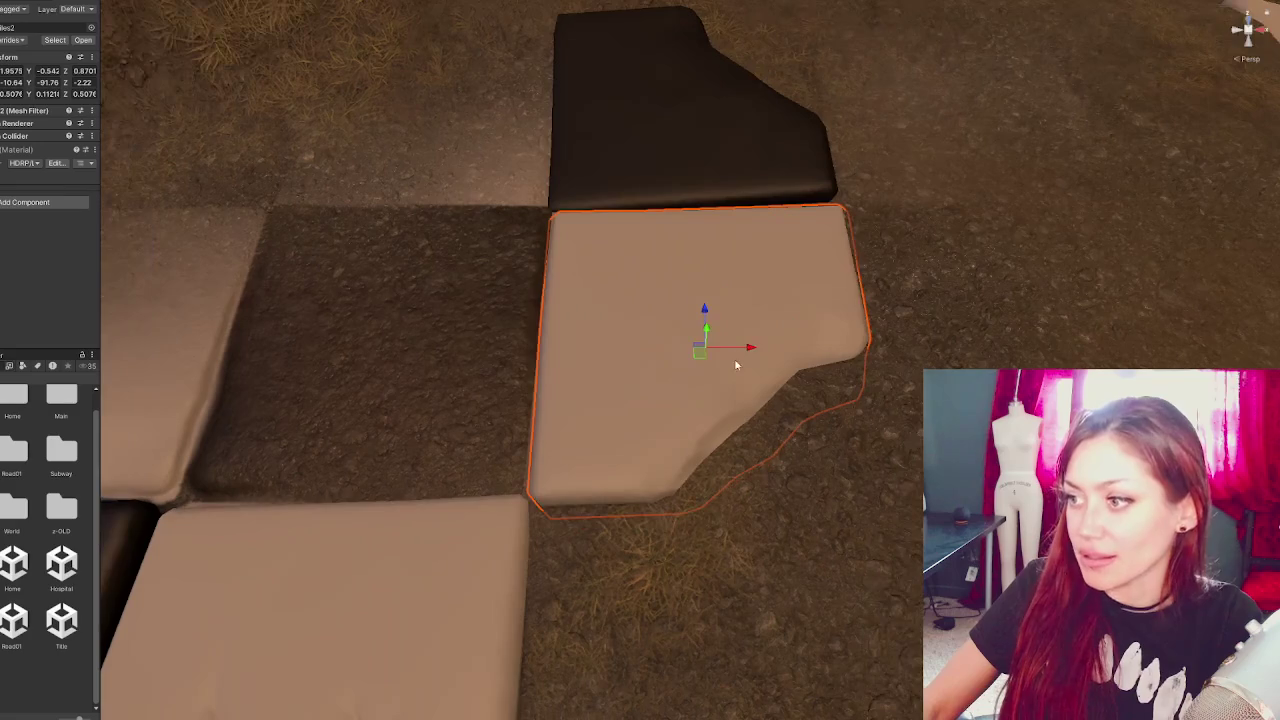
mouse_move(737, 349)
mouse_down()
mouse_move(687, 345)
mouse_move(759, 339)
mouse_move(671, 307)
mouse_up()
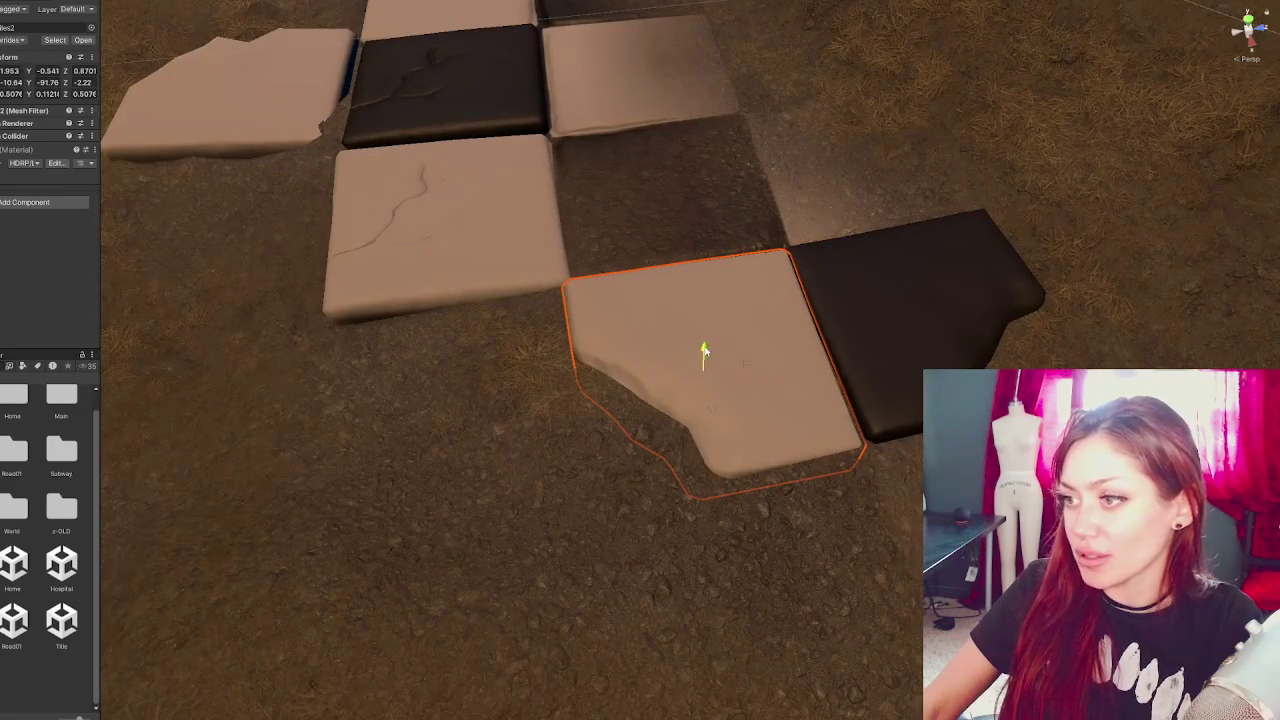
click(646, 363)
scroll(646, 363, down, 3)
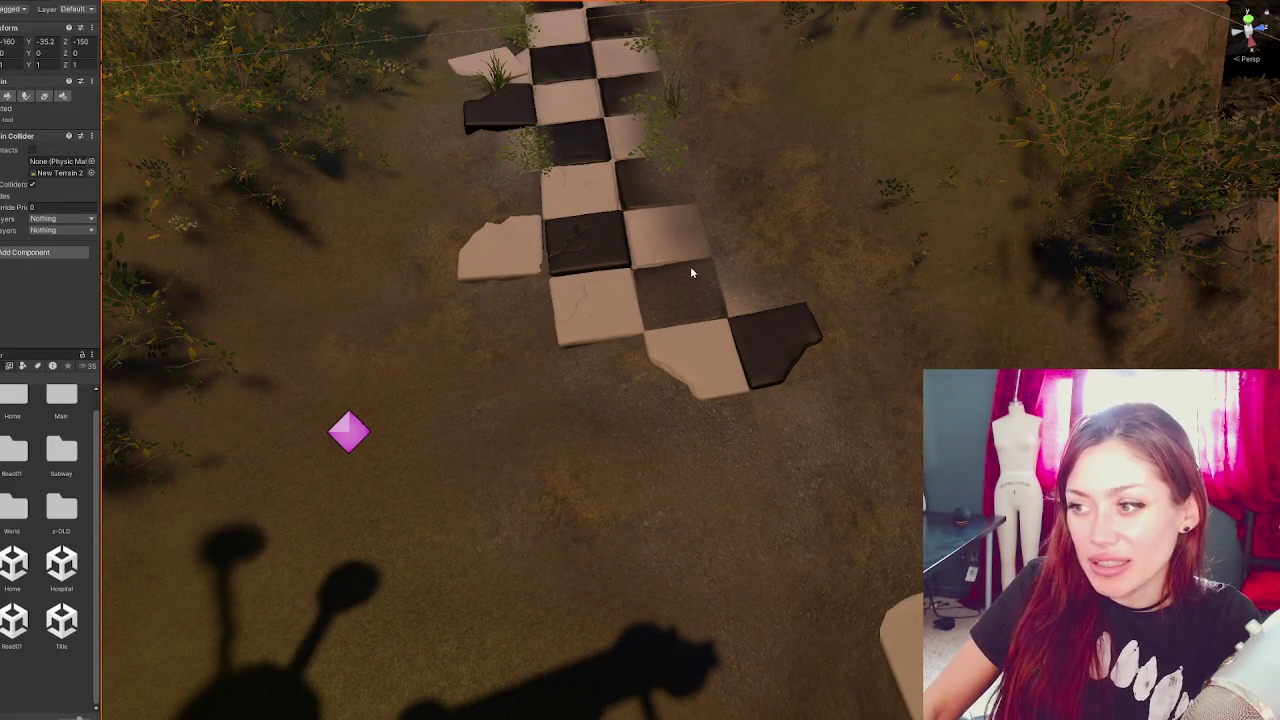
- Choose the Tiles terrain layer again and zoom out to show the whole checkered path
click(6, 97)
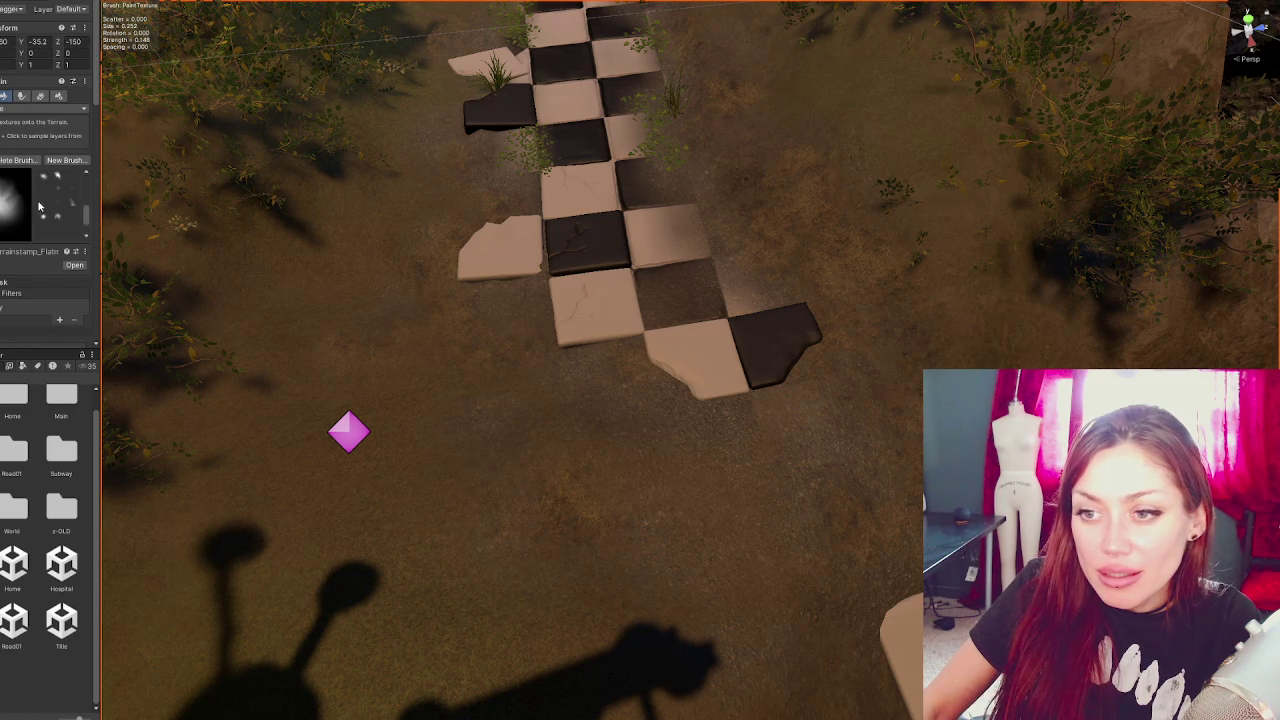
scroll(40, 180, down, 5)
click(50, 270)
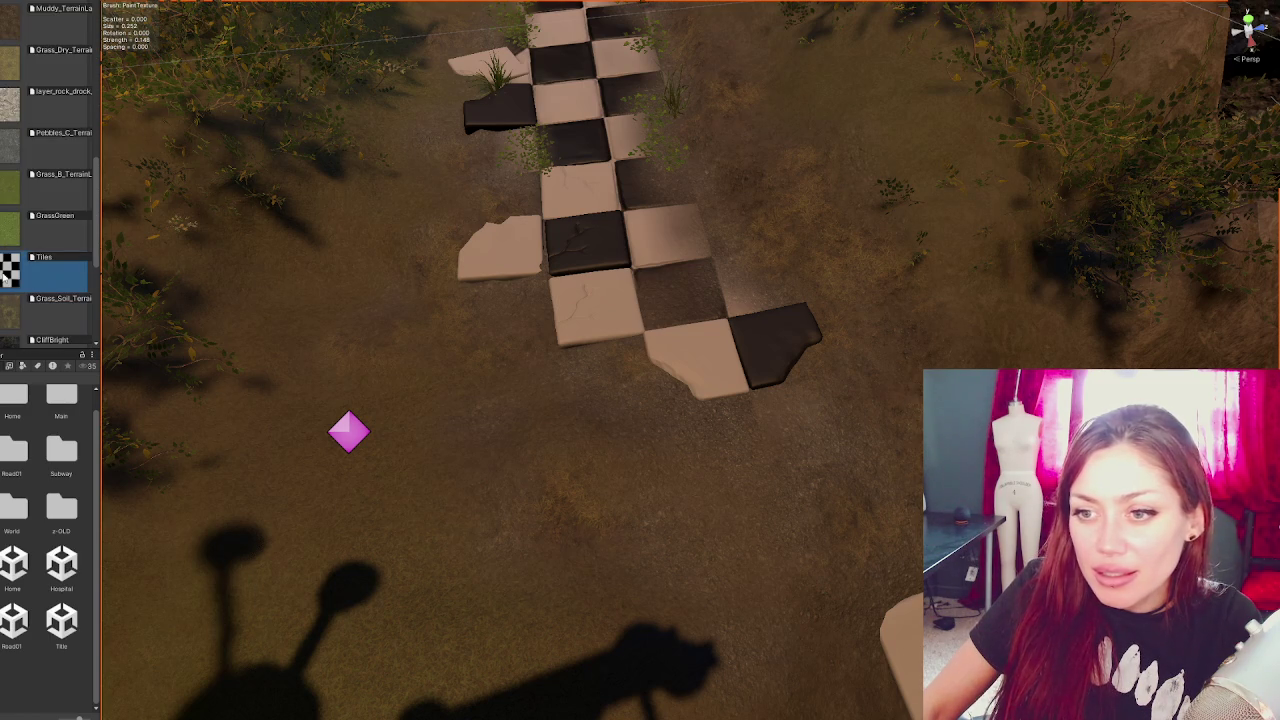
scroll(48, 140, up, 5)
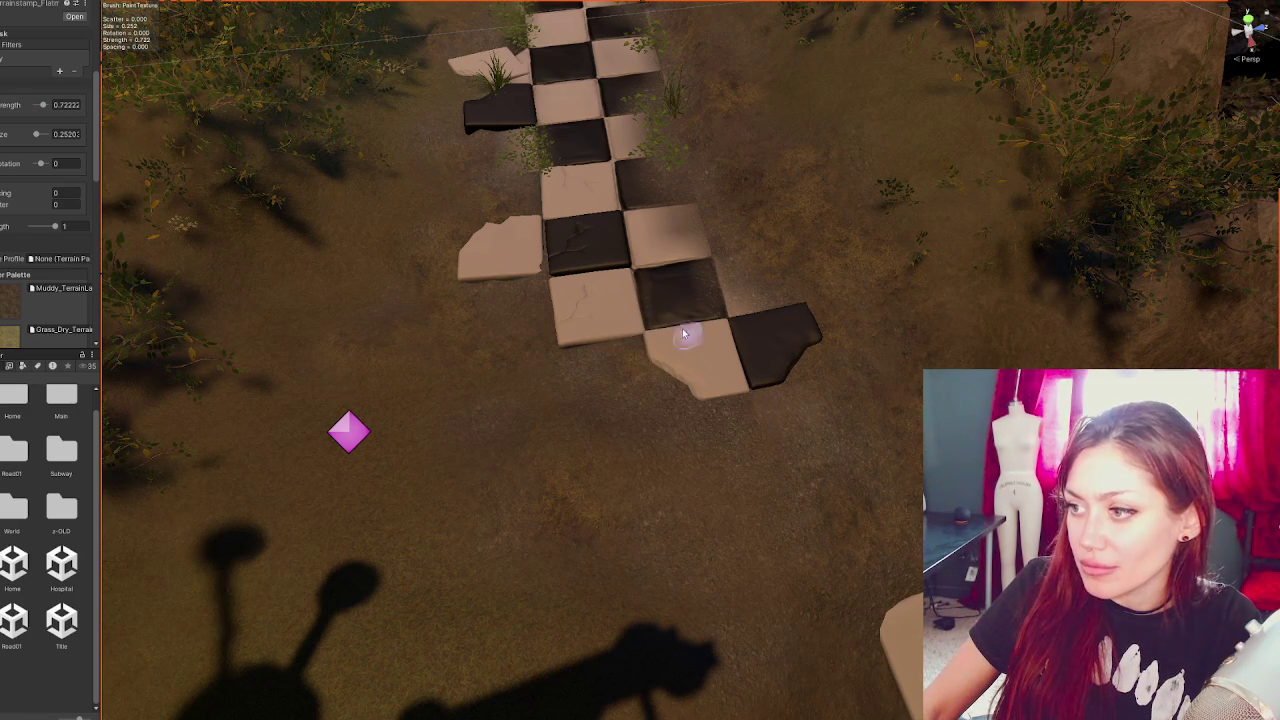
mouse_move(658, 268)
mouse_down()
mouse_move(711, 243)
mouse_move(729, 286)
mouse_move(580, 265)
mouse_up()
click(557, 257)
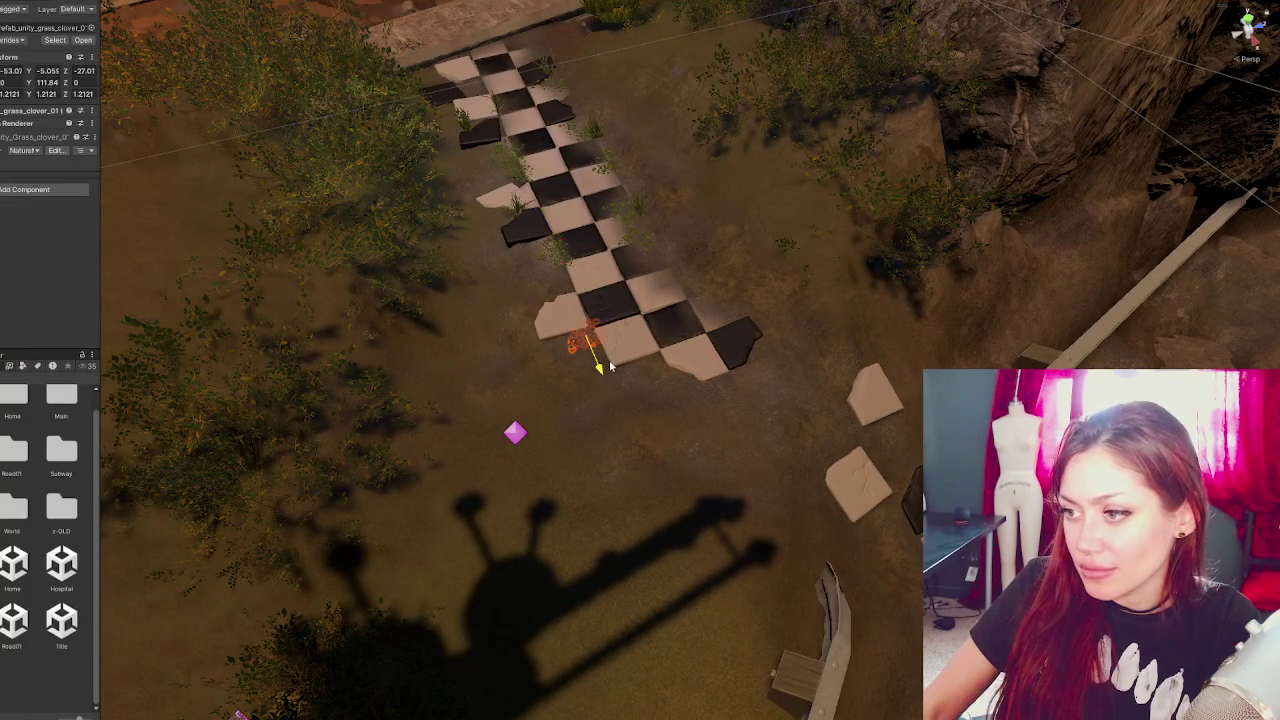
- Adjust the lower clover patch's height and rotation around its vertical axis
key(f)
mouse_move(697, 333)
mouse_down()
mouse_move(708, 388)
mouse_move(752, 458)
mouse_move(690, 408)
mouse_move(700, 432)
mouse_move(714, 410)
mouse_move(712, 430)
mouse_move(697, 455)
mouse_move(667, 452)
mouse_move(770, 420)
mouse_move(820, 460)
mouse_move(825, 445)
mouse_up()
scroll(825, 445, down, 2)
drag(773, 496, 623, 491)
key(e)
key(w)
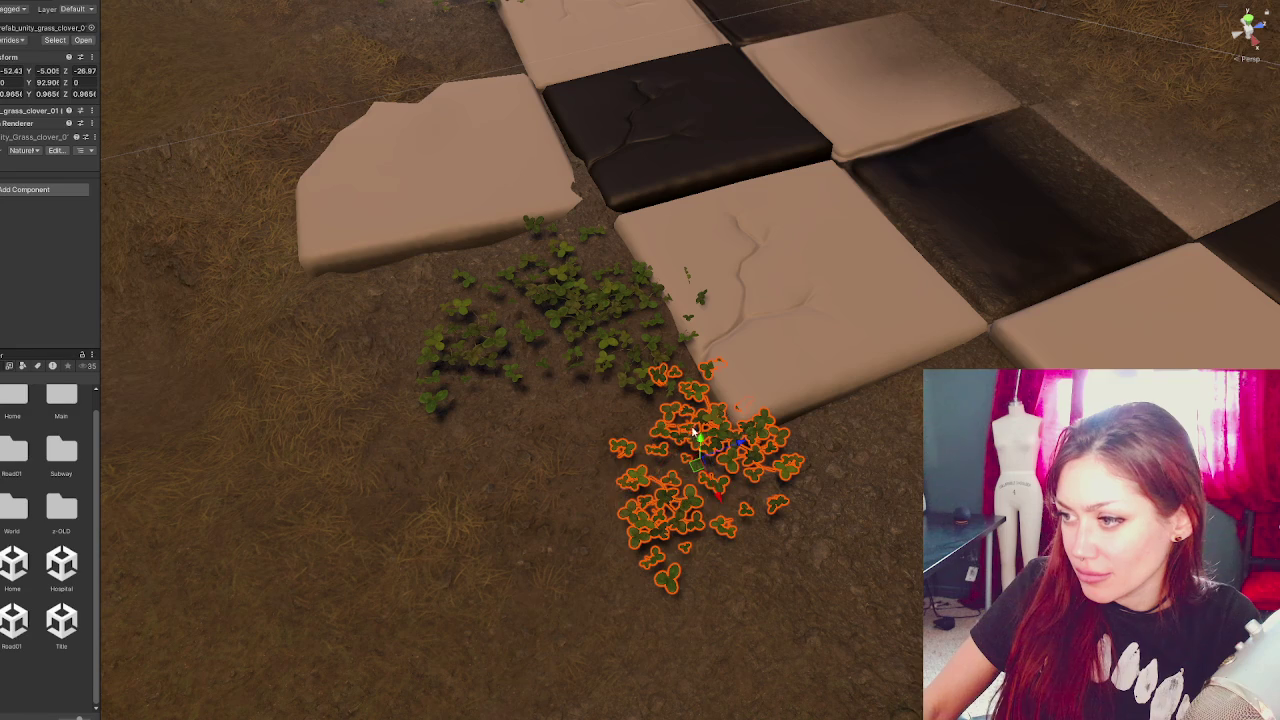
click(701, 449)
click(701, 449)
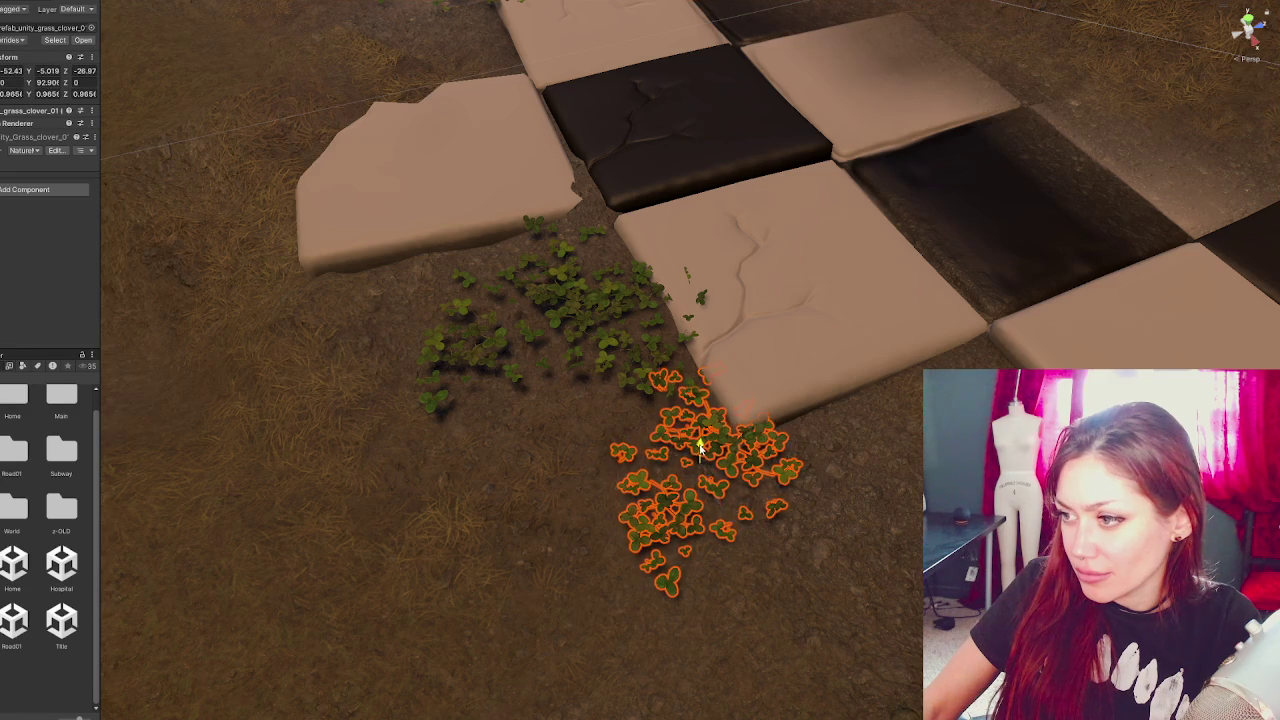
- Shift the upper clover patch along the tile, then undo the move
click(633, 350)
key(e)
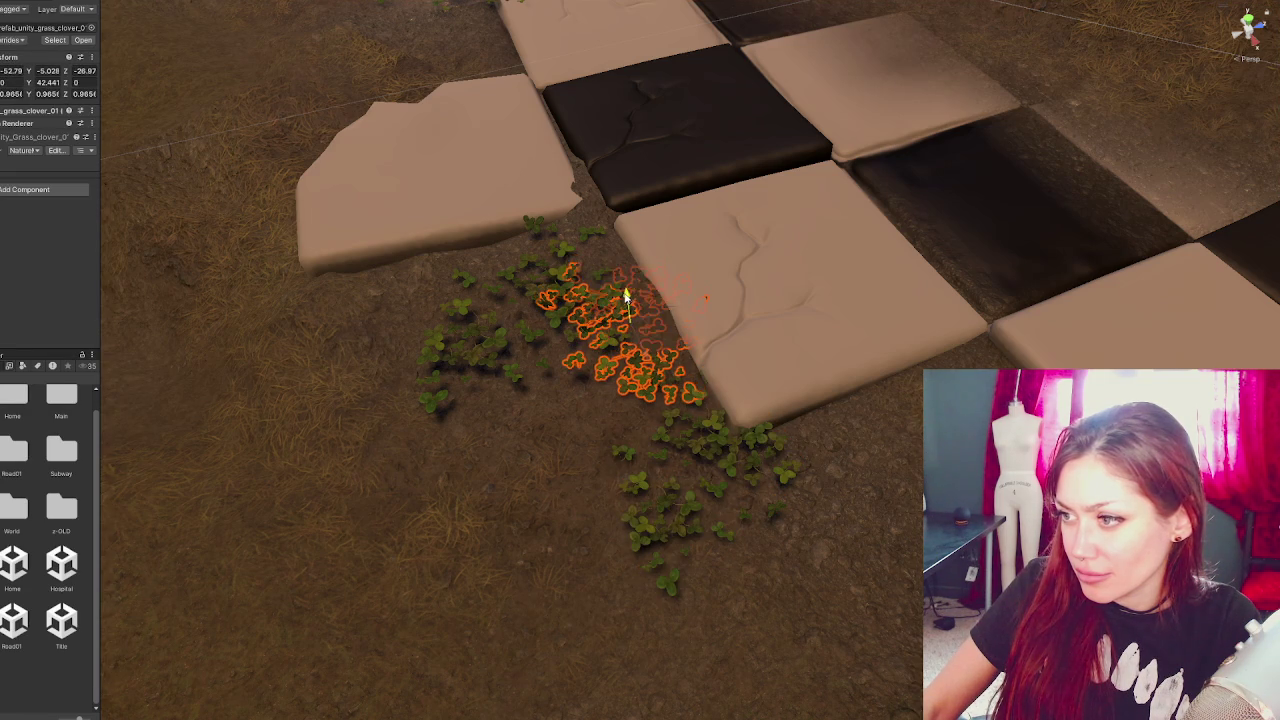
key(w)
mouse_move(676, 314)
mouse_down()
mouse_move(594, 296)
mouse_move(844, 328)
mouse_move(893, 497)
mouse_move(952, 468)
mouse_move(945, 445)
mouse_up()
key(ctrl+z)
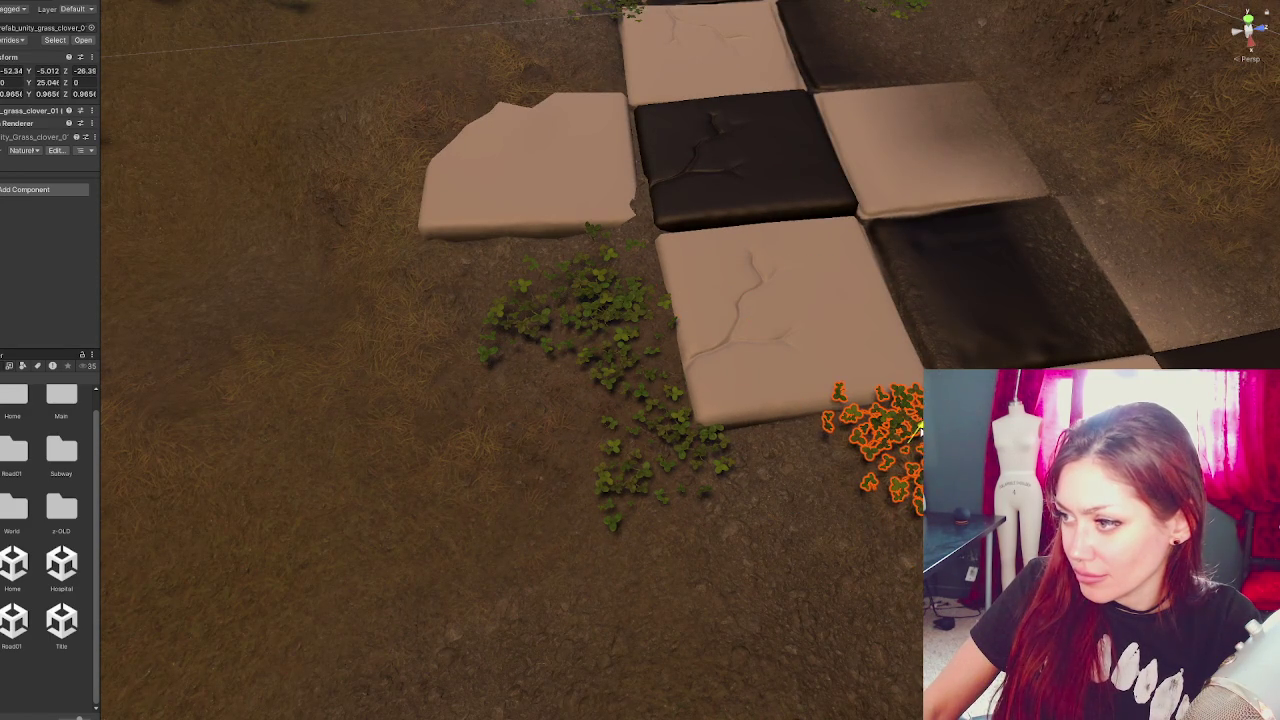
scroll(660, 481, down, 5)
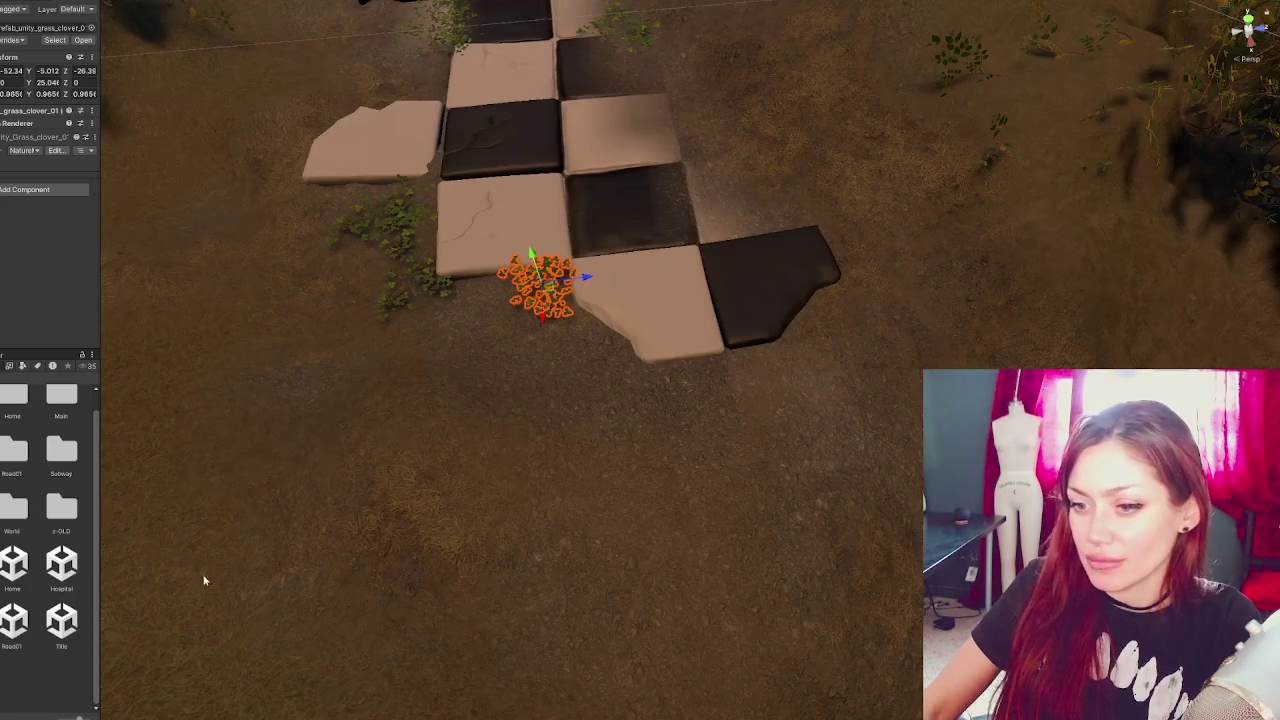
- Move and turn the clover patch so it sits snugly below the lower tile edge
mouse_move(565, 318)
mouse_down()
mouse_move(548, 358)
mouse_move(540, 318)
mouse_up()
key(e)
key(e)
mouse_move(546, 375)
mouse_down()
mouse_move(560, 337)
mouse_move(540, 300)
mouse_up()
mouse_move(551, 355)
mouse_down()
mouse_move(545, 315)
mouse_move(497, 304)
mouse_move(507, 335)
mouse_up()
key(e)
key(w)
click(530, 302)
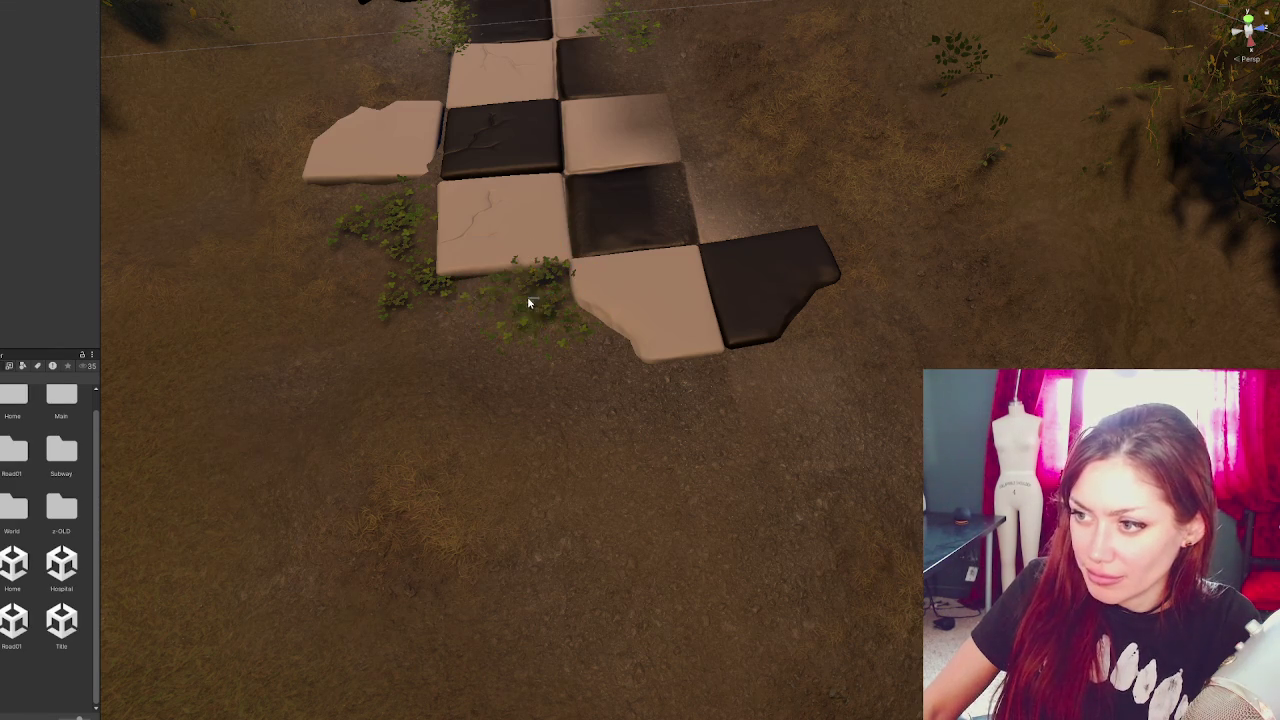
click(520, 298)
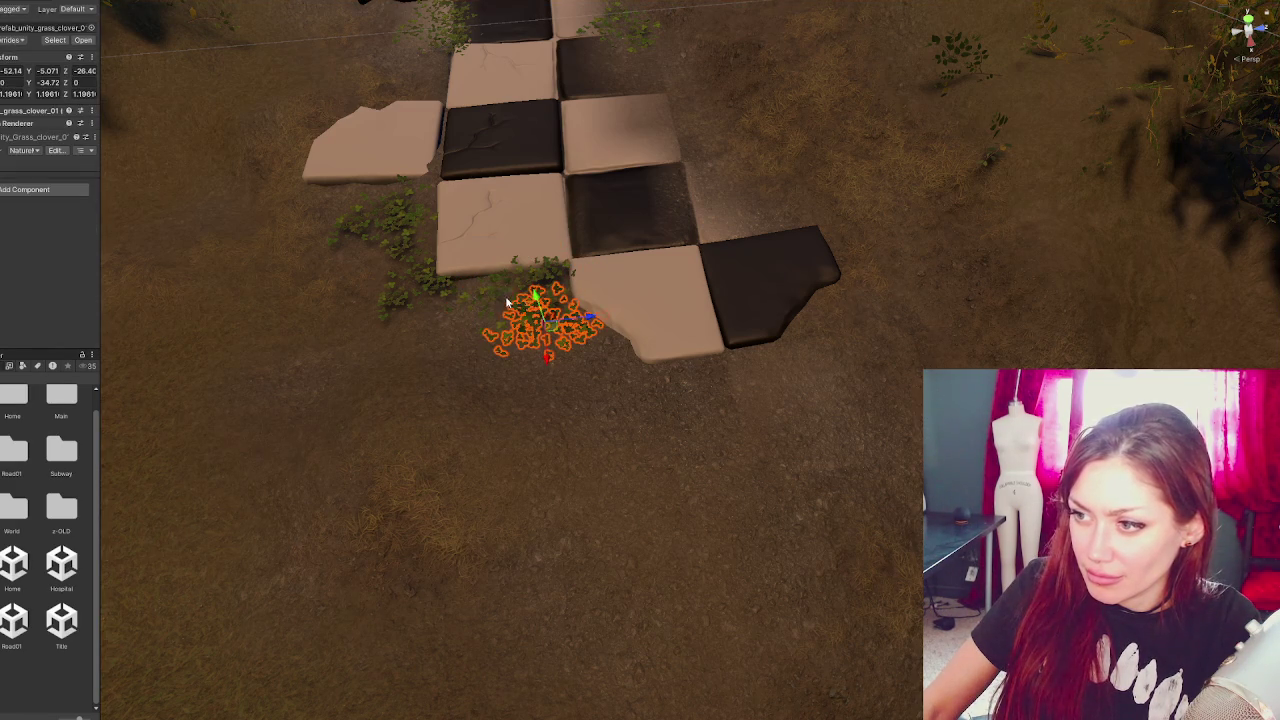
drag(541, 300, 522, 297)
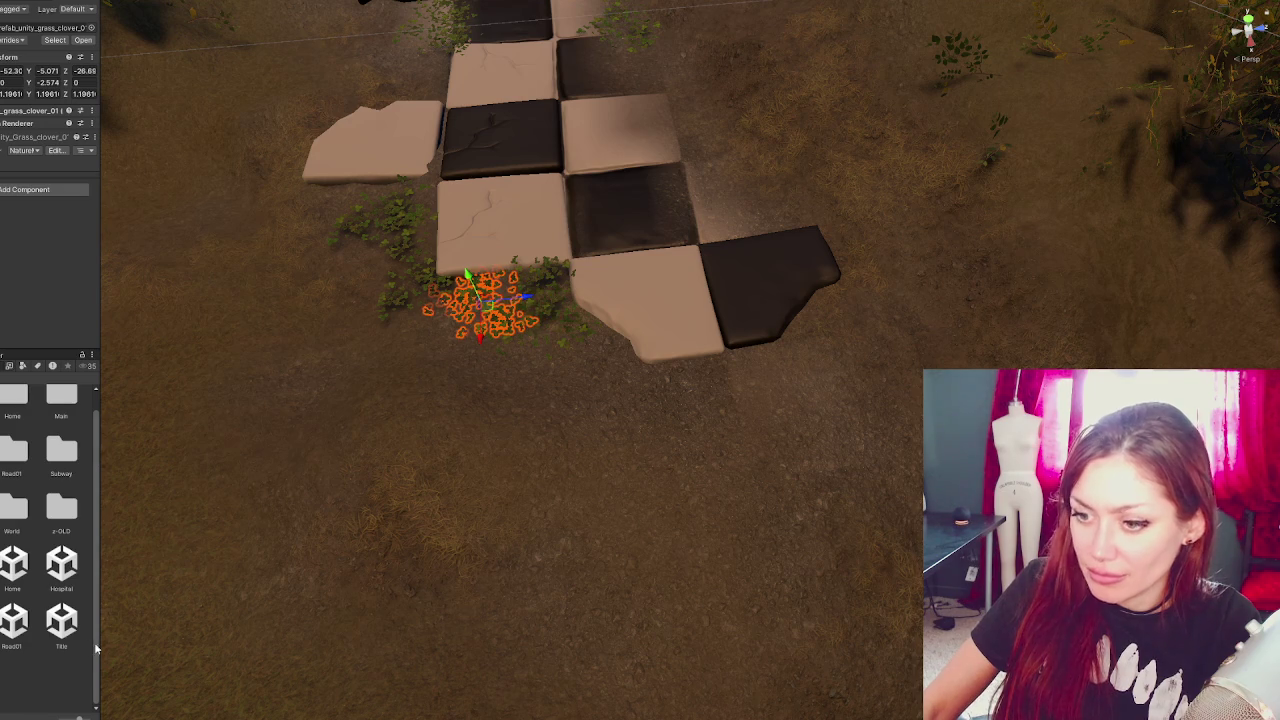
click(637, 443)
scroll(680, 423, up, 3)
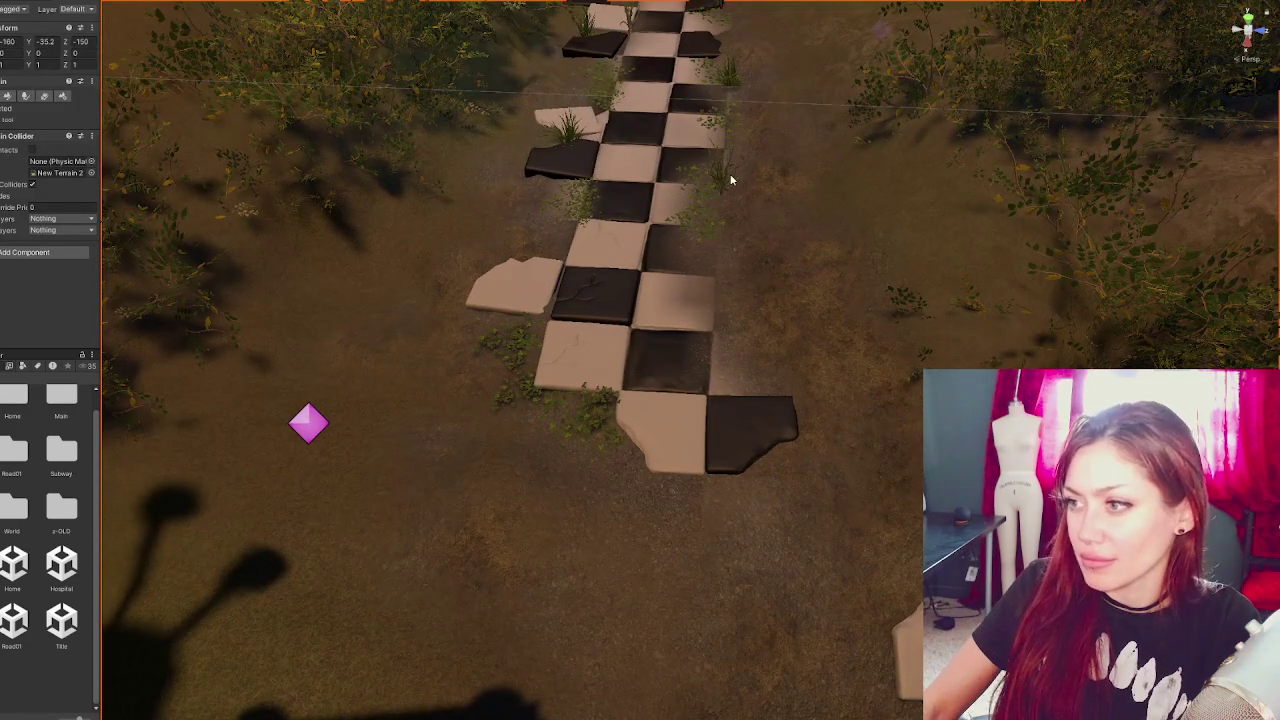
- Move the tall grass meadow plant beside the broken slab at the lower path's left edge, then turn it
click(728, 184)
click(714, 323)
click(728, 208)
mouse_move(728, 208)
mouse_down()
mouse_move(708, 372)
mouse_move(513, 320)
mouse_up()
click(514, 380)
mouse_move(512, 387)
mouse_down()
mouse_move(530, 366)
mouse_move(508, 330)
mouse_up()
key(e)
key(w)
key(e)
key(w)
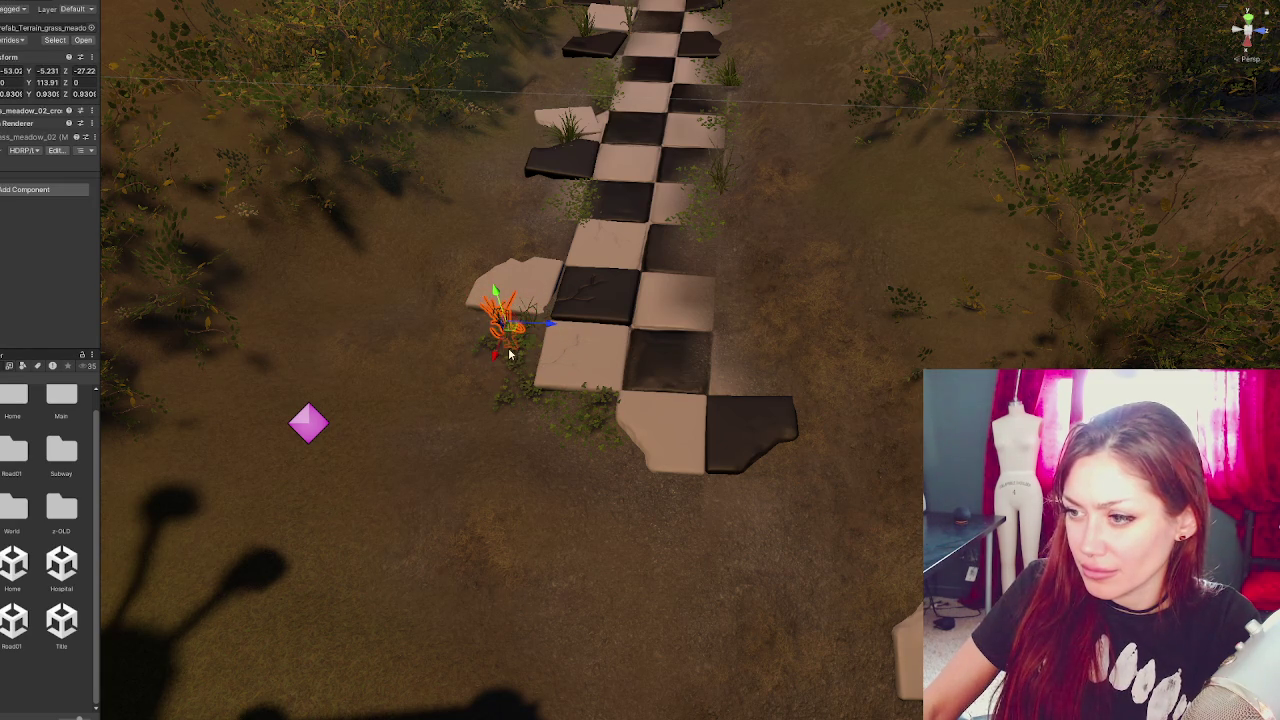
mouse_move(315, 570)
mouse_down()
mouse_move(717, 392)
mouse_move(703, 432)
mouse_up()
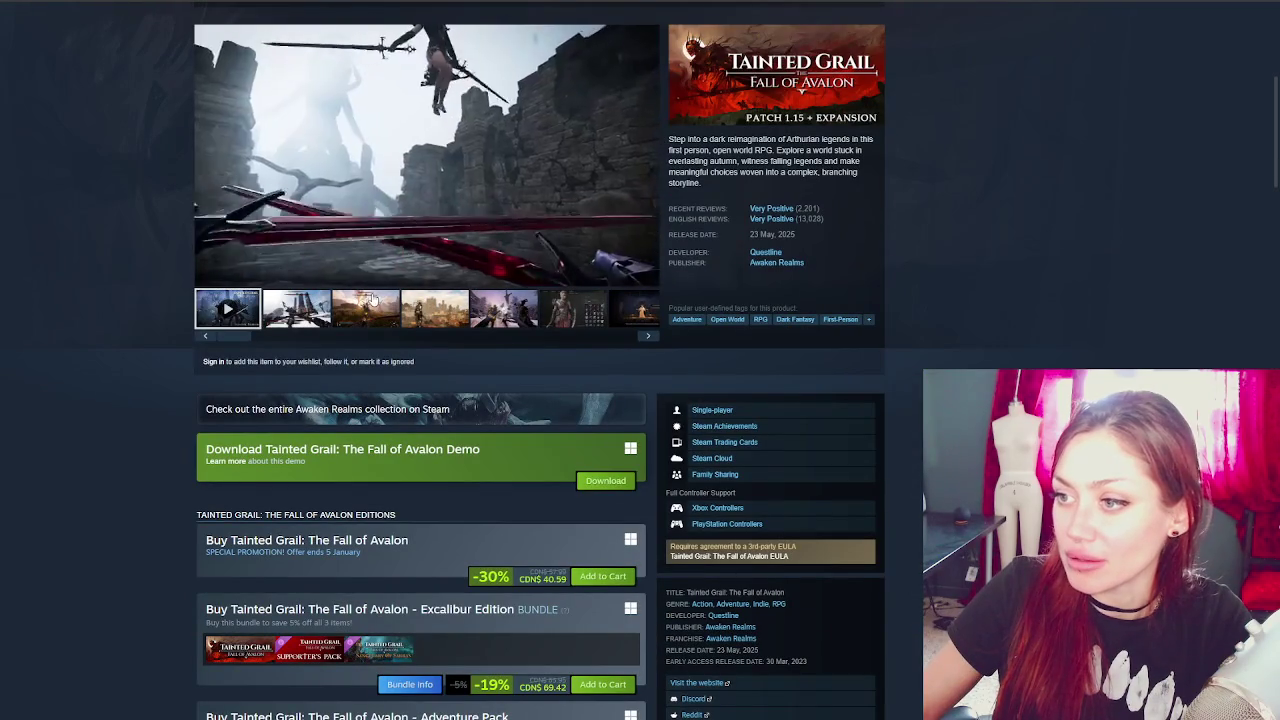
click(372, 300)
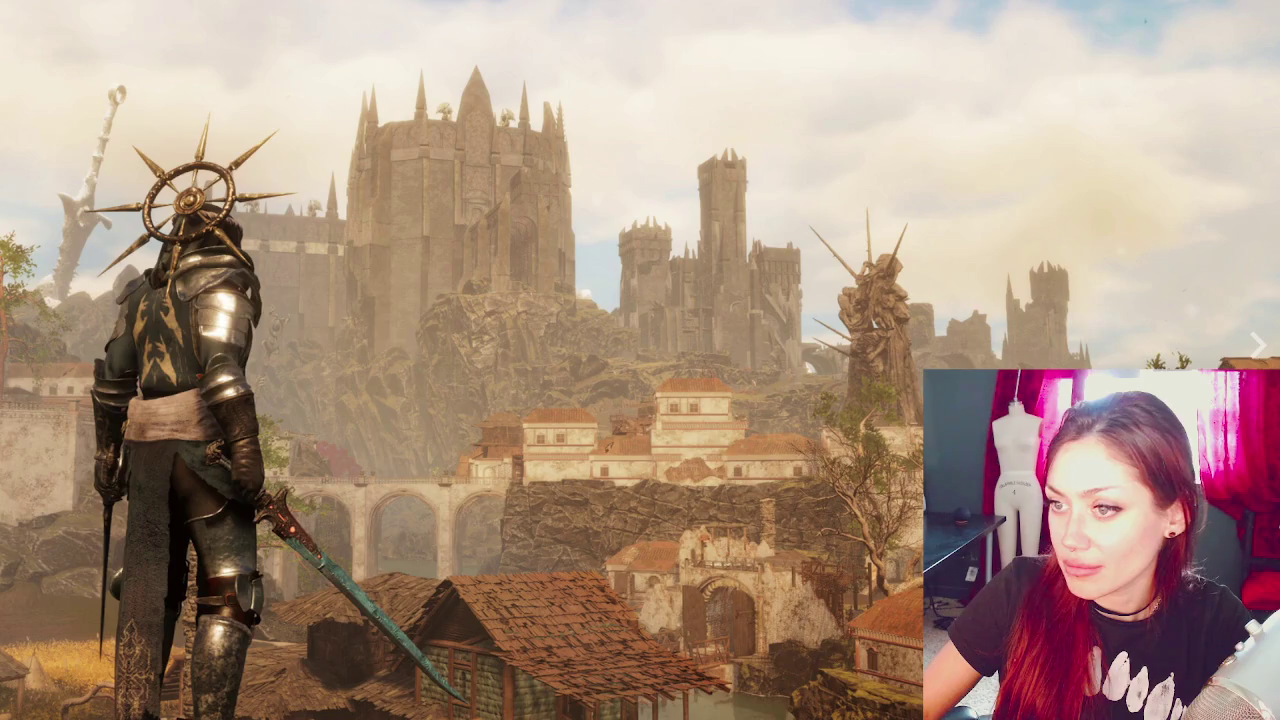
click(1259, 362)
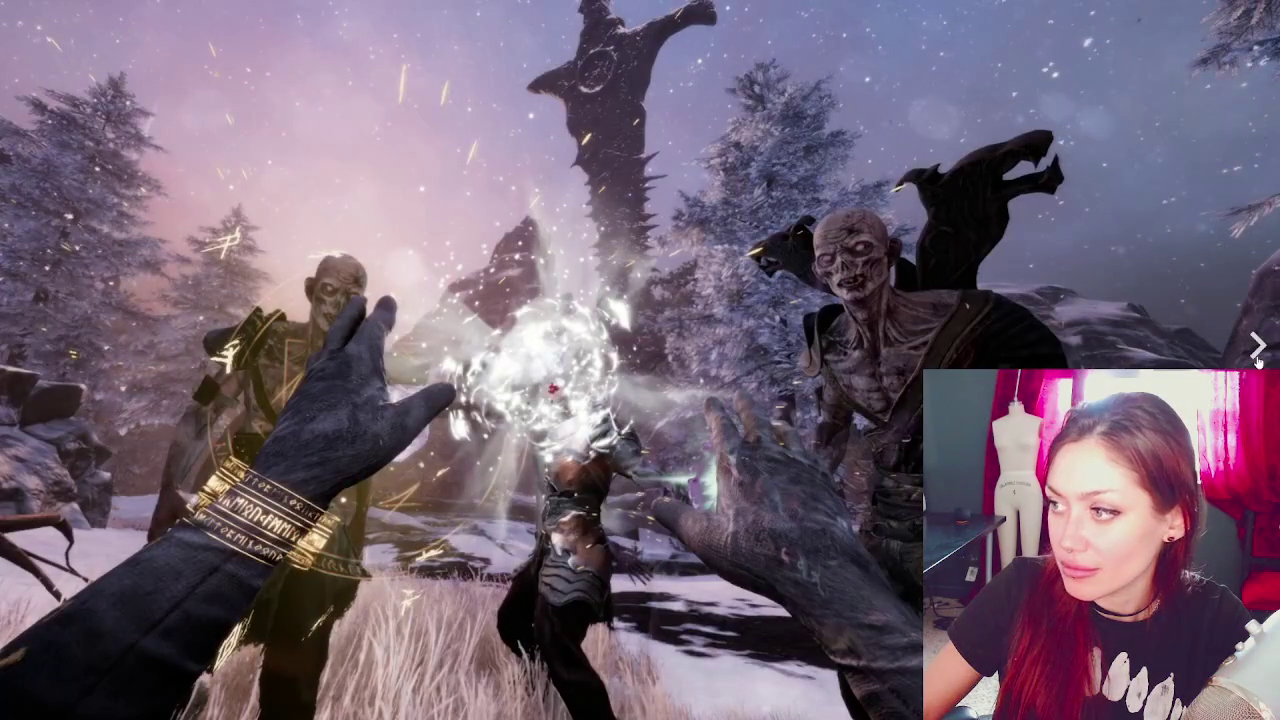
click(1259, 362)
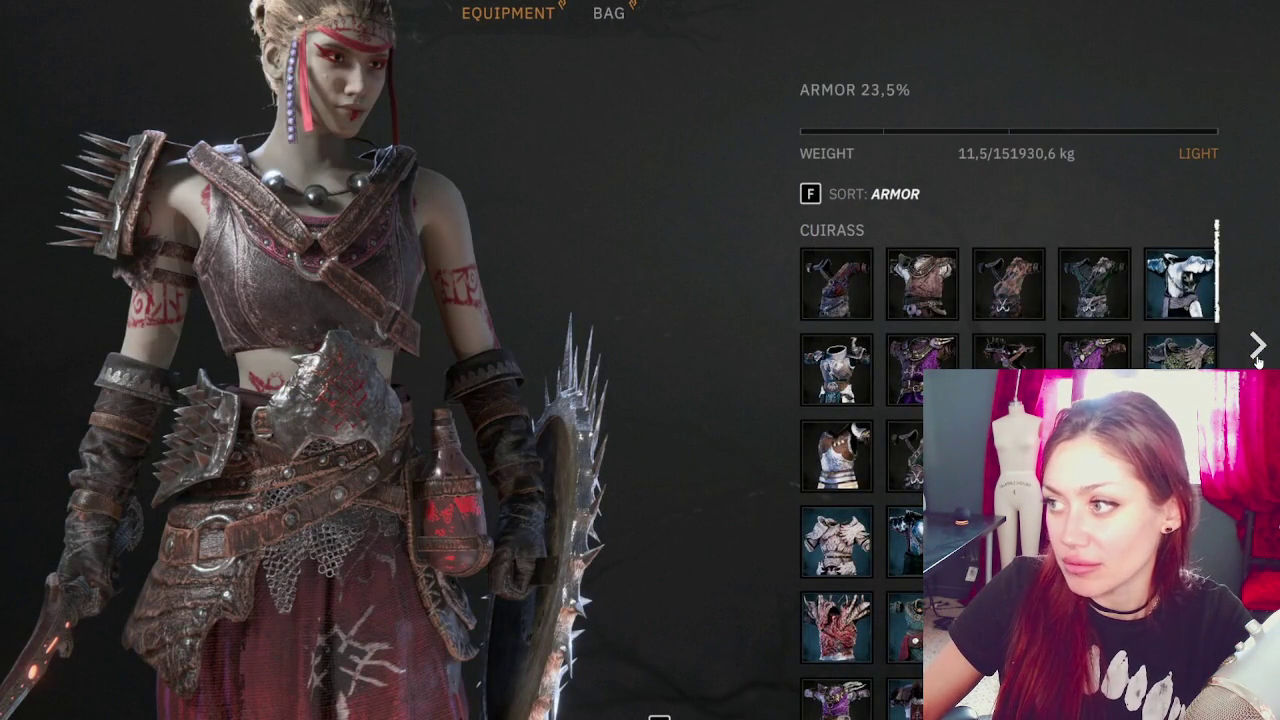
click(1259, 362)
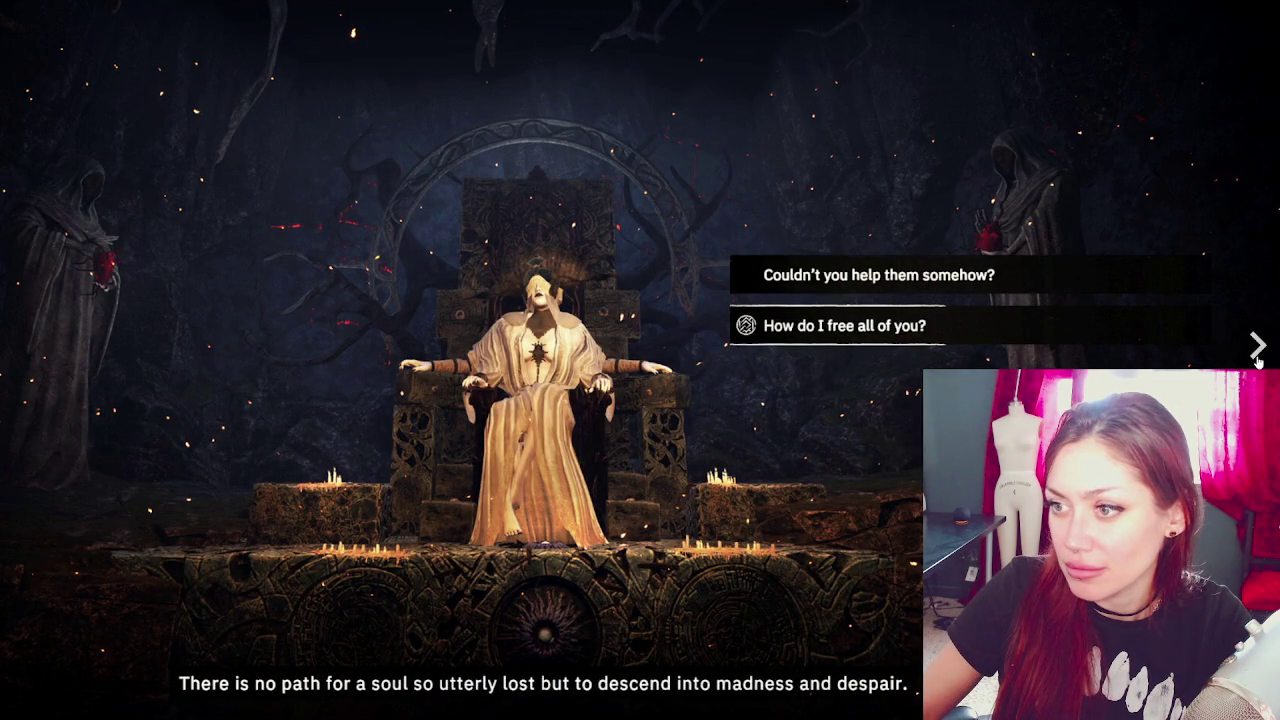
click(1259, 362)
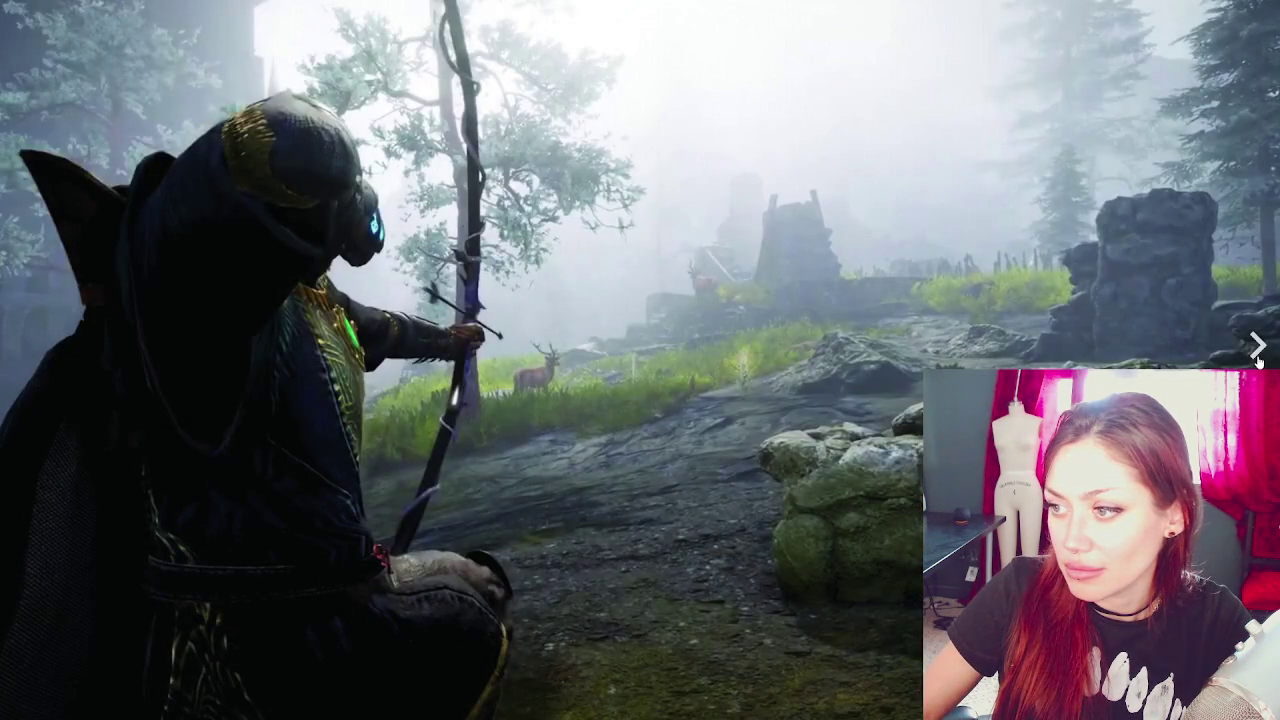
click(1259, 362)
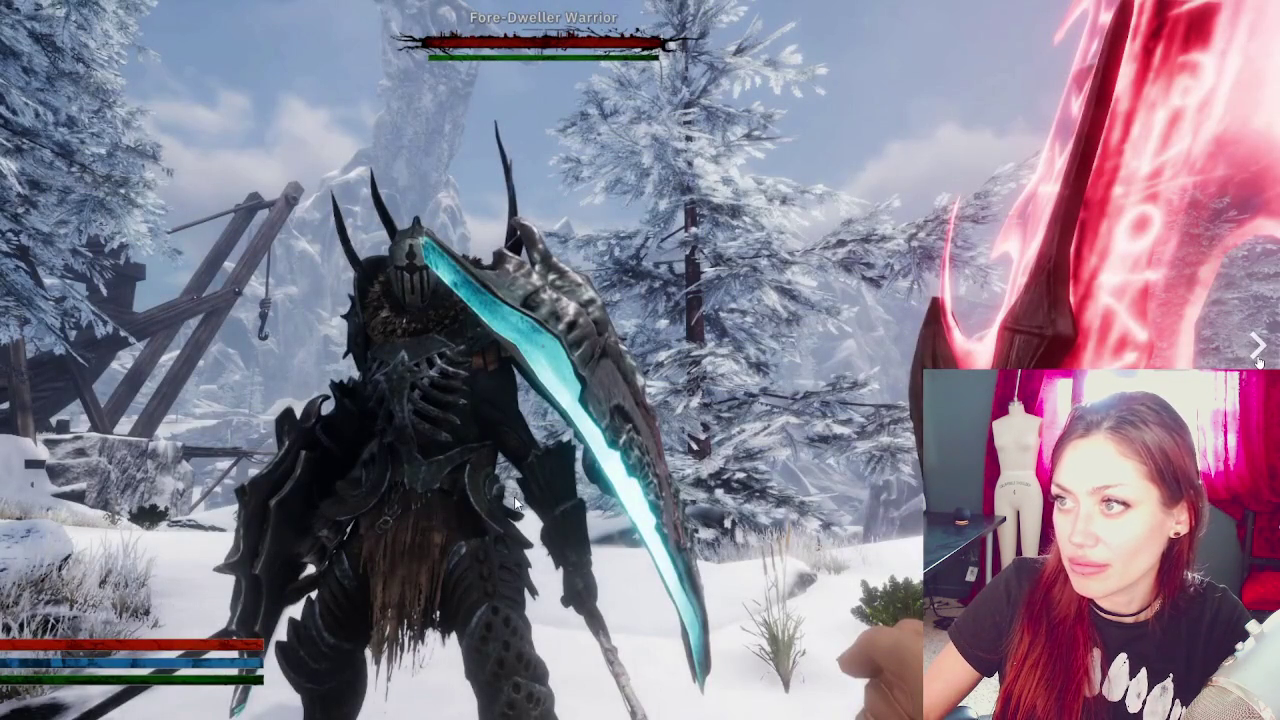
click(1259, 362)
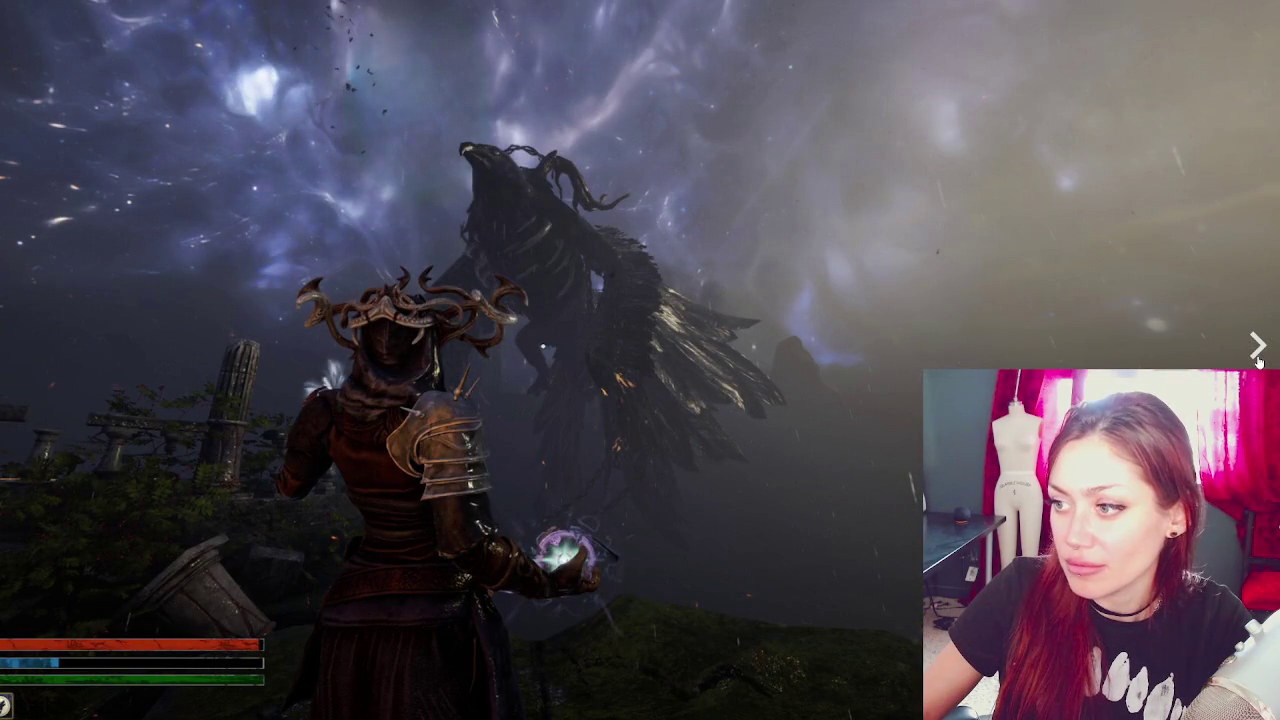
click(1259, 362)
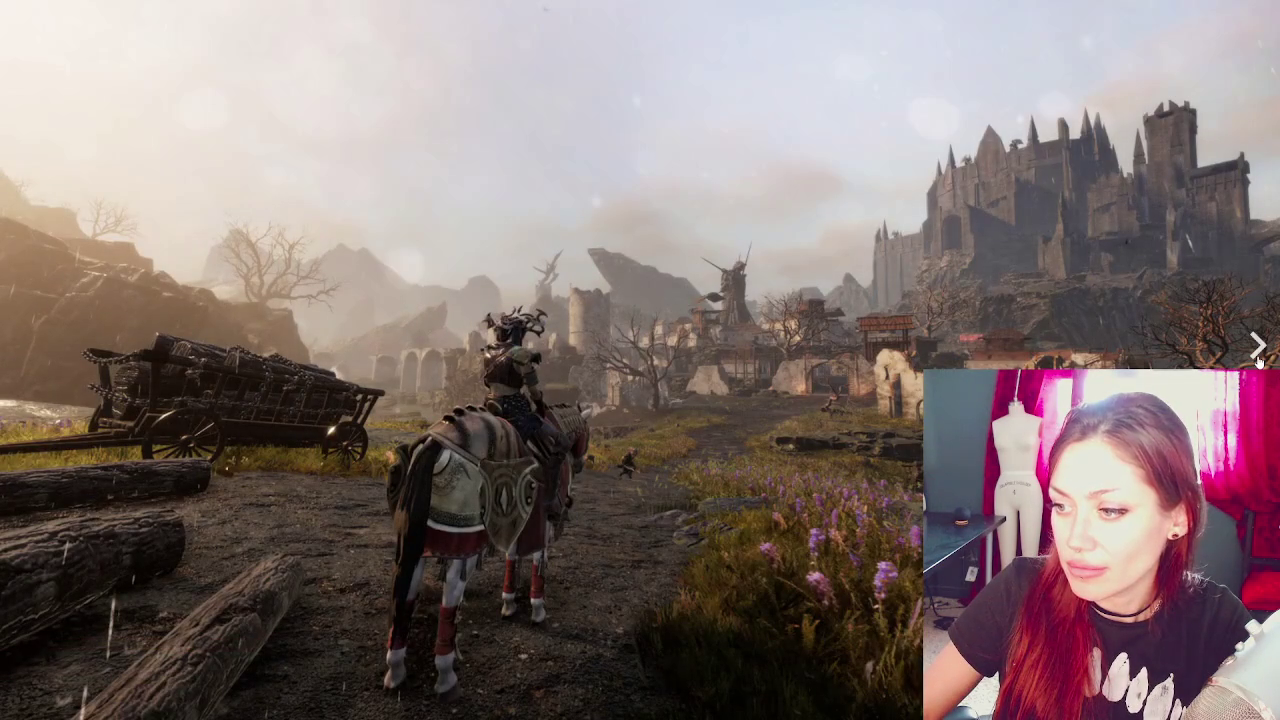
click(1259, 362)
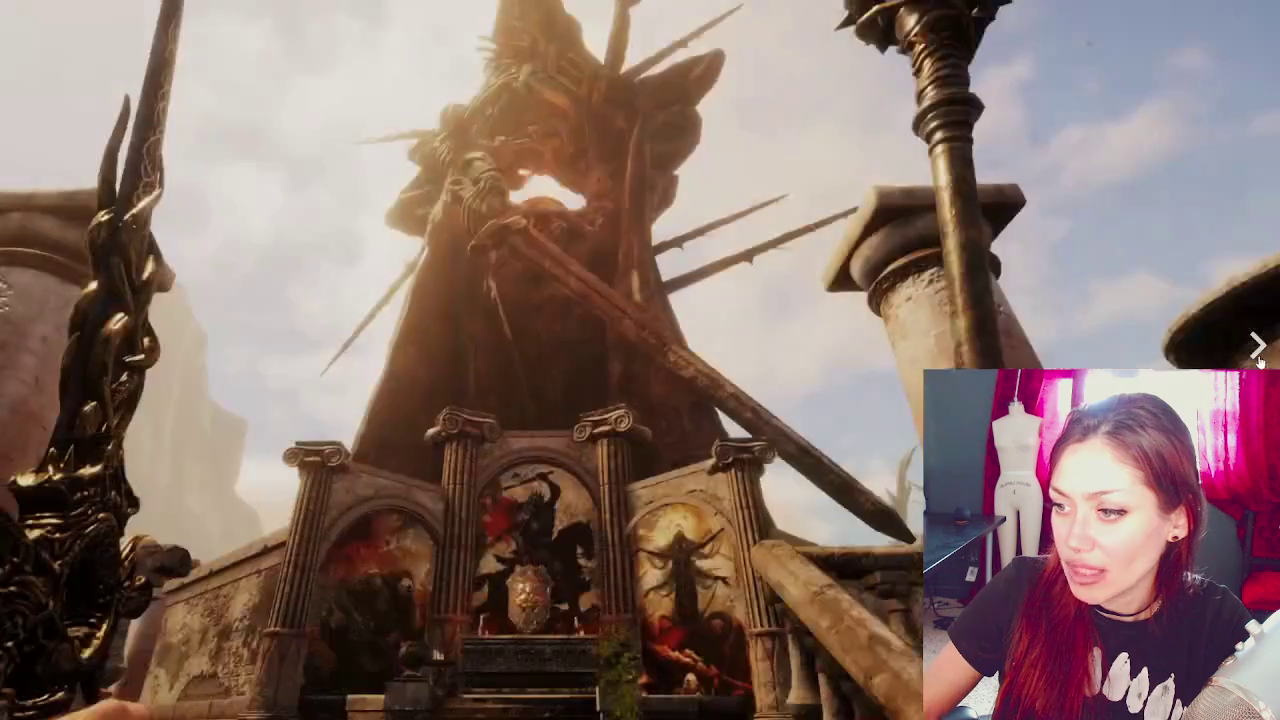
click(1260, 362)
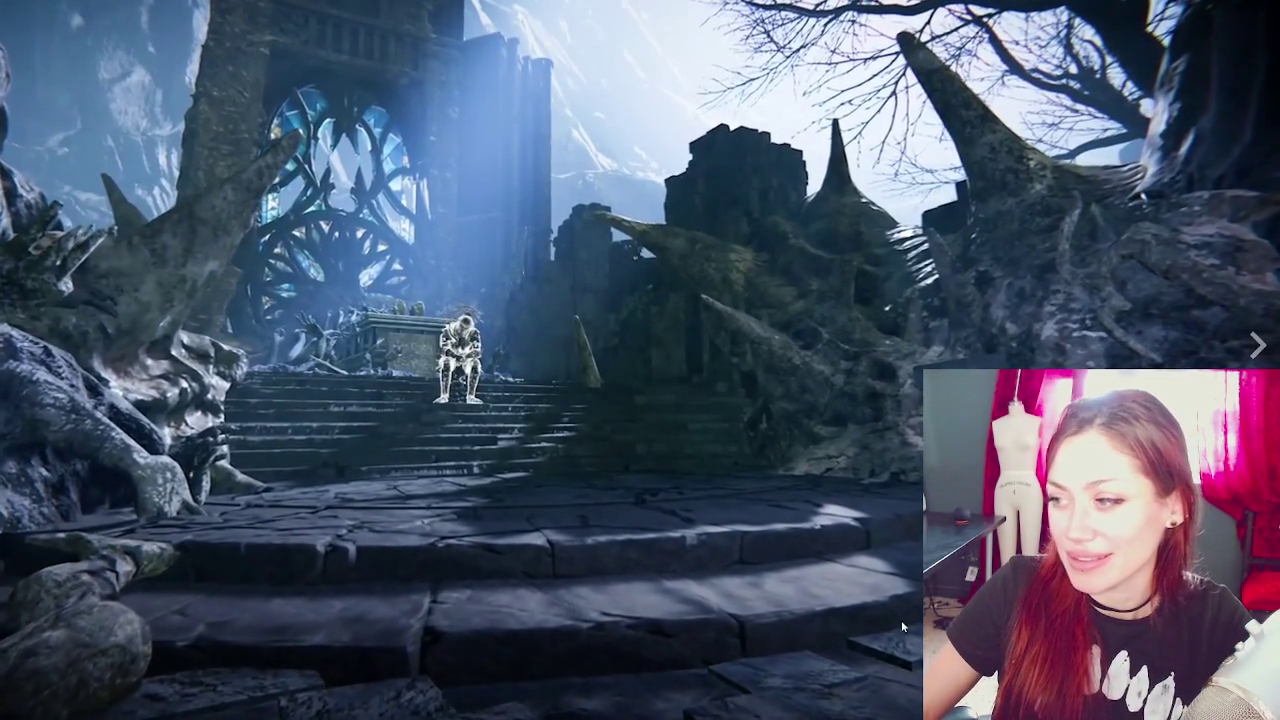
key(Escape)
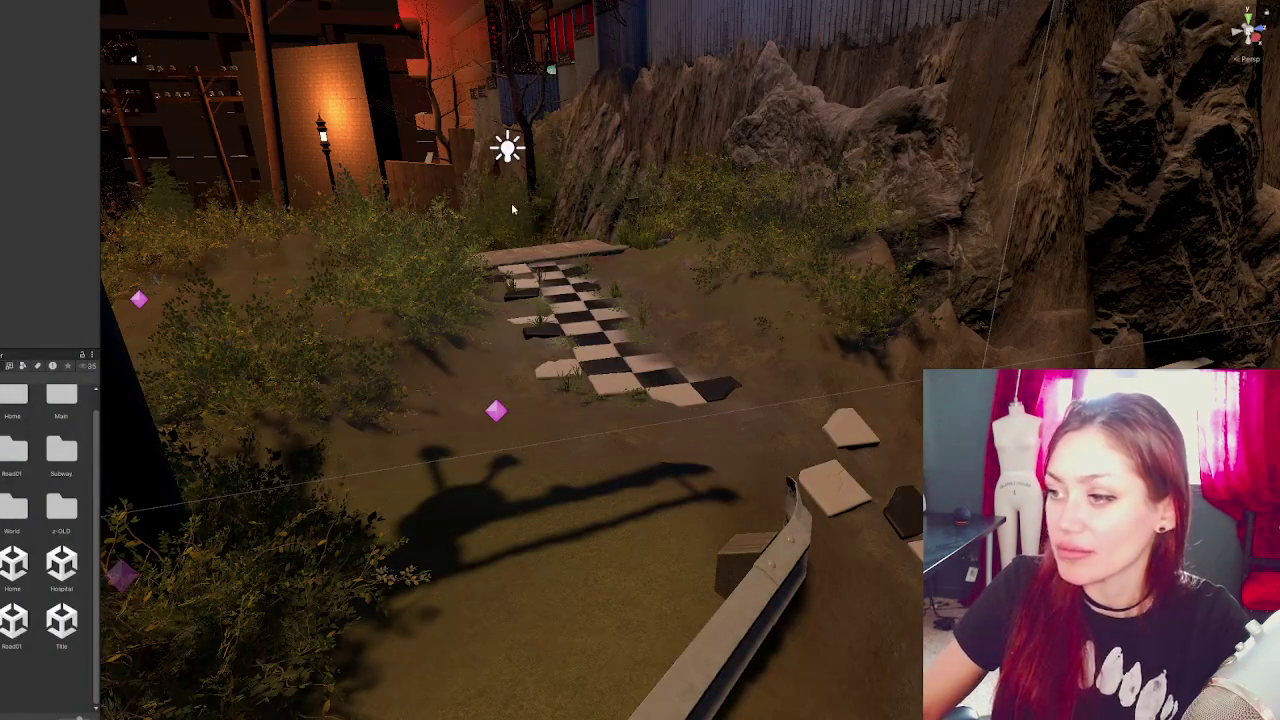
- Move a clover patch from the path's end over to the stepping stones and turn it slightly
click(630, 404)
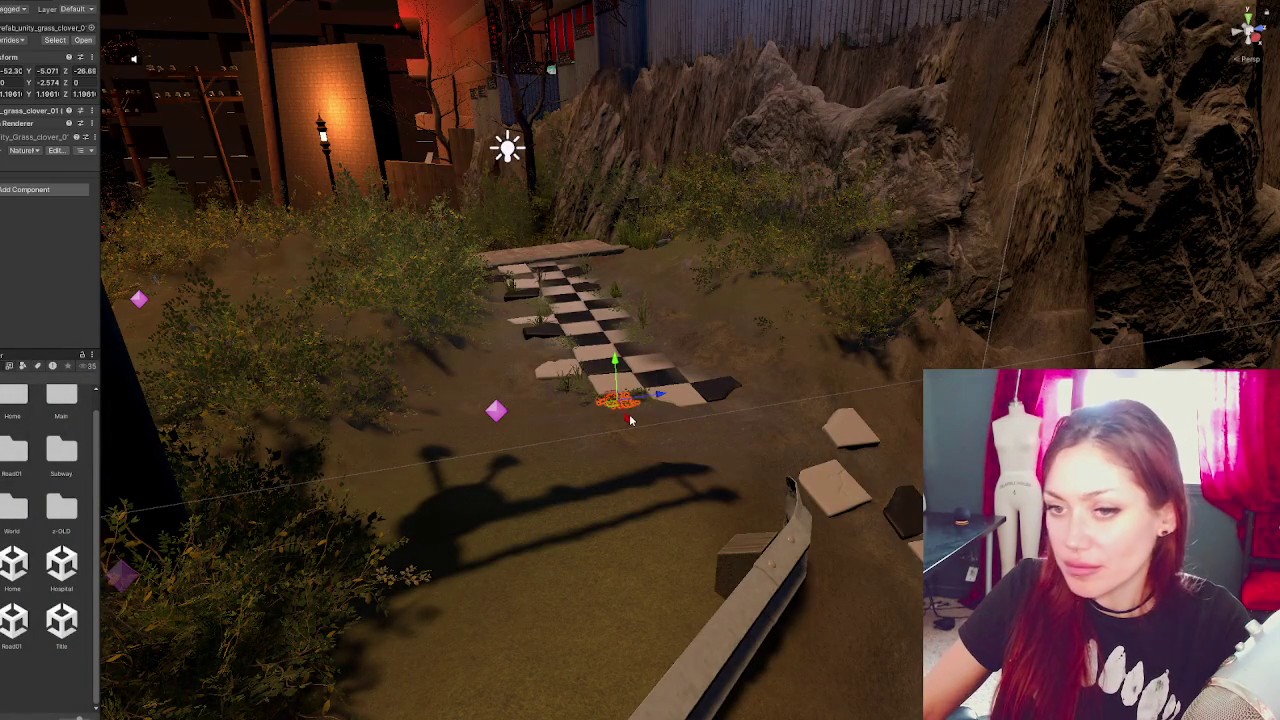
mouse_move(630, 424)
mouse_down()
mouse_move(683, 508)
mouse_move(906, 468)
mouse_move(900, 510)
mouse_up()
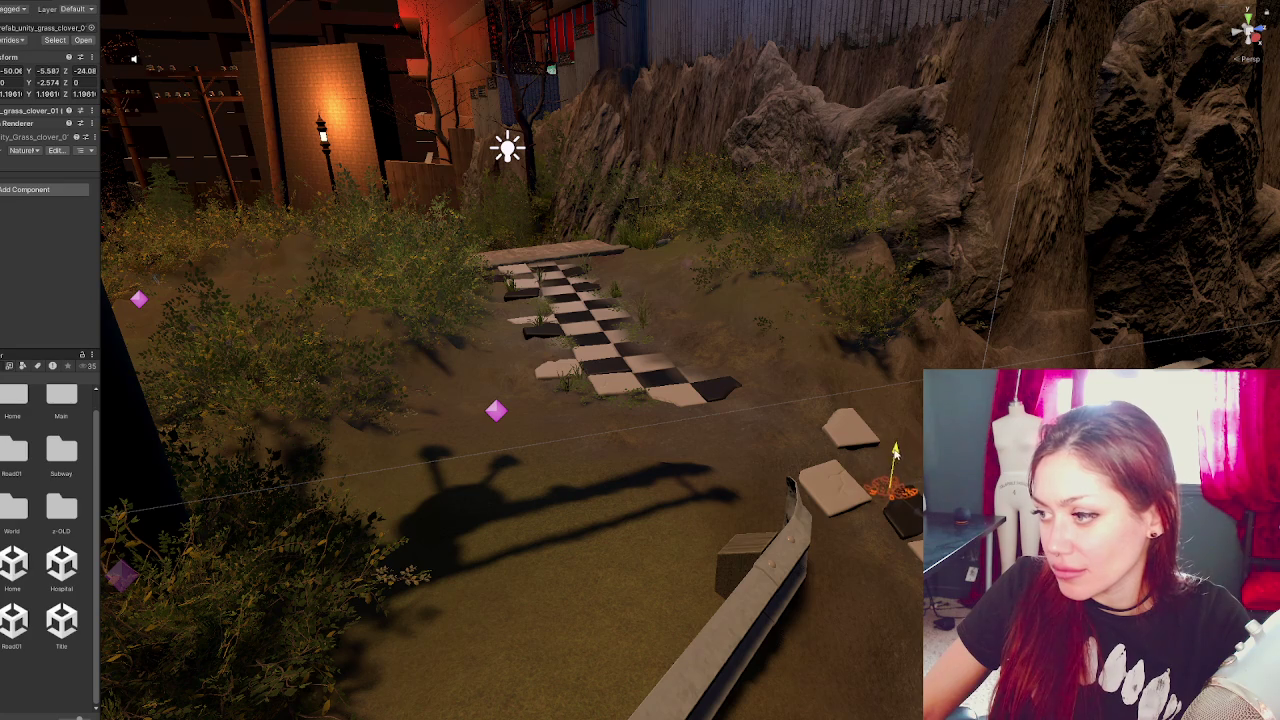
mouse_move(912, 467)
mouse_down()
mouse_move(910, 535)
mouse_move(899, 540)
mouse_move(884, 516)
mouse_move(880, 535)
mouse_up()
key(r)
key(e)
key(f)
drag(863, 478, 726, 432)
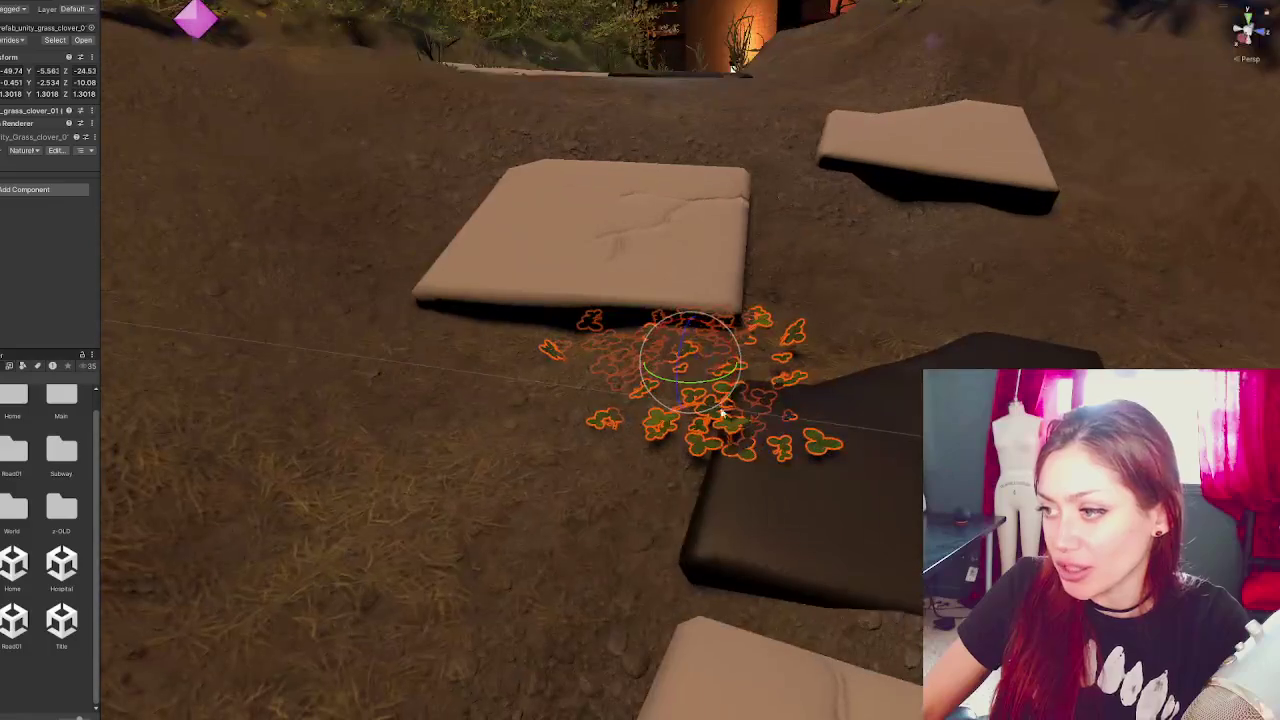
drag(726, 340, 691, 312)
key(w)
key(e)
mouse_move(686, 363)
mouse_down()
mouse_move(623, 366)
mouse_move(651, 354)
mouse_move(608, 380)
mouse_move(592, 414)
mouse_move(609, 371)
mouse_move(562, 345)
mouse_move(571, 335)
mouse_move(594, 340)
mouse_move(553, 395)
mouse_up()
key(w)
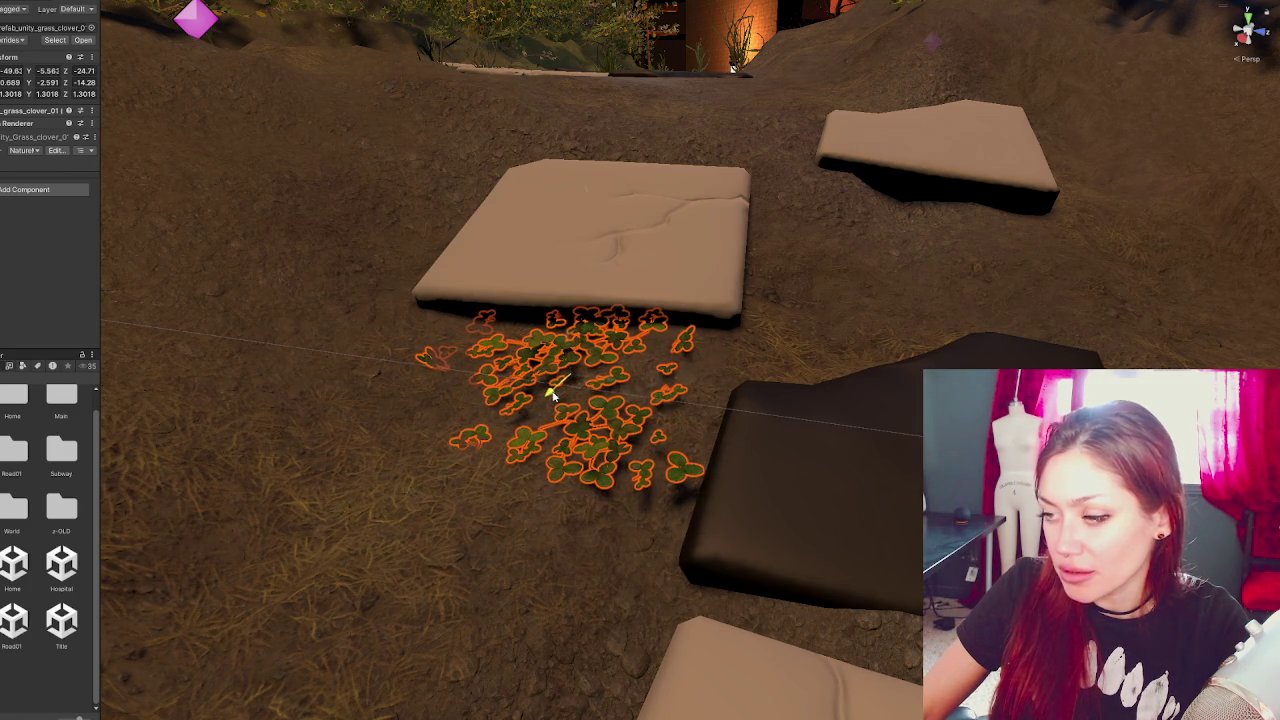
- Shrink the clover cluster, sink it into the ground, and move it down-left beside the stone
scroll(553, 395, down, 5)
scroll(589, 302, up, 3)
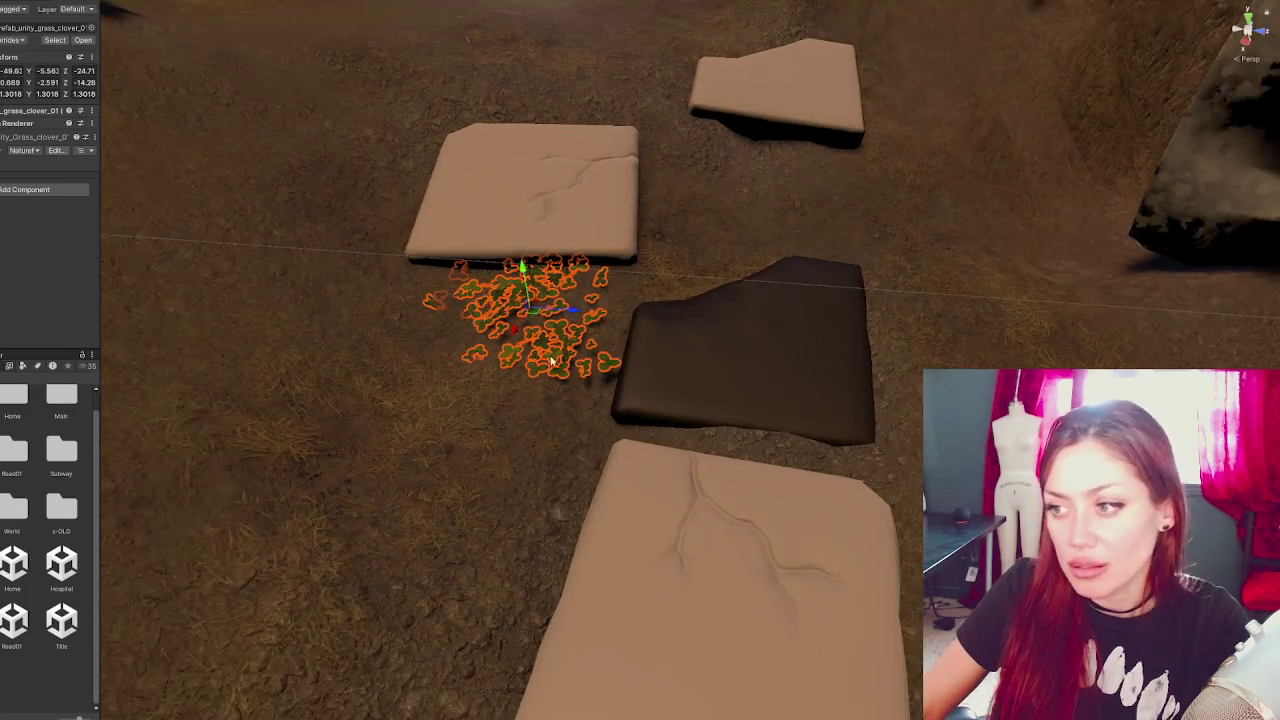
key(r)
mouse_move(516, 333)
mouse_down()
mouse_move(430, 383)
mouse_move(470, 360)
mouse_up()
key(e)
key(w)
mouse_move(520, 320)
mouse_down()
mouse_move(510, 345)
mouse_move(513, 305)
mouse_up()
key(e)
key(w)
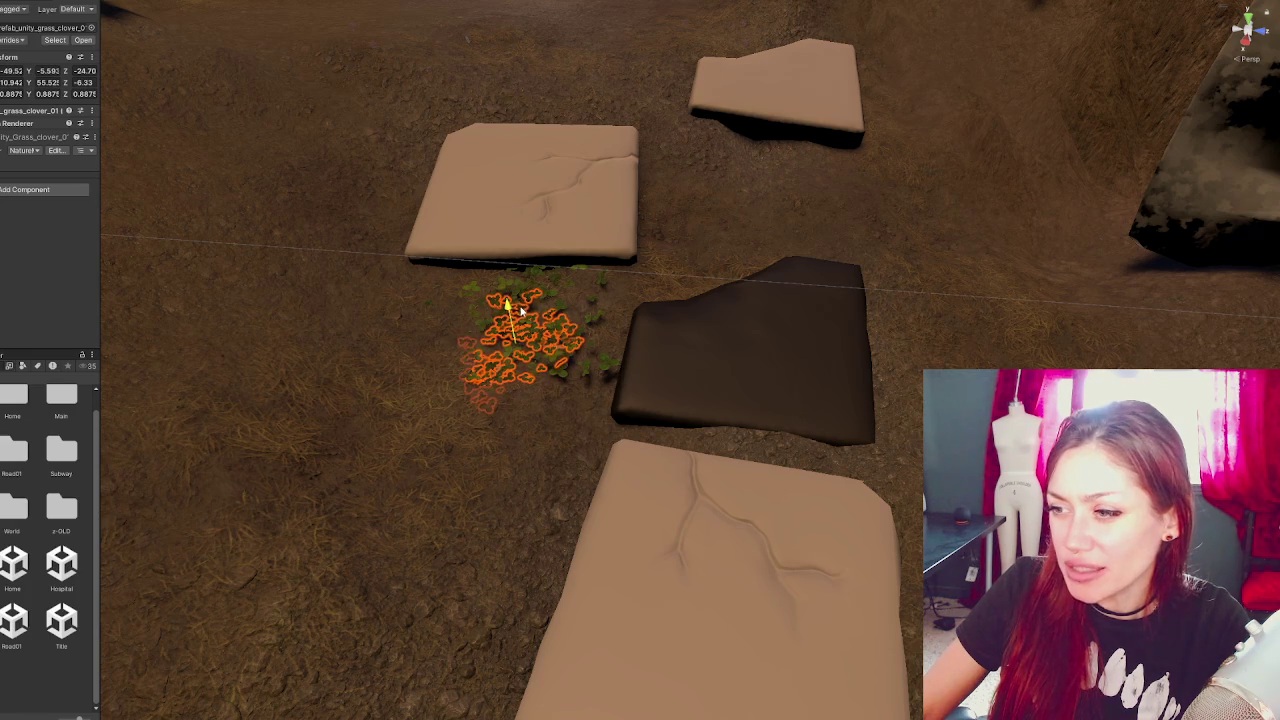
drag(505, 370, 492, 426)
key(e)
drag(490, 365, 483, 383)
- Shift the clover cluster slightly lower right near the stepping stone
click(555, 405)
click(543, 402)
mouse_move(543, 402)
mouse_down()
mouse_move(560, 398)
mouse_move(537, 371)
mouse_move(543, 400)
mouse_move(551, 385)
mouse_move(466, 580)
mouse_up()
mouse_move(537, 477)
mouse_down()
mouse_move(537, 397)
mouse_move(910, 435)
mouse_move(725, 400)
mouse_move(702, 368)
mouse_move(715, 415)
mouse_up()
key(e)
scroll(550, 397, down, 1)
- Duplicate the clover cluster with Ctrl+D, enlarge the copy, and sink it lower into the ground
key(ctrl+d)
key(w)
mouse_move(676, 372)
mouse_down()
mouse_move(679, 447)
mouse_move(680, 367)
mouse_move(692, 382)
mouse_move(786, 366)
mouse_up()
key(r)
mouse_move(700, 360)
mouse_down()
mouse_move(710, 355)
mouse_move(686, 362)
mouse_move(686, 343)
mouse_move(686, 385)
mouse_move(722, 209)
mouse_move(697, 137)
mouse_move(706, 110)
mouse_move(673, 205)
mouse_up()
key(e)
key(w)
key(e)
key(w)
key(e)
key(w)
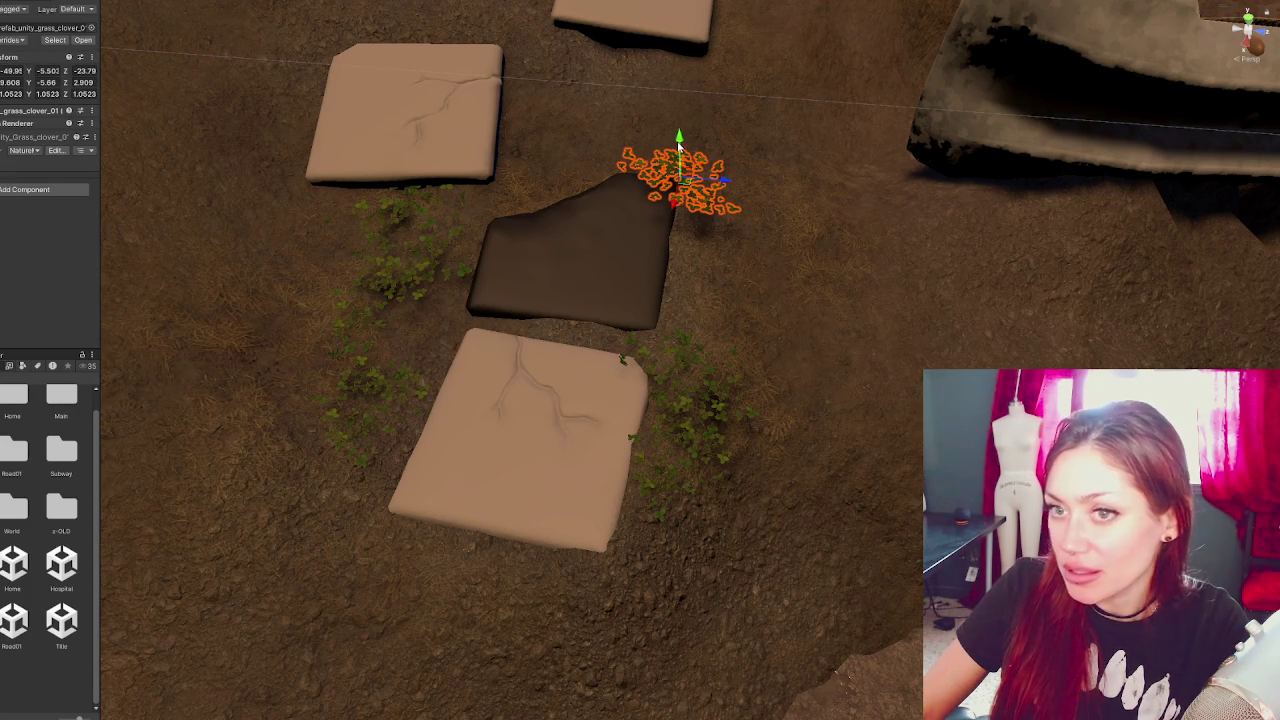
drag(678, 148, 664, 222)
key(e)
key(w)
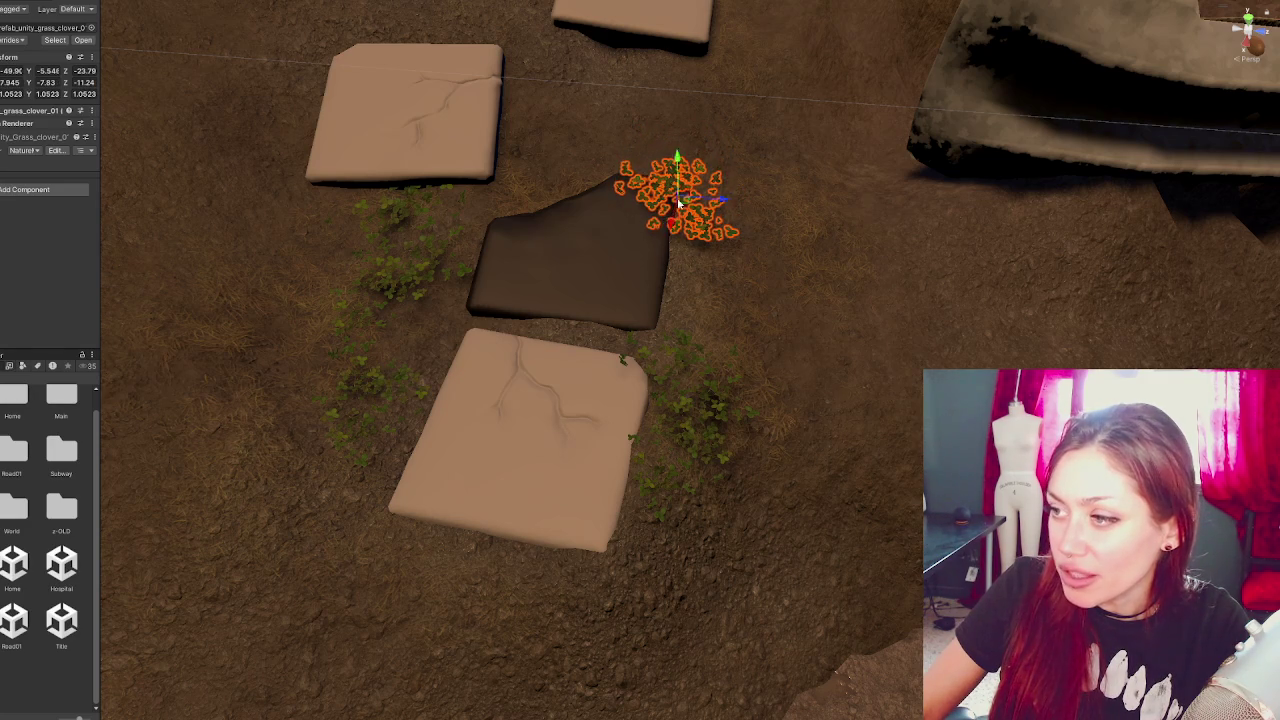
drag(677, 162, 678, 168)
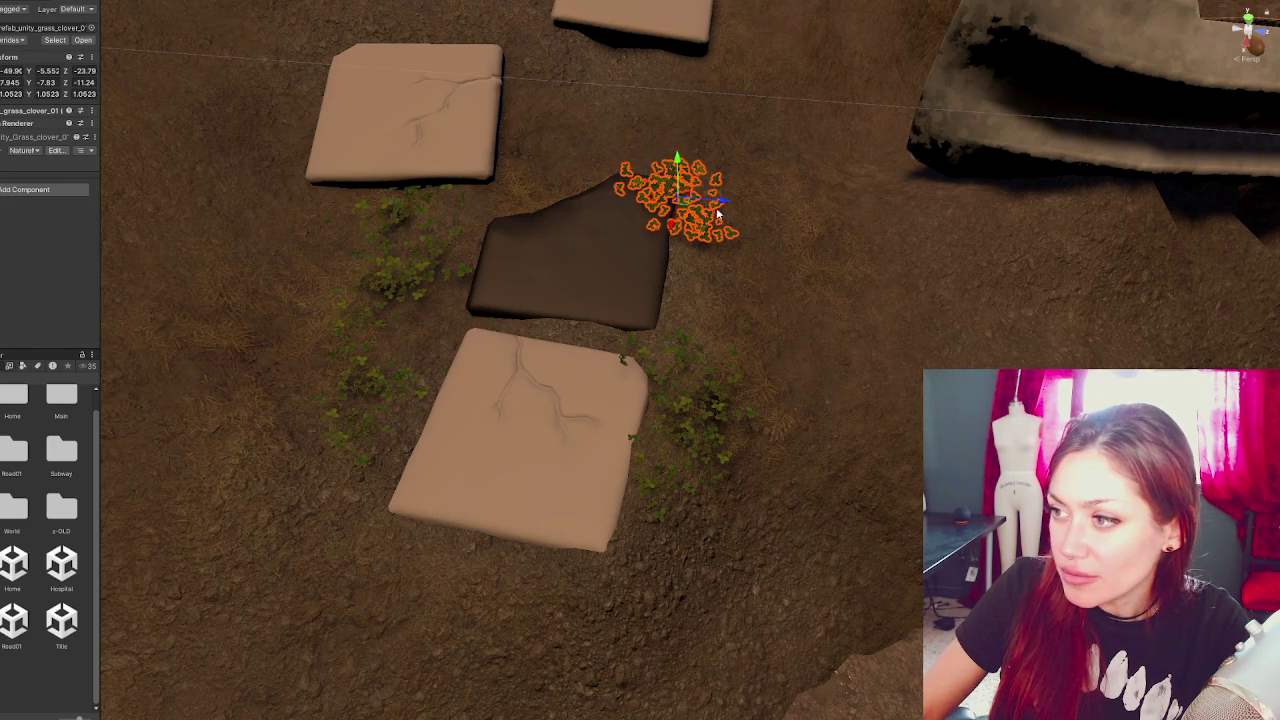
- Lay the clover cluster flatter and set it against the dark stone's top edge
click(601, 210)
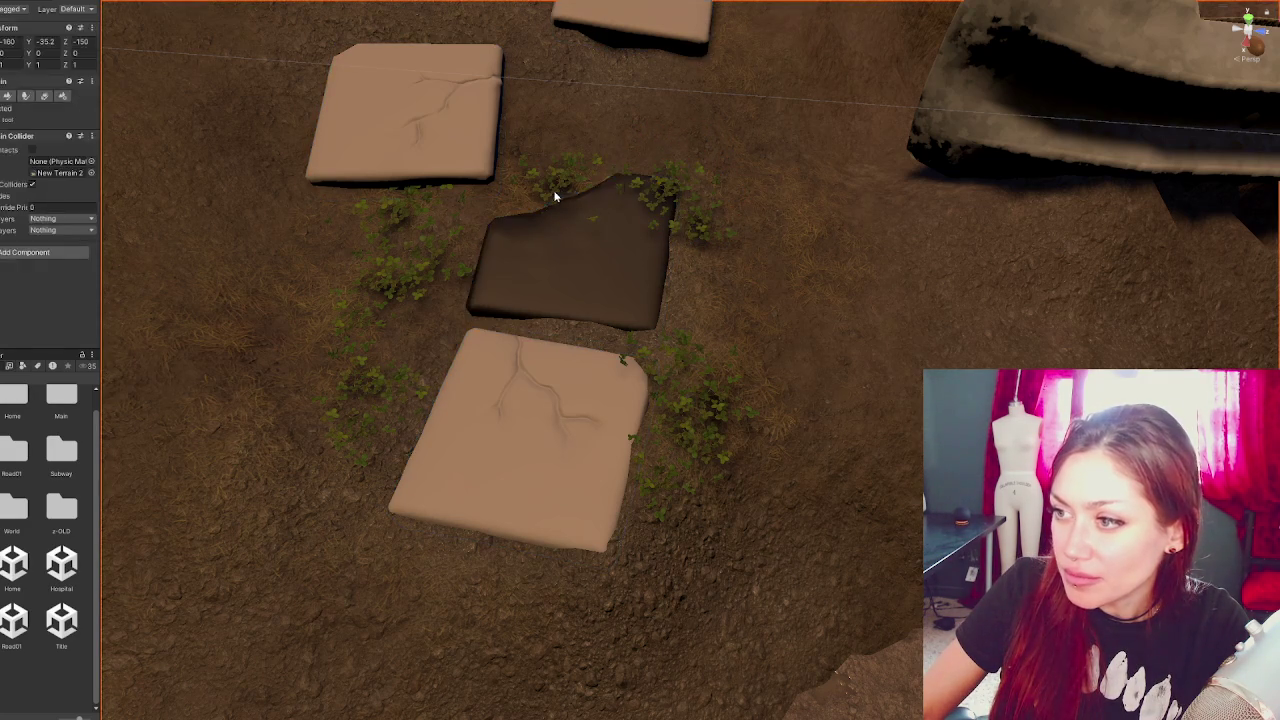
click(561, 194)
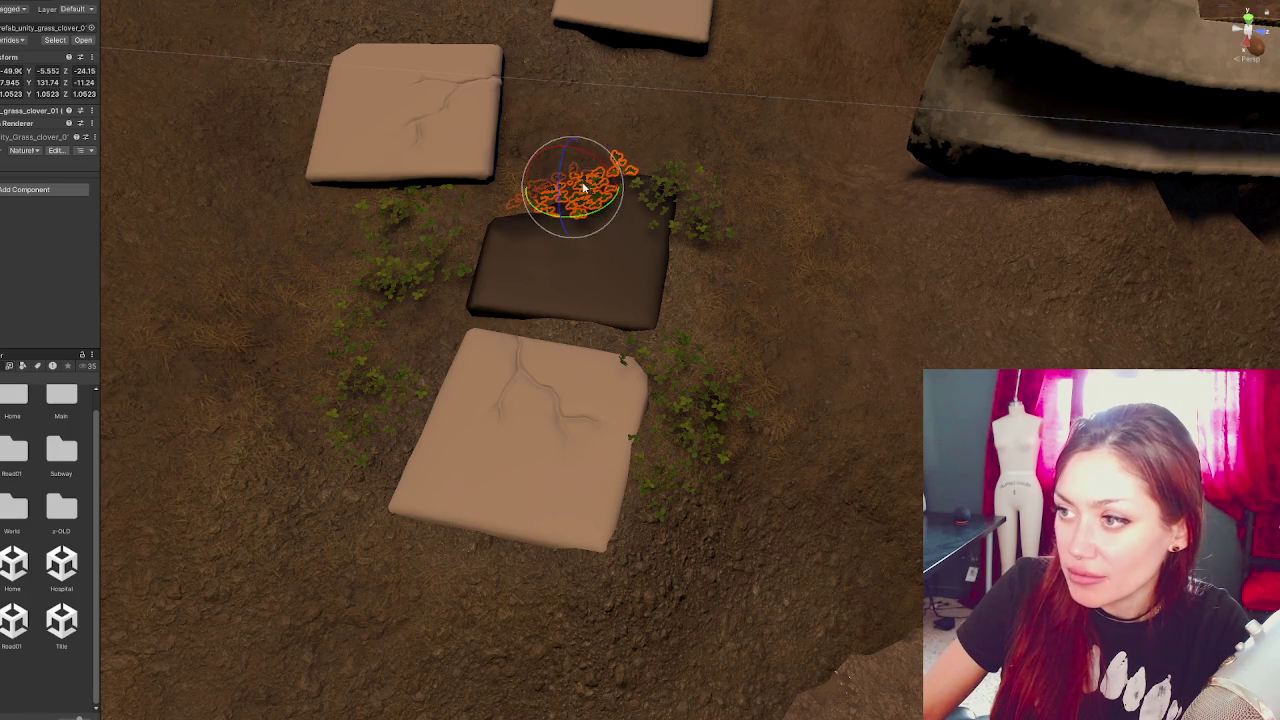
mouse_move(572, 190)
mouse_down()
mouse_move(589, 206)
mouse_move(578, 190)
mouse_up()
key(w)
drag(565, 148, 561, 228)
drag(565, 165, 571, 165)
click(455, 317)
- Select the clover cluster on the dark stepping stone and switch to rotation
mouse_move(455, 317)
mouse_down()
mouse_move(614, 229)
mouse_move(489, 300)
mouse_move(590, 202)
mouse_up()
click(612, 222)
click(610, 222)
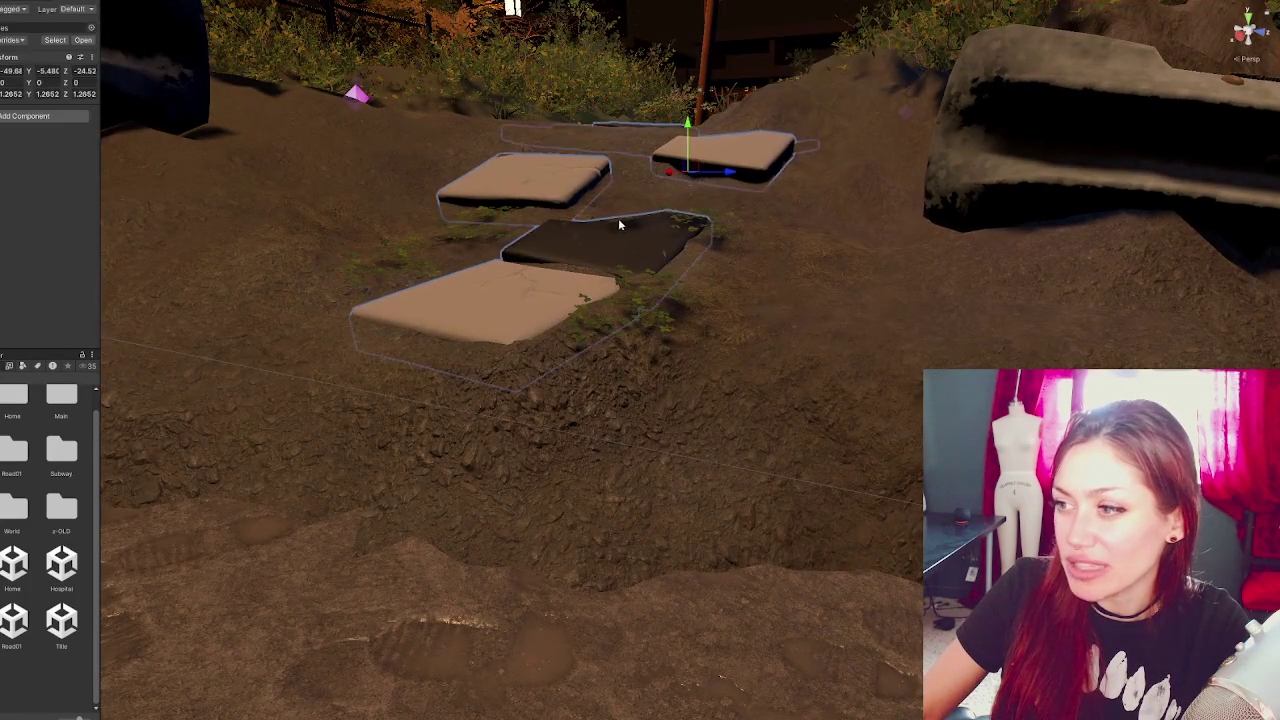
click(610, 222)
click(612, 222)
click(613, 222)
click(614, 214)
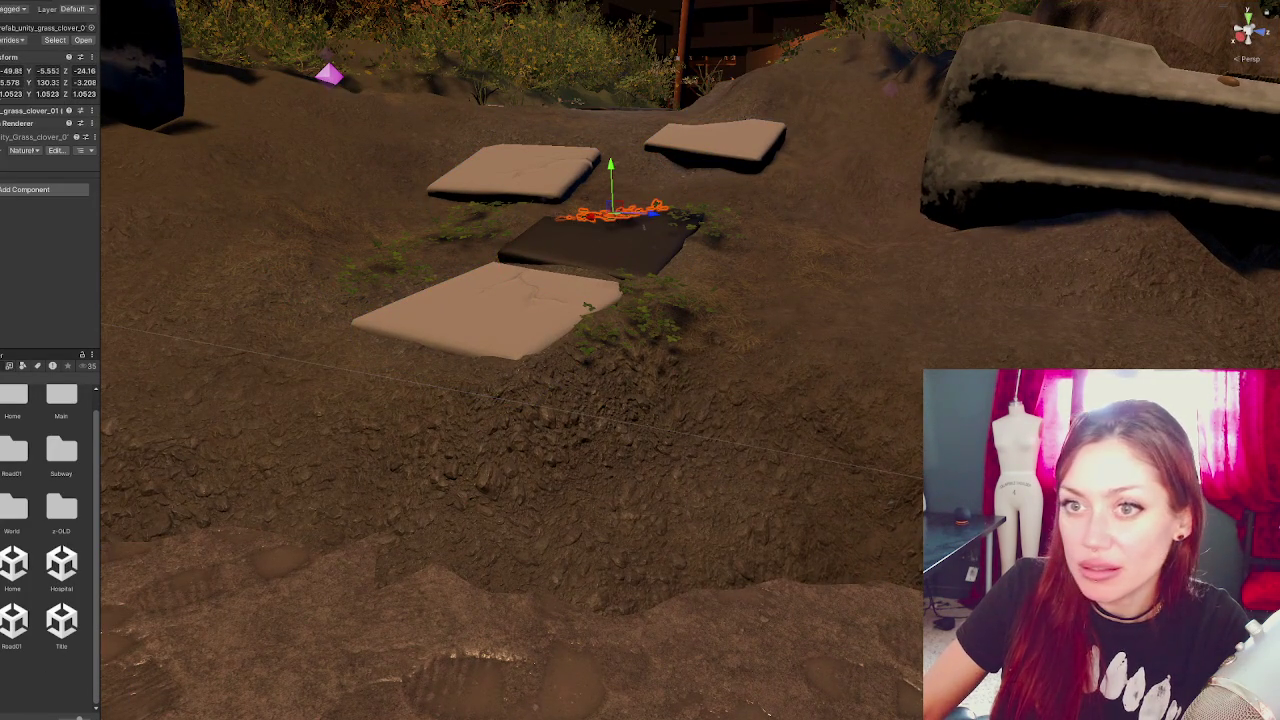
key(e)
- Rotate the clover at the dark stone's right corner to a new angle
mouse_move(684, 228)
mouse_down()
mouse_move(530, 449)
mouse_move(509, 440)
mouse_move(506, 320)
mouse_move(692, 240)
mouse_up()
click(715, 238)
click(710, 241)
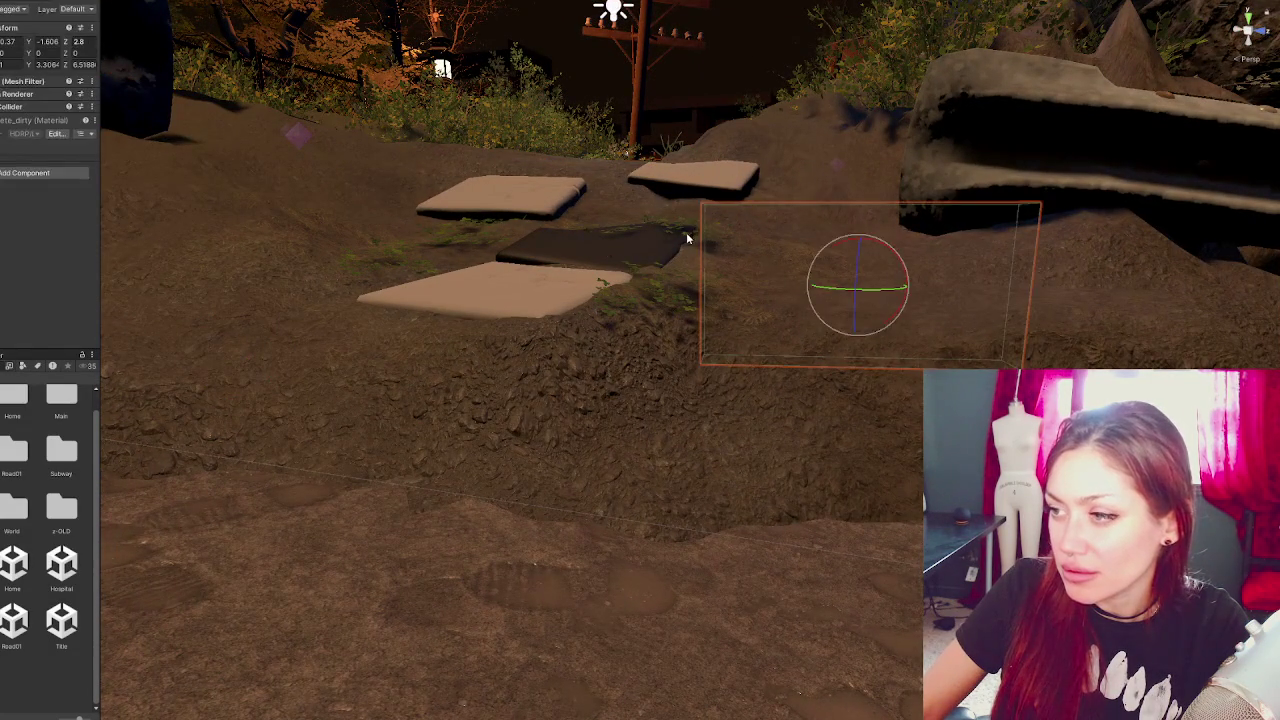
click(686, 232)
click(712, 237)
click(701, 208)
key(w)
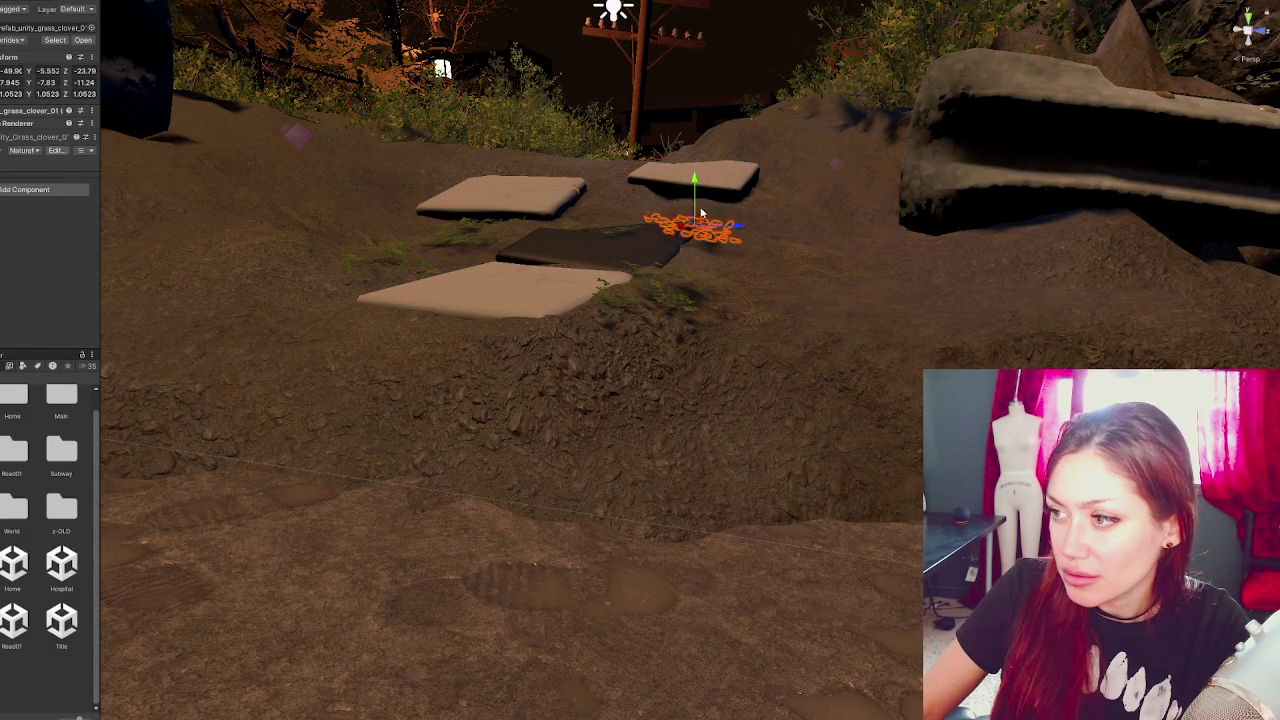
key(e)
drag(693, 236, 689, 244)
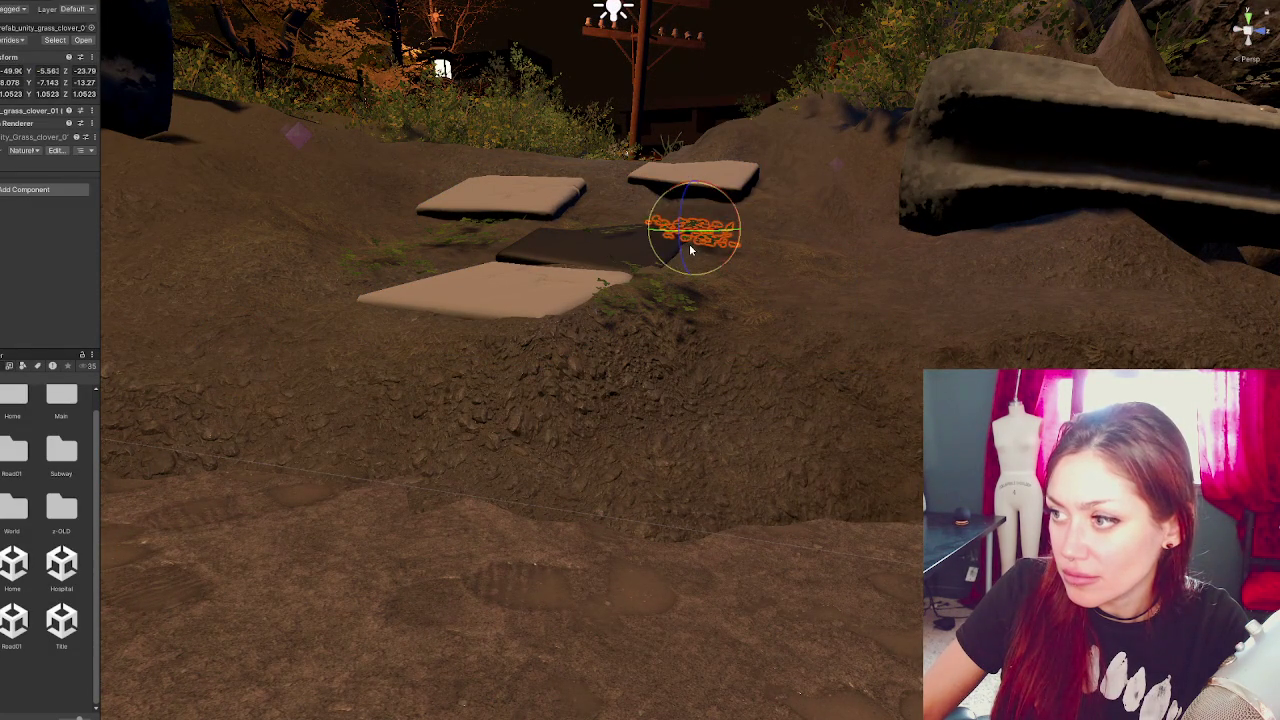
click(72, 618)
mouse_move(570, 290)
mouse_down()
mouse_move(650, 447)
mouse_move(634, 237)
mouse_move(654, 249)
mouse_move(465, 182)
mouse_move(563, 209)
mouse_move(593, 253)
mouse_up()
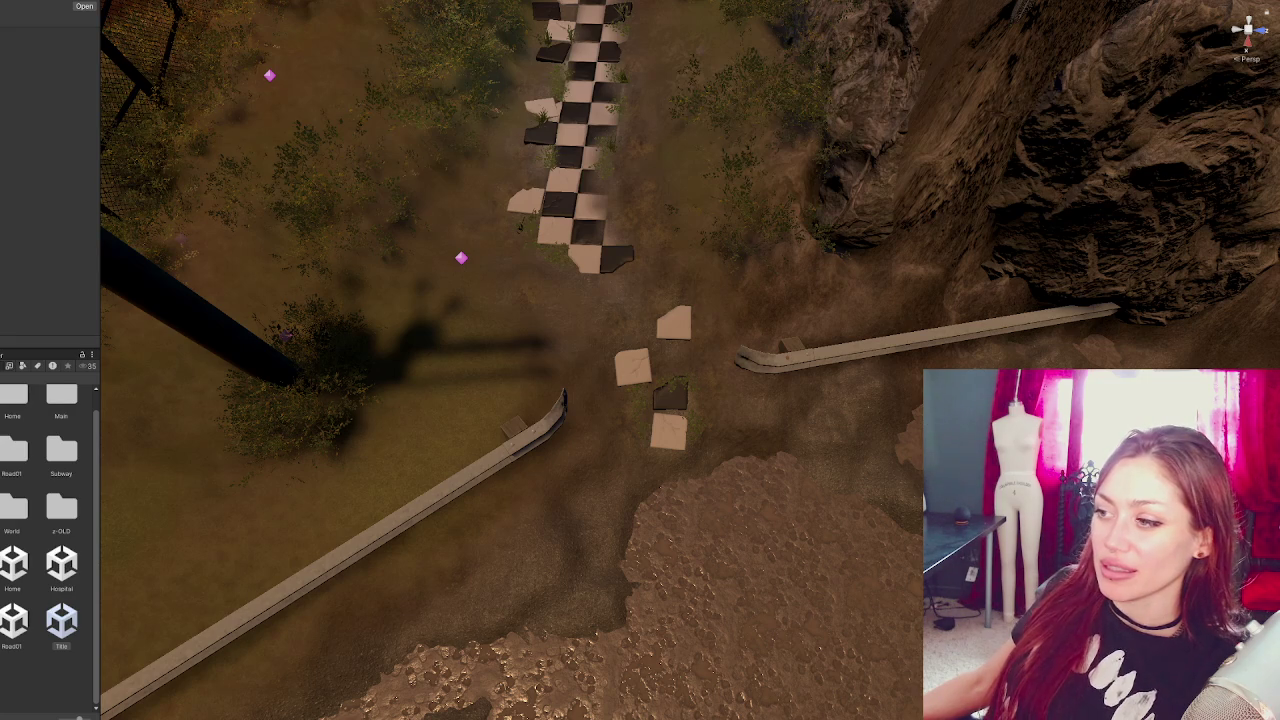
scroll(660, 360, up, 3)
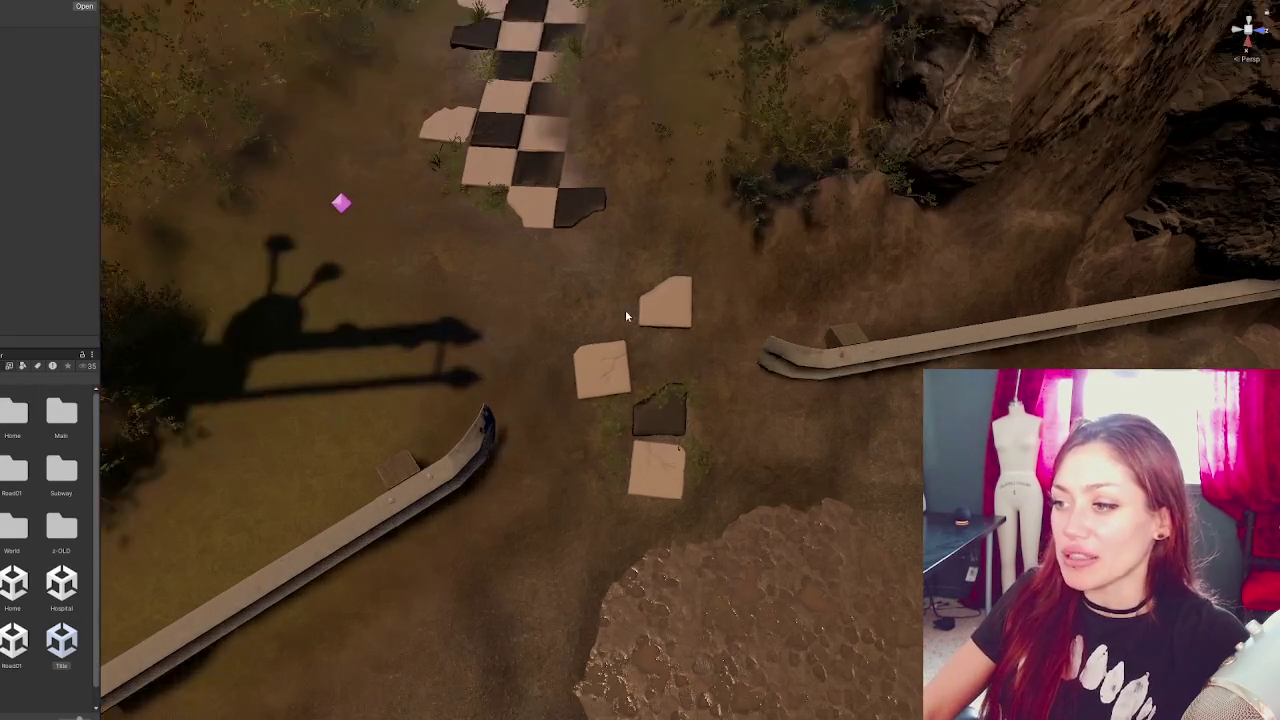
- Frame a stepping stone and adjust its tilt and height
click(660, 300)
key(f)
mouse_move(700, 300)
mouse_down()
mouse_move(743, 224)
mouse_move(688, 340)
mouse_up()
scroll(688, 340, down, 5)
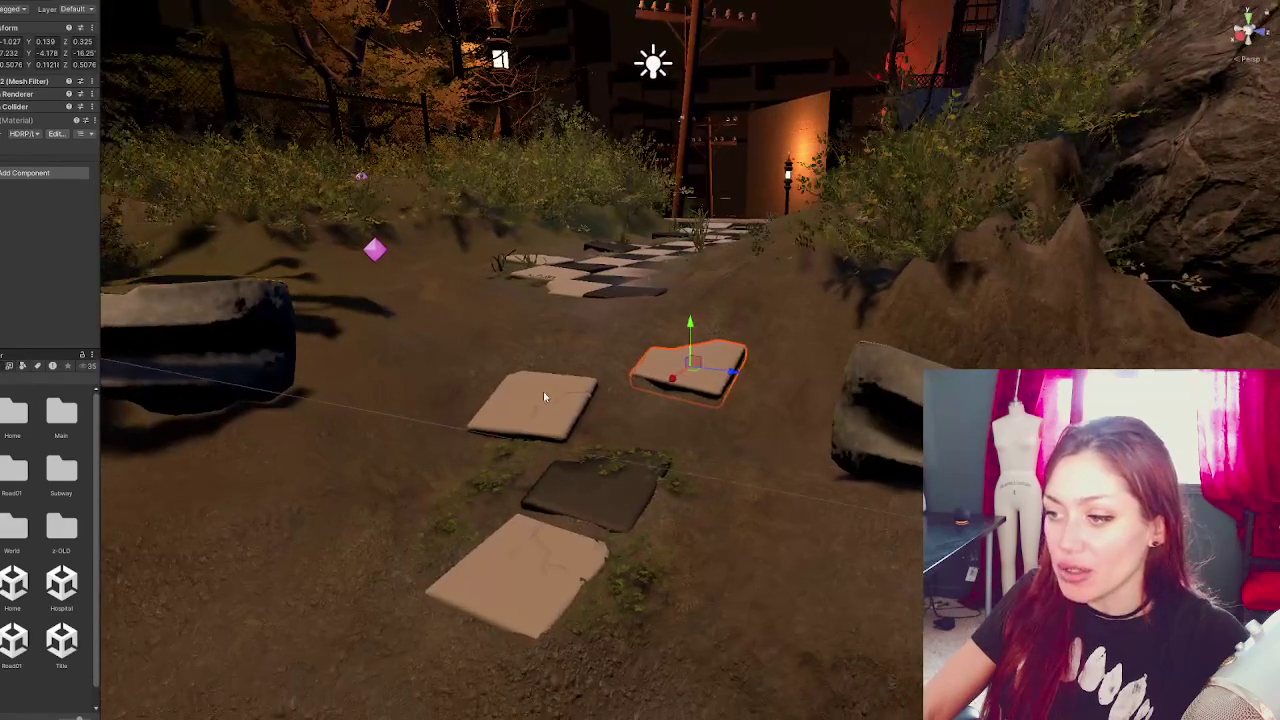
key(e)
drag(560, 402, 535, 376)
key(w)
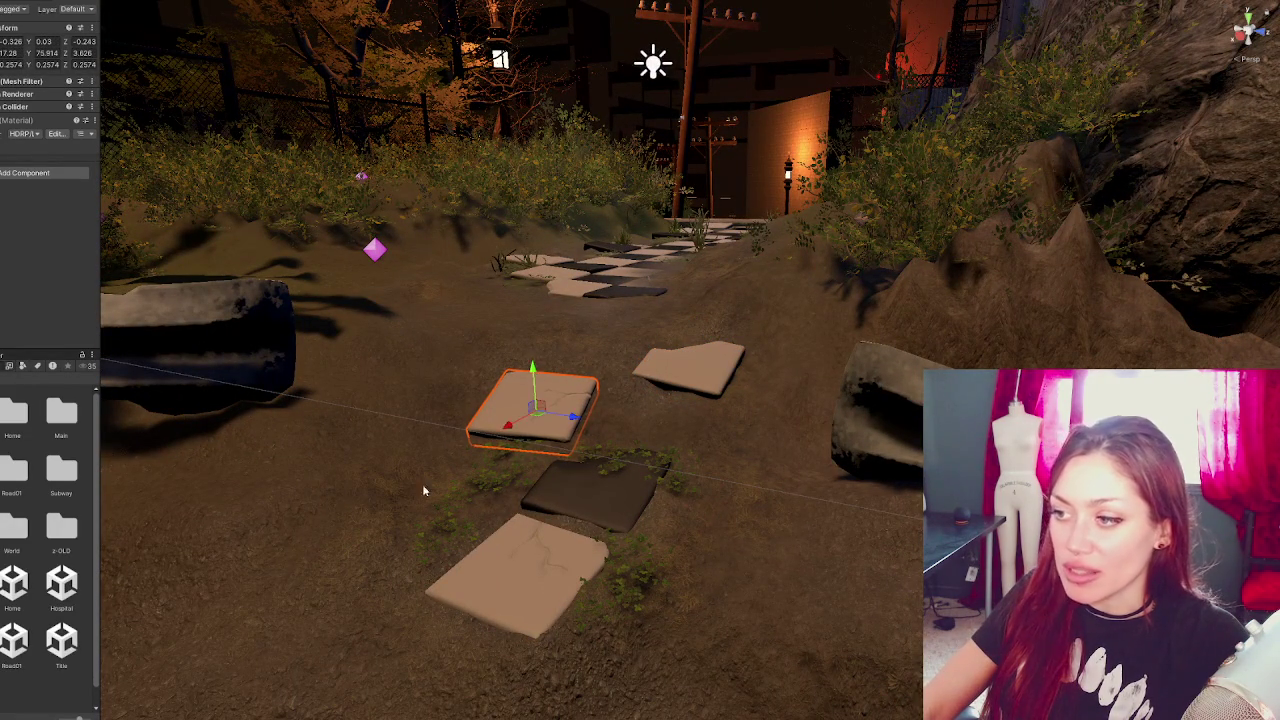
- Move a clover cluster toward the bottom end of the checkered path
scroll(603, 317, up, 5)
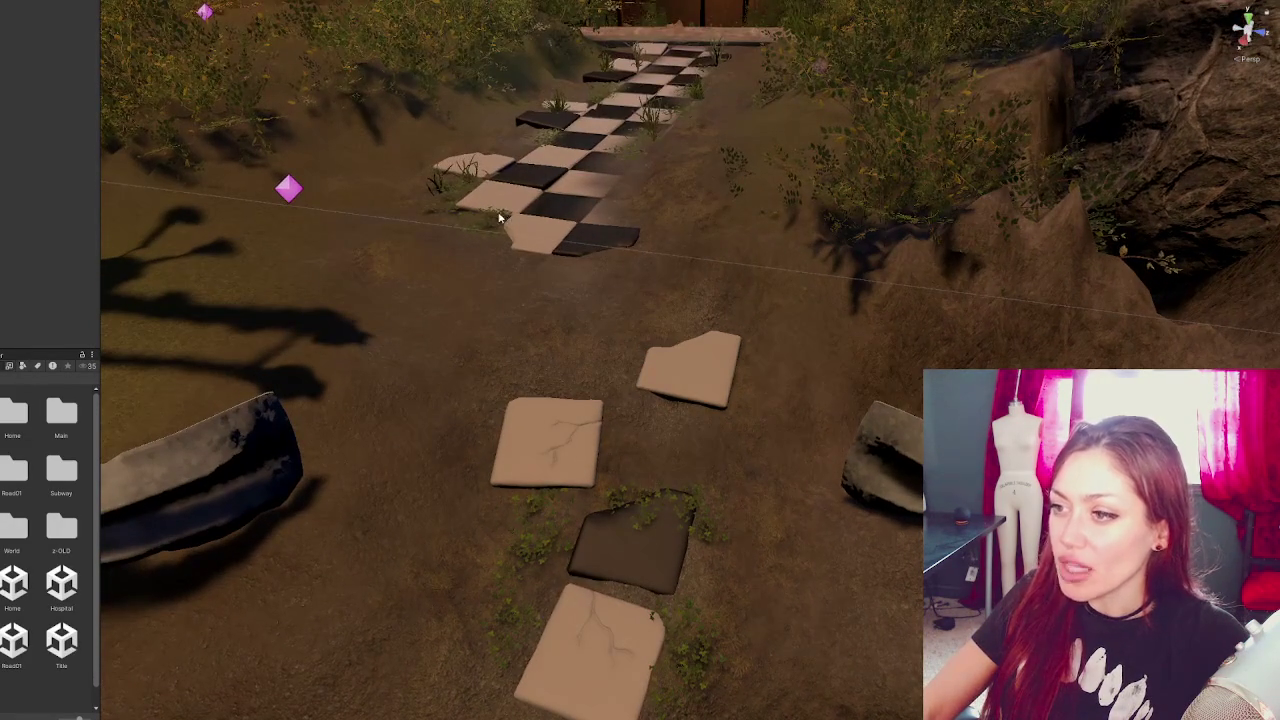
click(494, 224)
mouse_move(544, 235)
mouse_down()
mouse_move(634, 234)
mouse_move(543, 306)
mouse_move(553, 287)
mouse_move(592, 283)
mouse_up()
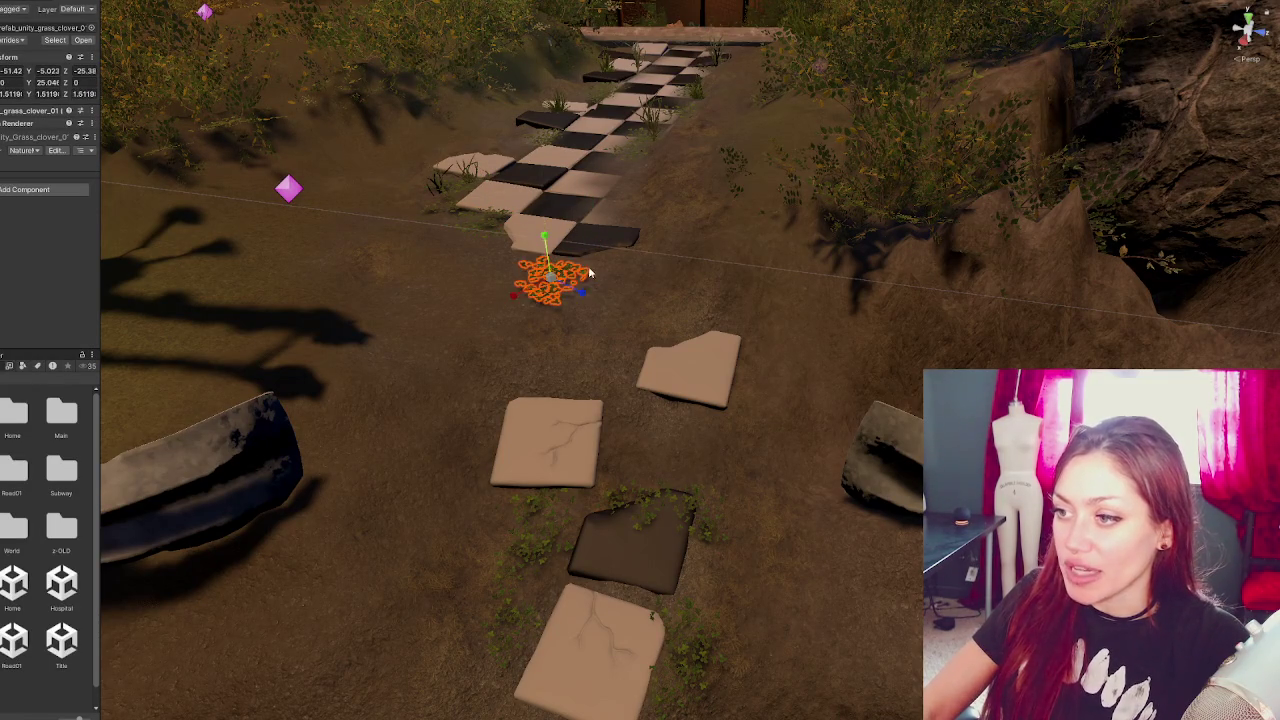
- Move the clover down among the stepping stones and up beyond the upper stone
drag(547, 247, 555, 247)
mouse_move(576, 291)
mouse_down()
mouse_move(668, 302)
mouse_move(627, 338)
mouse_move(625, 420)
mouse_move(628, 410)
mouse_move(633, 427)
mouse_move(692, 437)
mouse_up()
drag(662, 378, 670, 385)
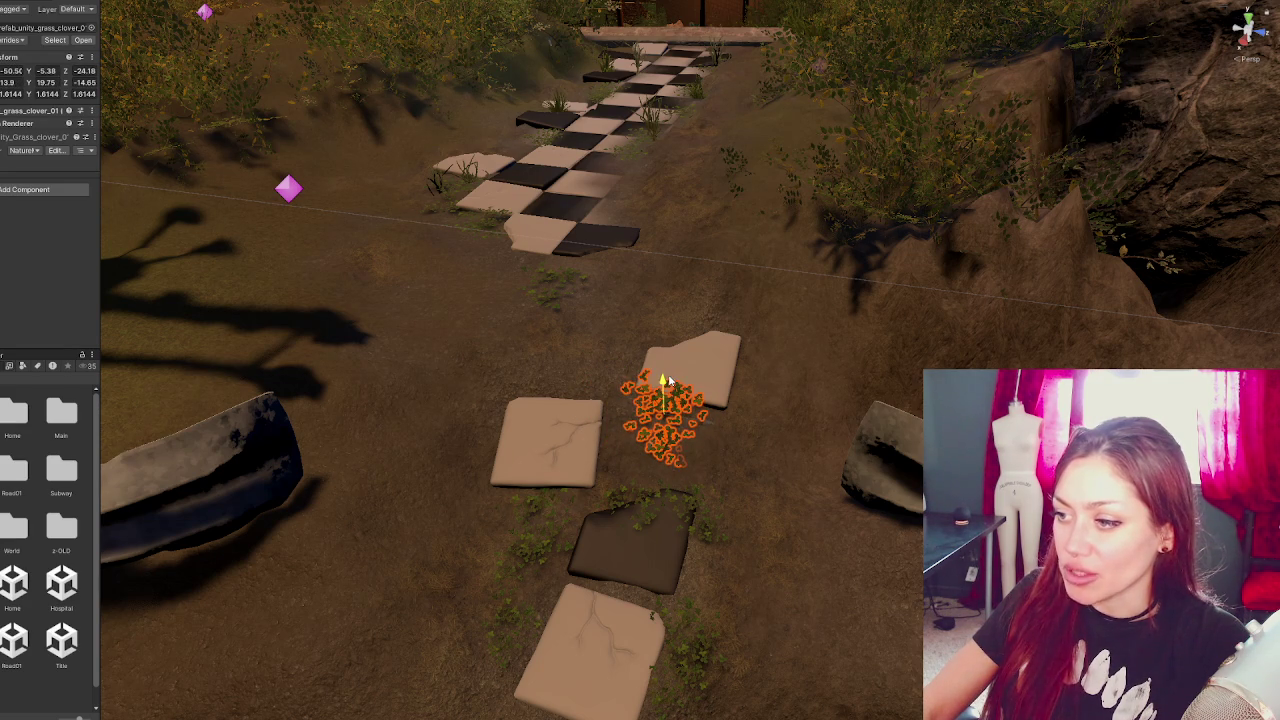
mouse_move(703, 425)
mouse_down()
mouse_move(592, 402)
mouse_move(540, 370)
mouse_move(545, 345)
mouse_move(530, 366)
mouse_move(544, 367)
mouse_move(536, 400)
mouse_move(508, 405)
mouse_move(502, 387)
mouse_up()
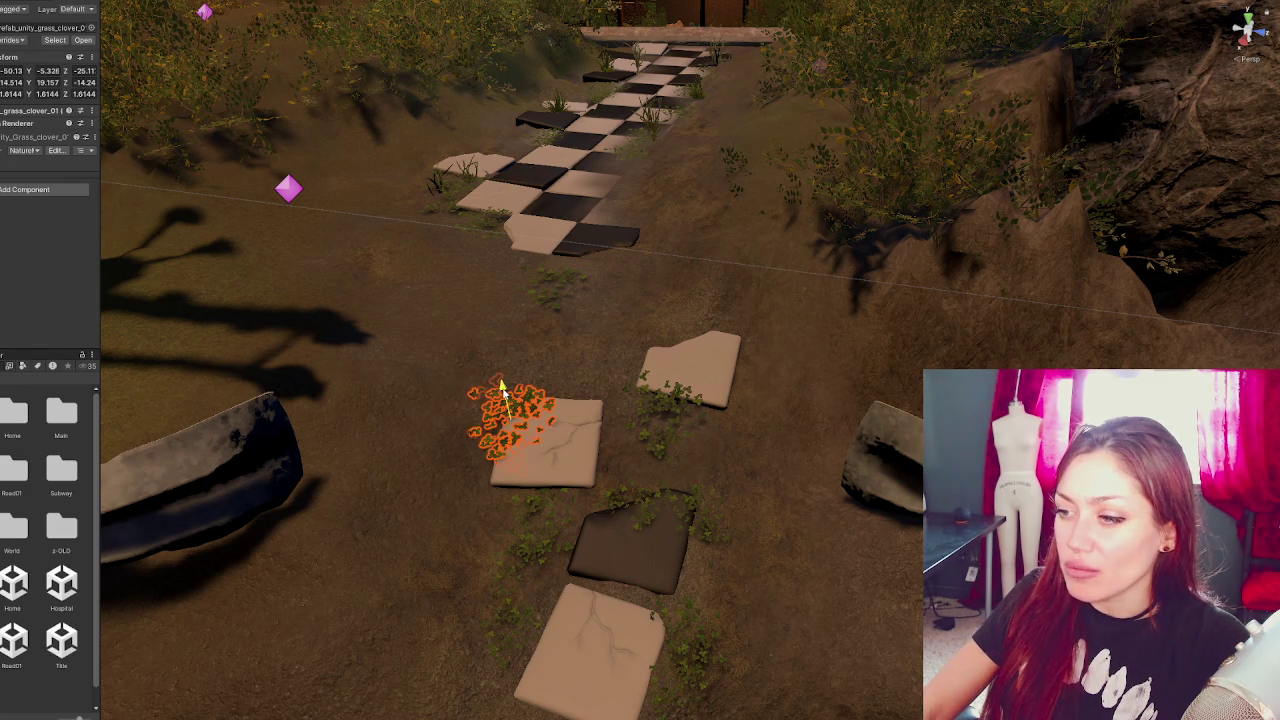
key(e)
key(w)
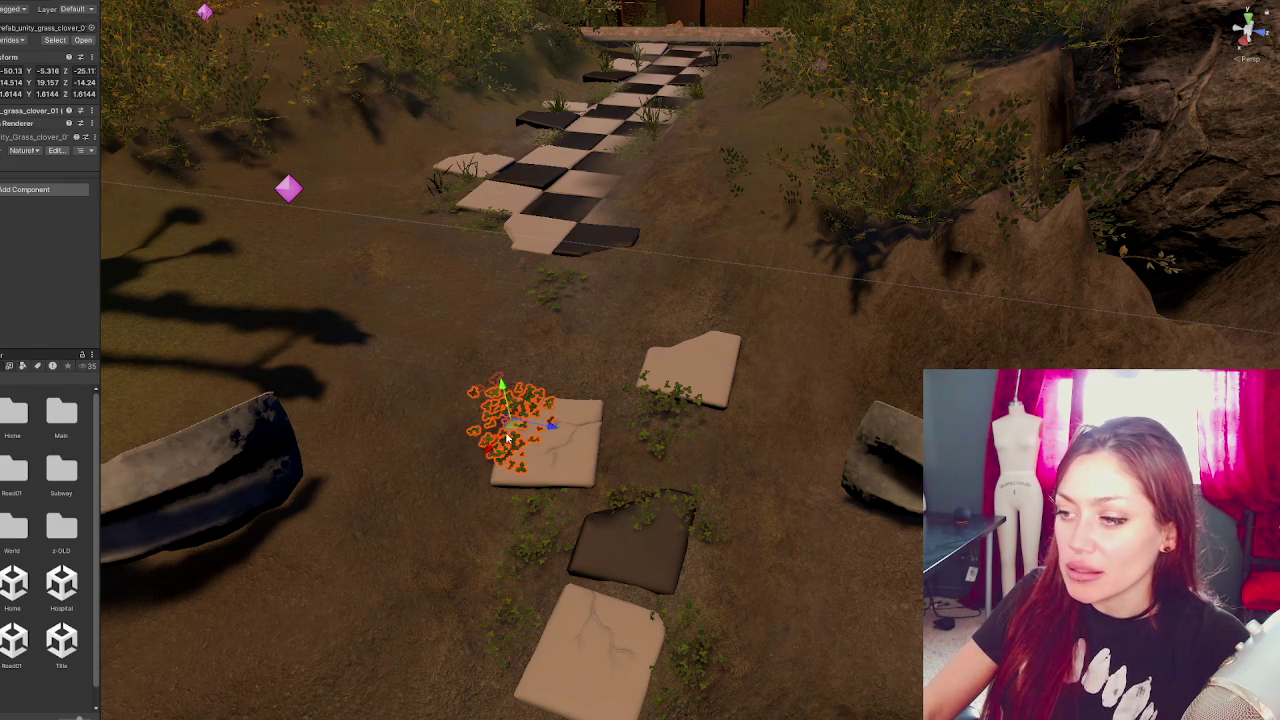
mouse_move(534, 441)
mouse_down()
mouse_move(655, 455)
mouse_move(612, 416)
mouse_up()
mouse_move(596, 478)
mouse_down()
mouse_move(671, 340)
mouse_move(666, 286)
mouse_move(720, 320)
mouse_move(661, 327)
mouse_move(663, 288)
mouse_move(672, 326)
mouse_up()
- Rotate the clover around its vertical axis
key(e)
key(r)
key(e)
click(510, 420)
key(w)
key(e)
mouse_move(510, 425)
mouse_down()
mouse_move(443, 449)
mouse_move(531, 432)
mouse_move(513, 389)
mouse_up()
key(w)
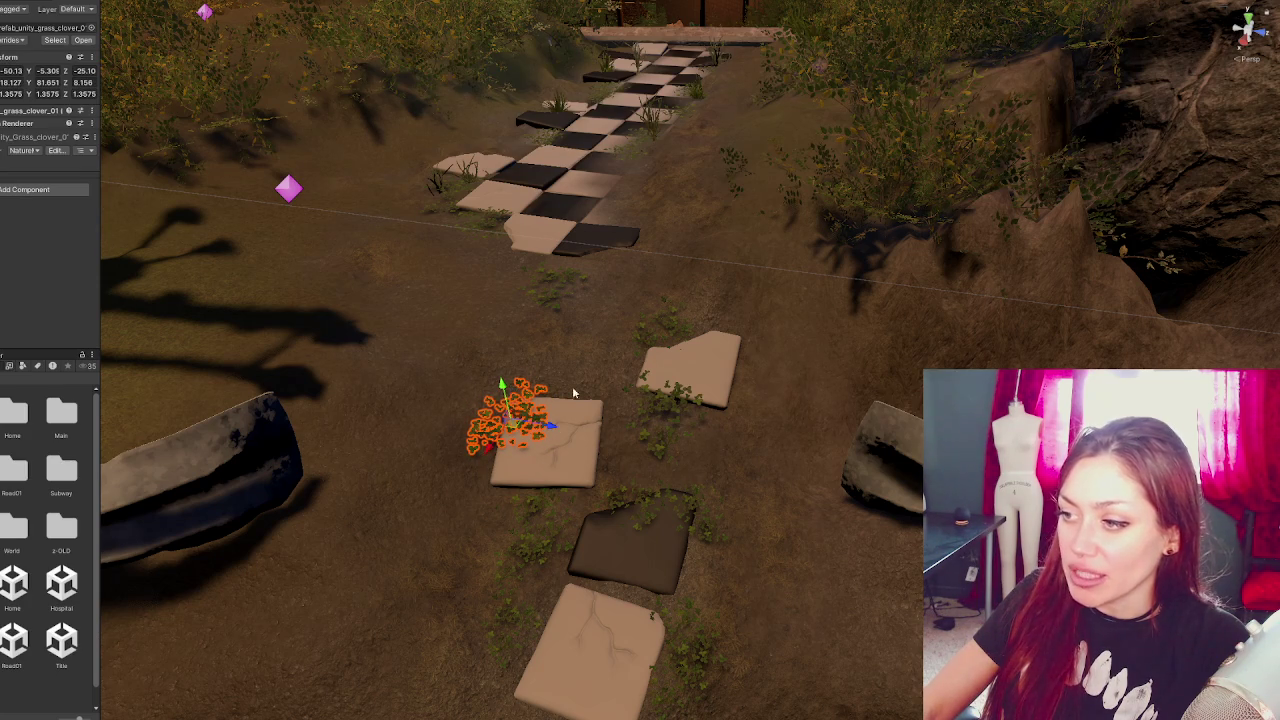
- Pick out the overlapping clover by the upper stone for rotation
click(658, 405)
click(668, 405)
click(673, 405)
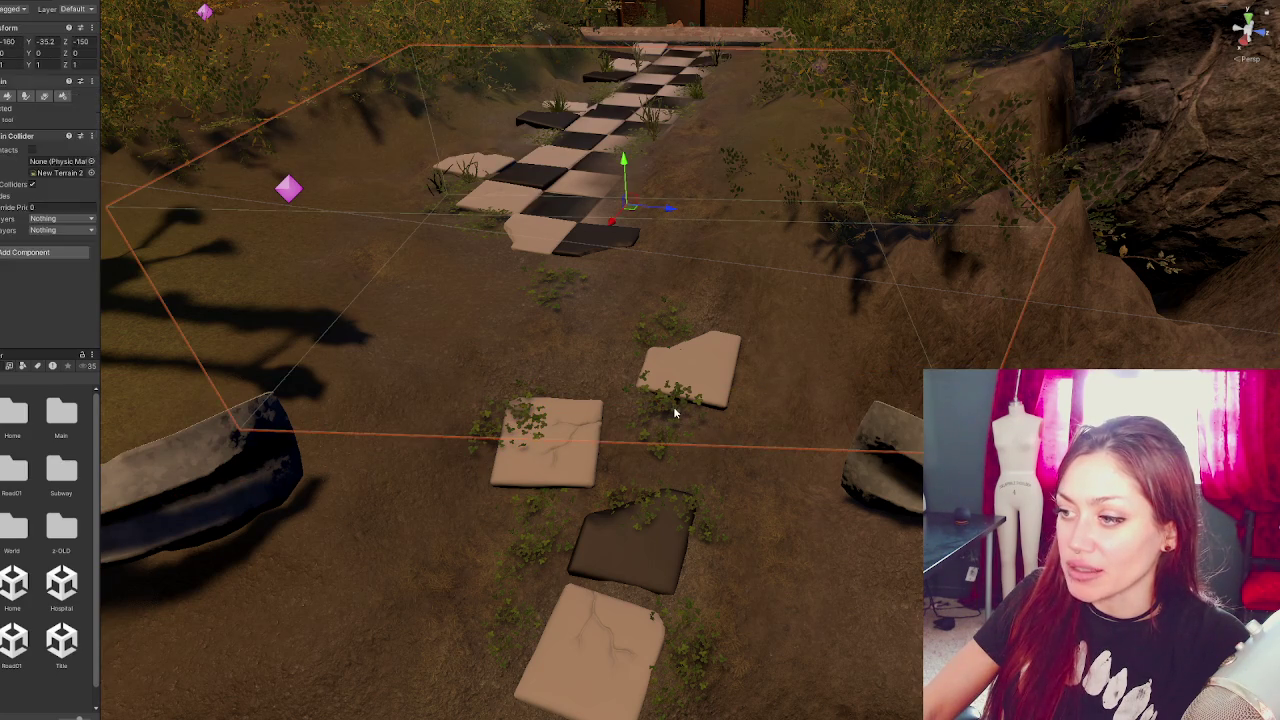
click(663, 405)
click(671, 407)
key(e)
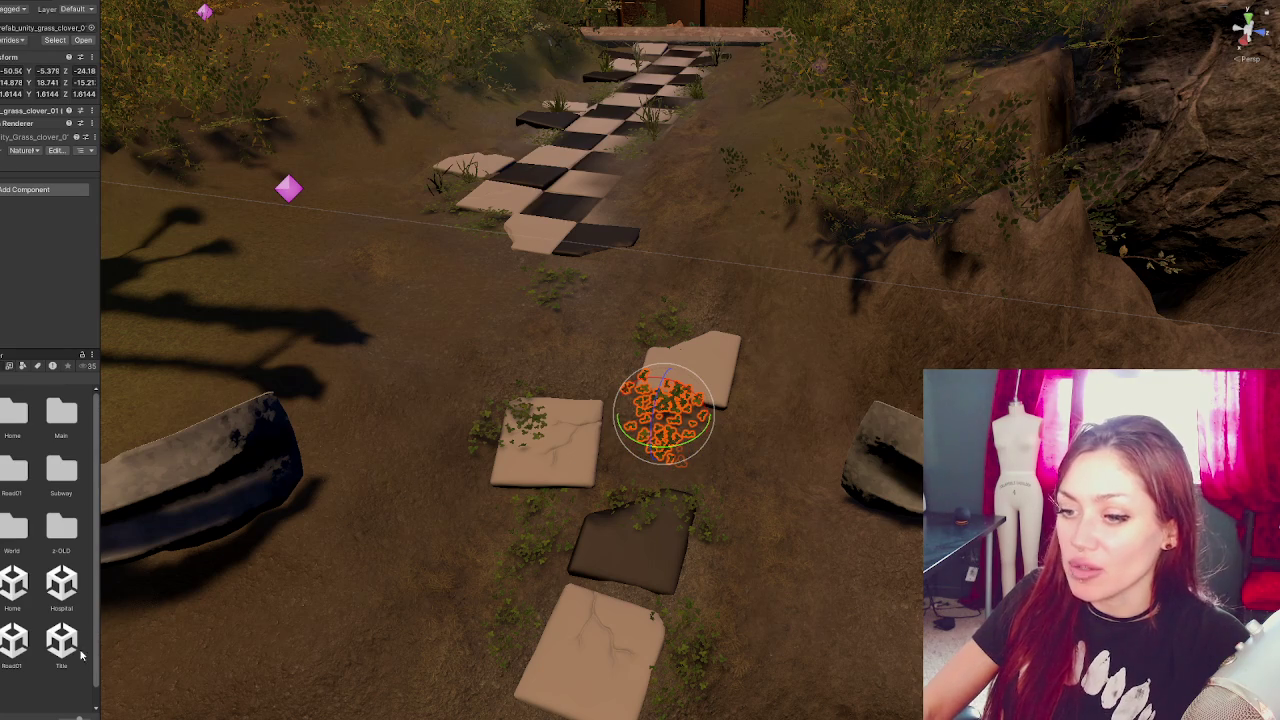
click(49, 682)
- Bring a clover beside the checkered path's lowest tiles, enlarging and turning it
mouse_move(508, 473)
mouse_down()
mouse_move(590, 457)
mouse_move(775, 457)
mouse_move(726, 349)
mouse_move(563, 363)
mouse_move(592, 297)
mouse_move(602, 467)
mouse_move(650, 478)
mouse_up()
click(588, 305)
click(584, 314)
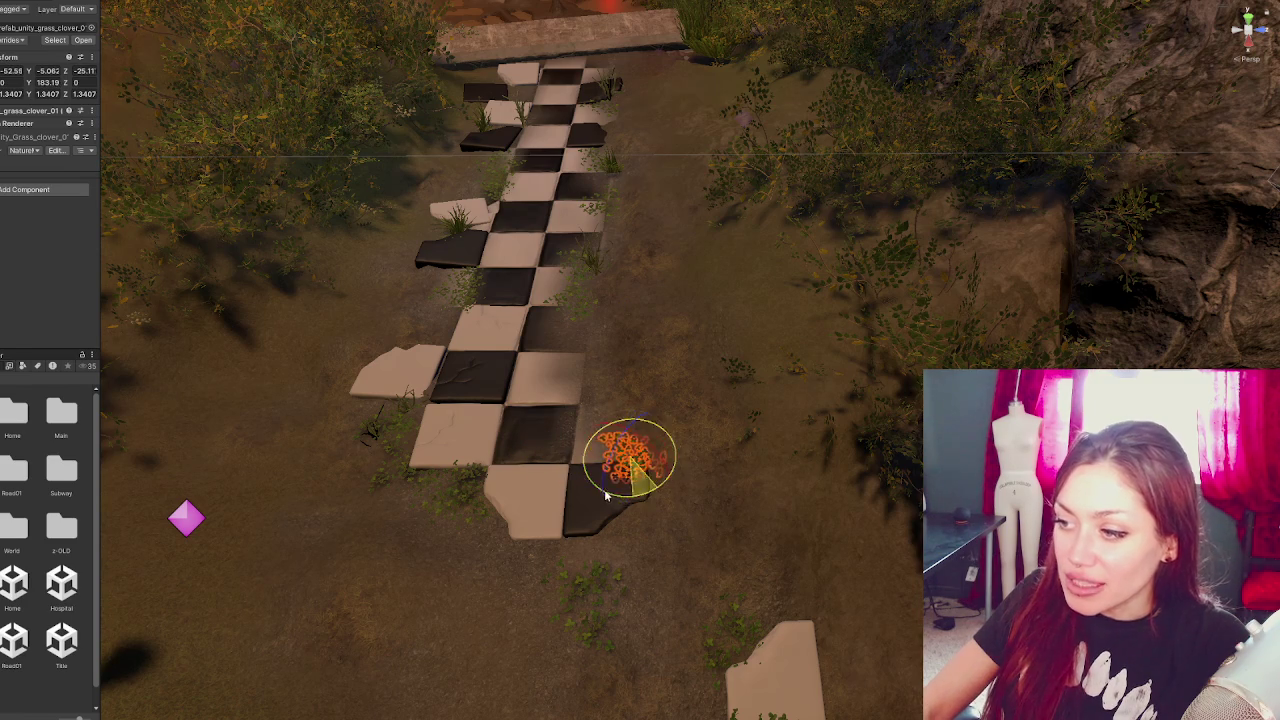
mouse_move(691, 440)
mouse_down()
mouse_move(563, 476)
mouse_move(569, 465)
mouse_move(583, 478)
mouse_move(609, 427)
mouse_up()
key(e)
key(w)
key(e)
key(w)
key(r)
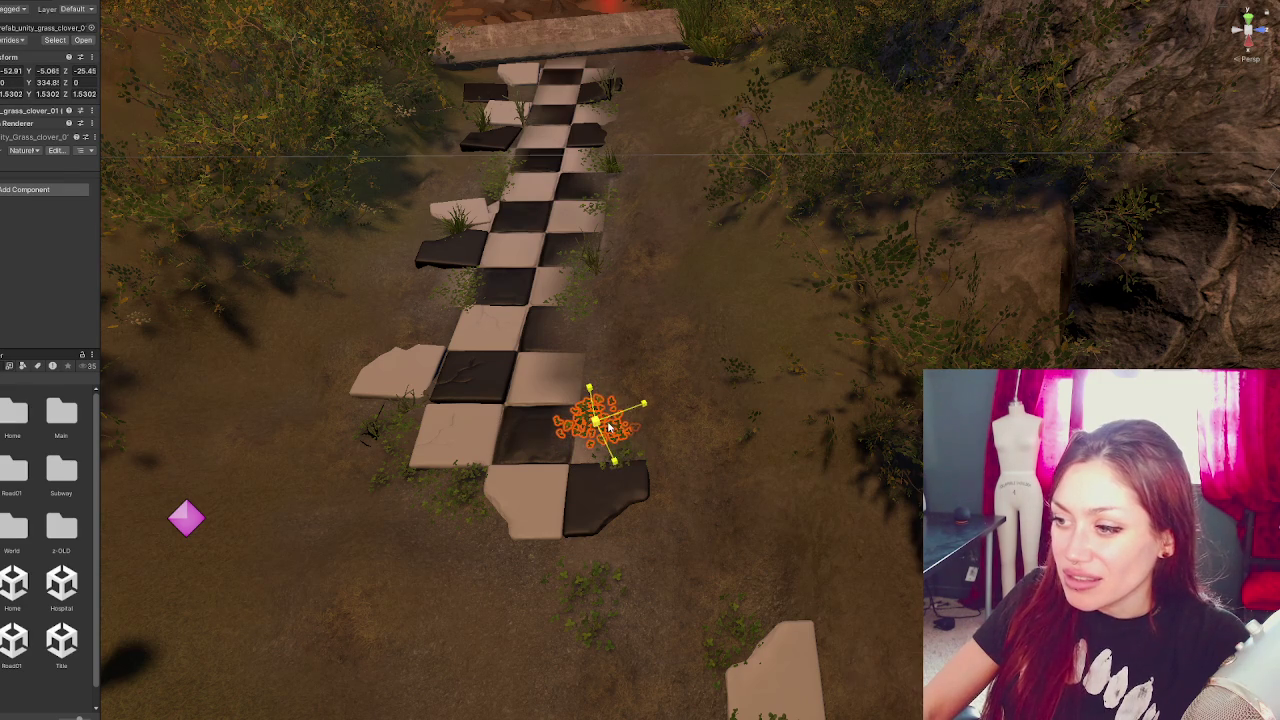
click(175, 679)
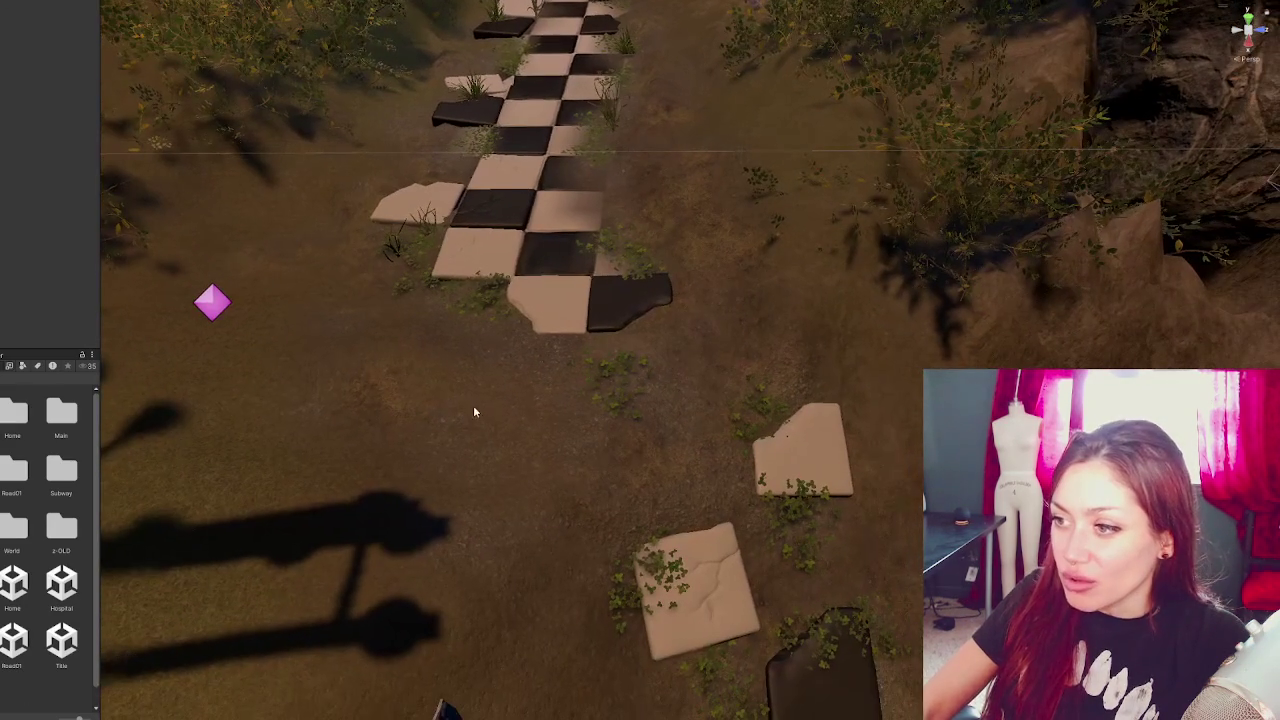
- Move the first grass clump beside the path onto the next stepping-stone tile
drag(507, 393, 636, 378)
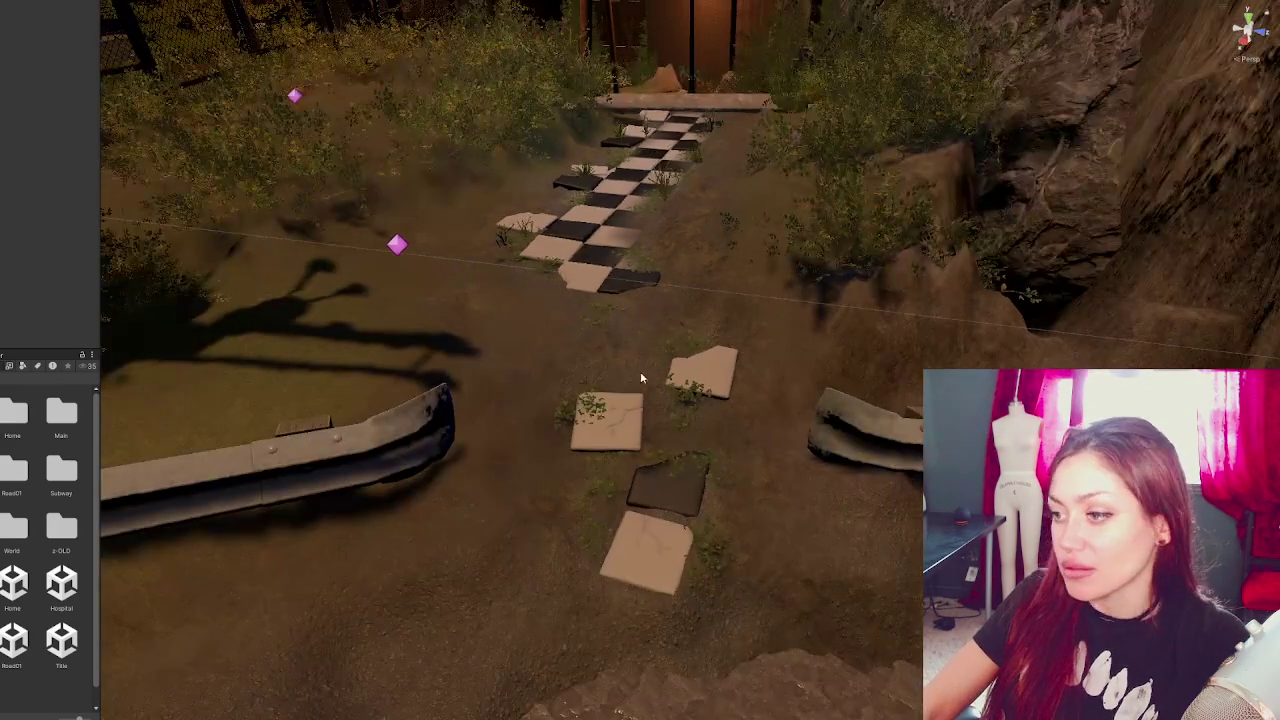
drag(619, 307, 422, 276)
click(410, 270)
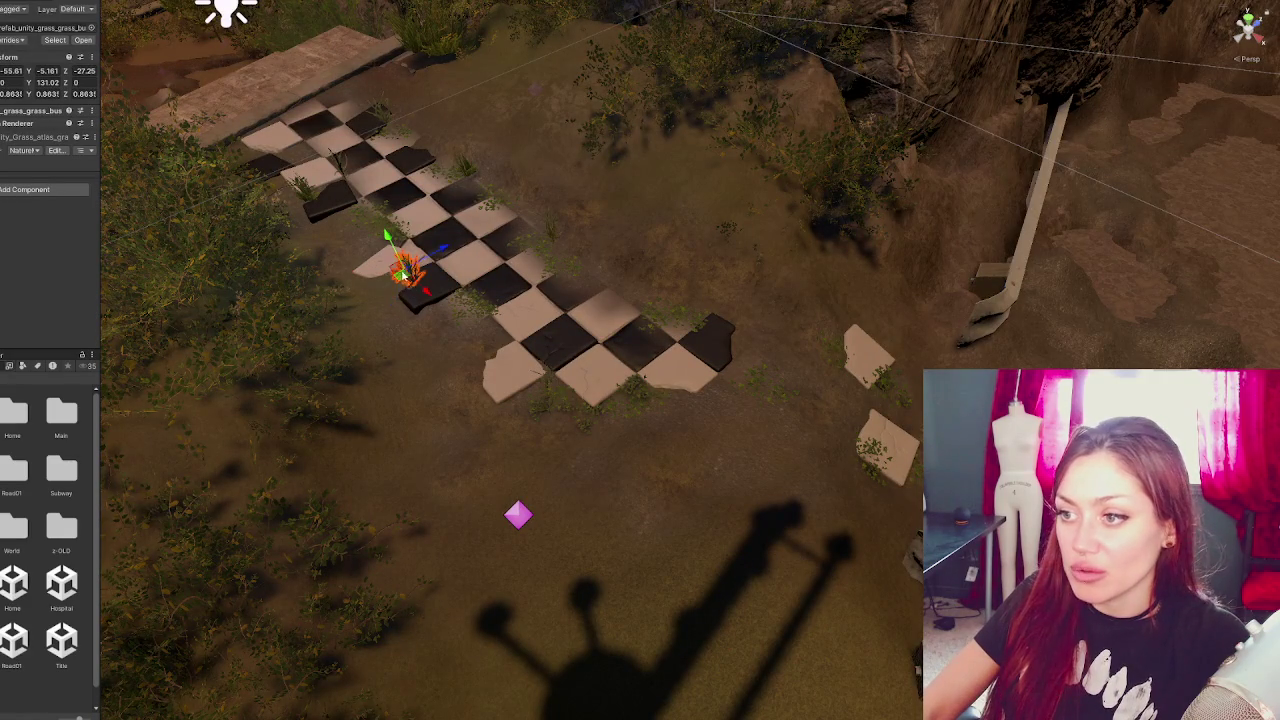
mouse_move(421, 287)
mouse_down()
mouse_move(812, 526)
mouse_move(685, 471)
mouse_up()
drag(429, 302, 677, 356)
mouse_move(645, 300)
mouse_down()
mouse_move(640, 368)
mouse_move(663, 403)
mouse_move(680, 398)
mouse_up()
drag(689, 345, 689, 344)
mouse_move(728, 387)
mouse_down()
mouse_move(585, 362)
mouse_move(463, 373)
mouse_up()
key(e)
key(w)
mouse_move(549, 345)
mouse_down()
mouse_move(511, 395)
mouse_move(486, 401)
mouse_up()
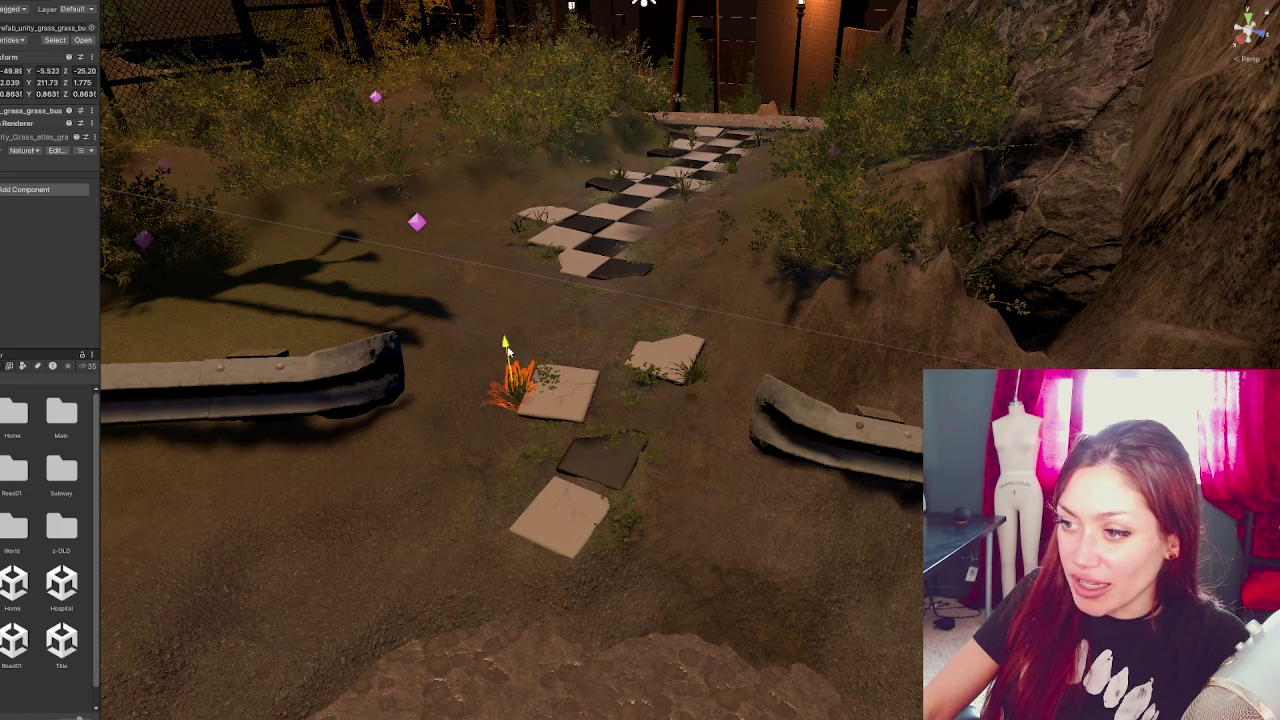
key(Delete)
key(ctrl+z)
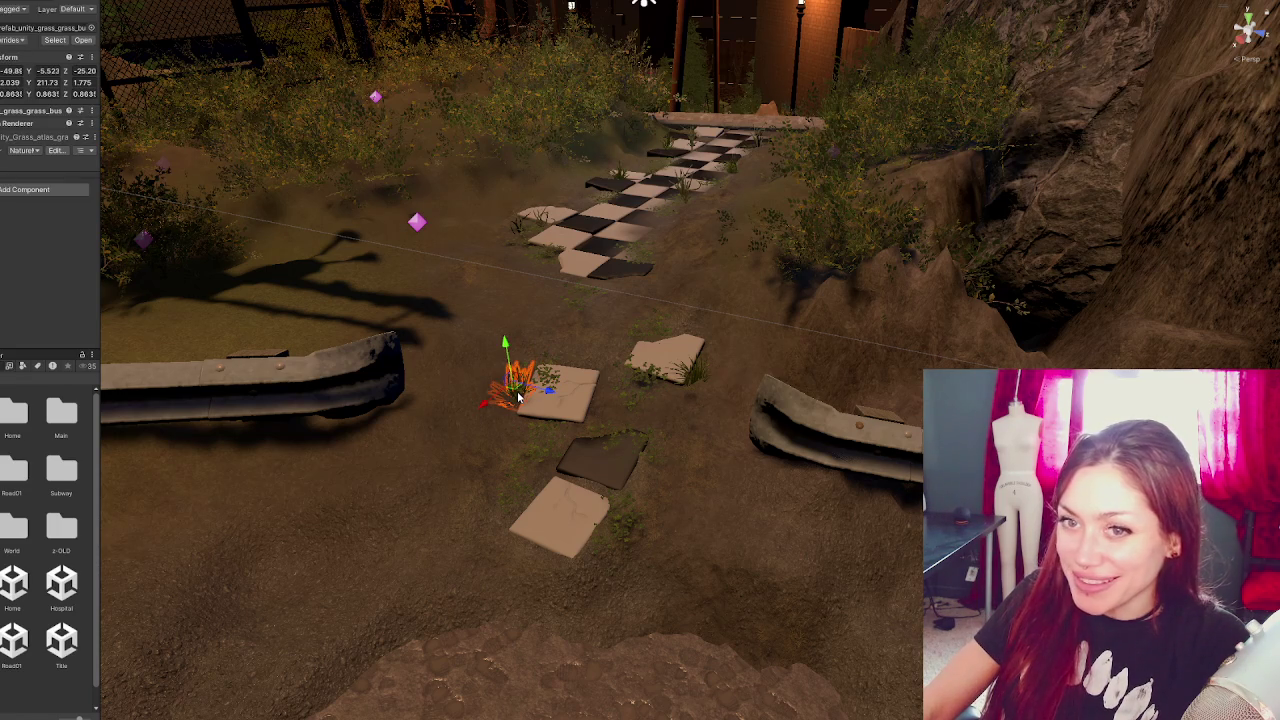
- Sink another grass clump slightly into the ground by the stone and turn it a little
click(511, 342)
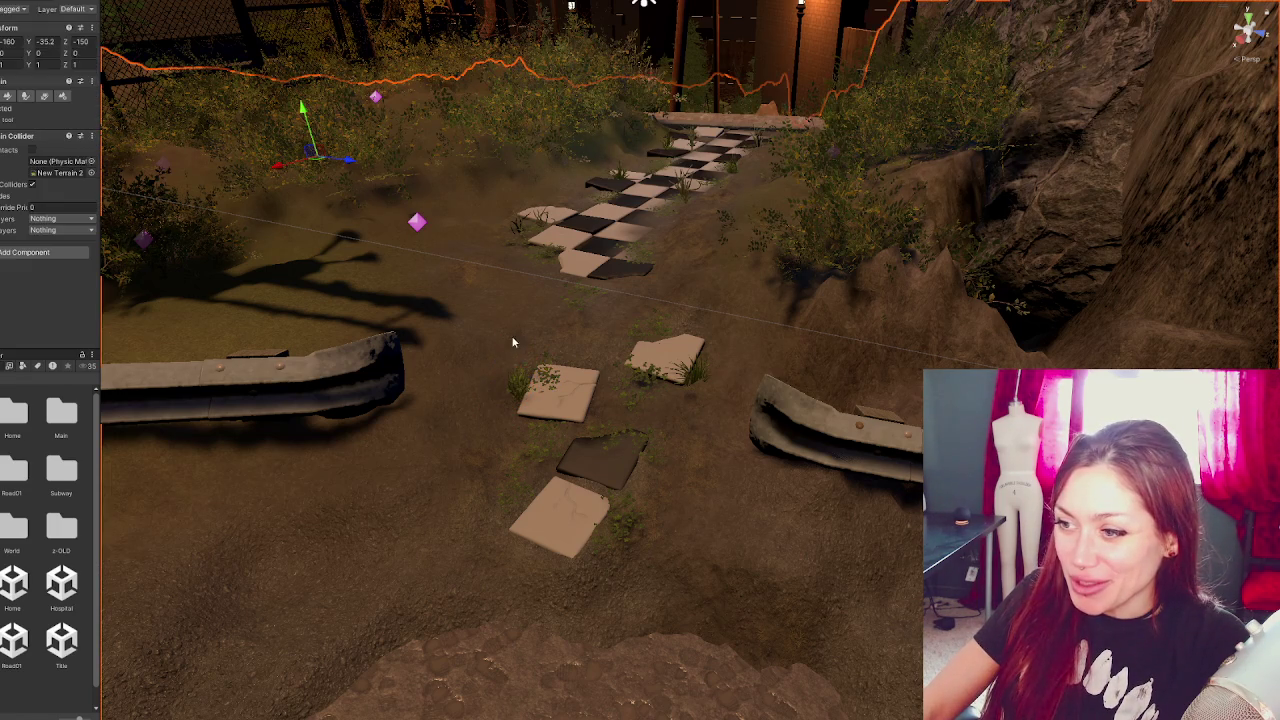
click(511, 390)
click(518, 400)
click(497, 401)
drag(506, 347, 506, 354)
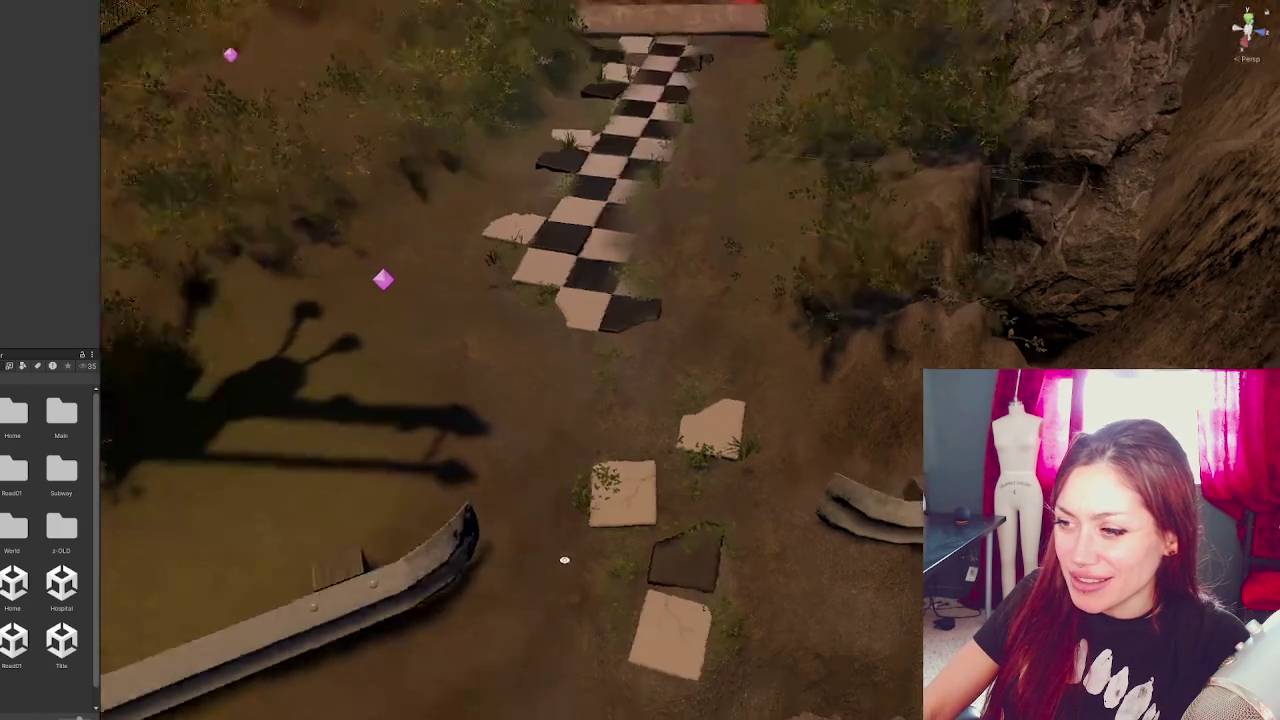
scroll(537, 560, up, 5)
click(519, 487)
click(520, 487)
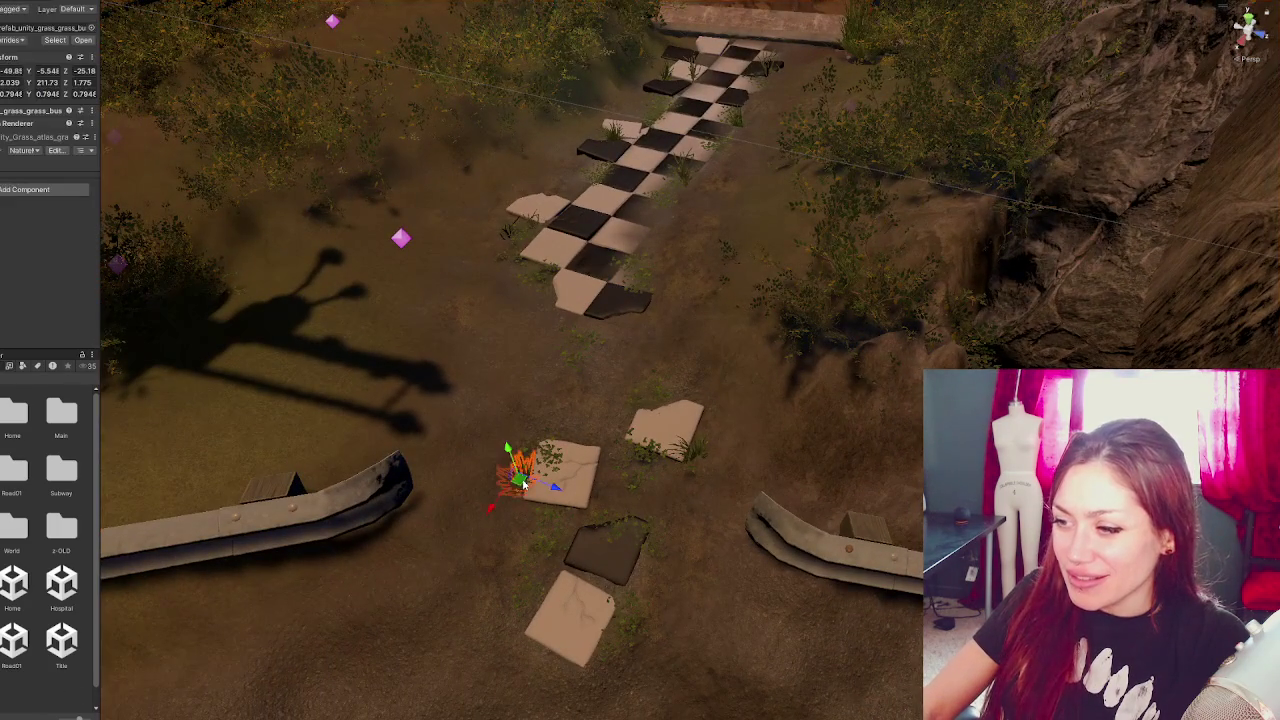
key(f)
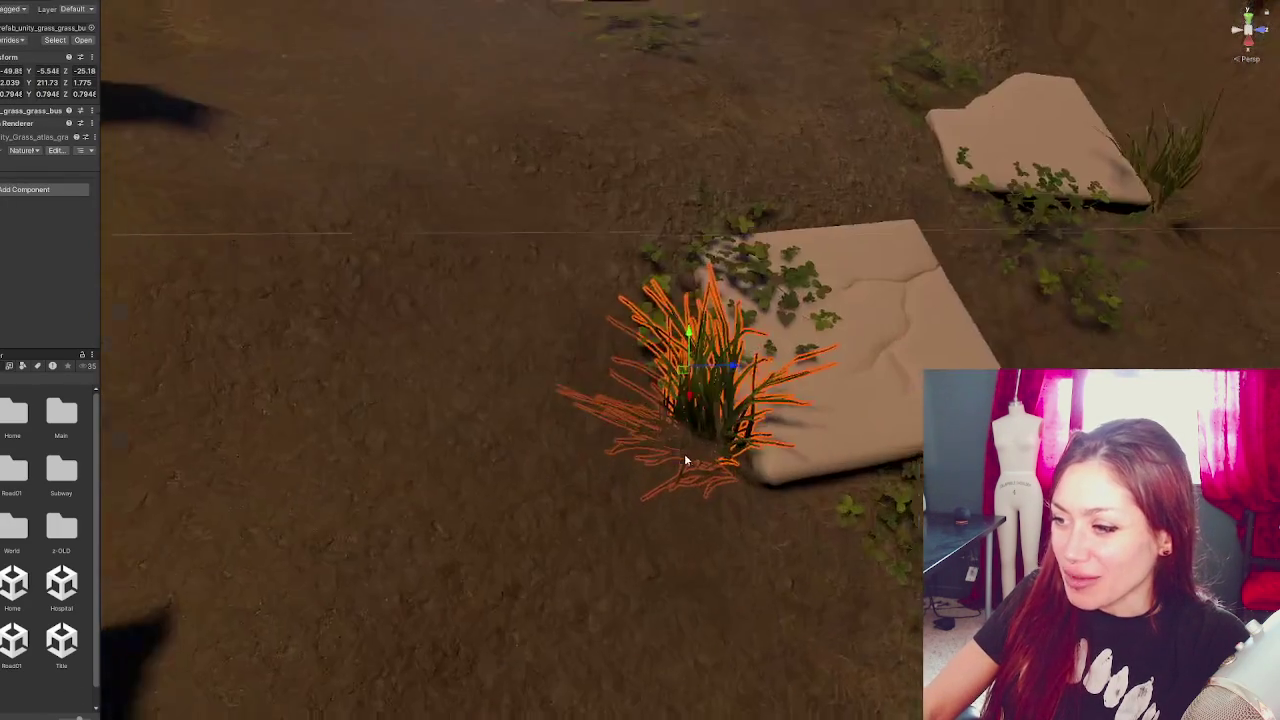
mouse_move(686, 461)
alt+mouse_down()
mouse_move(793, 441)
mouse_move(693, 311)
mouse_move(520, 480)
mouse_move(145, 632)
alt+mouse_up()
scroll(660, 490, down, 5)
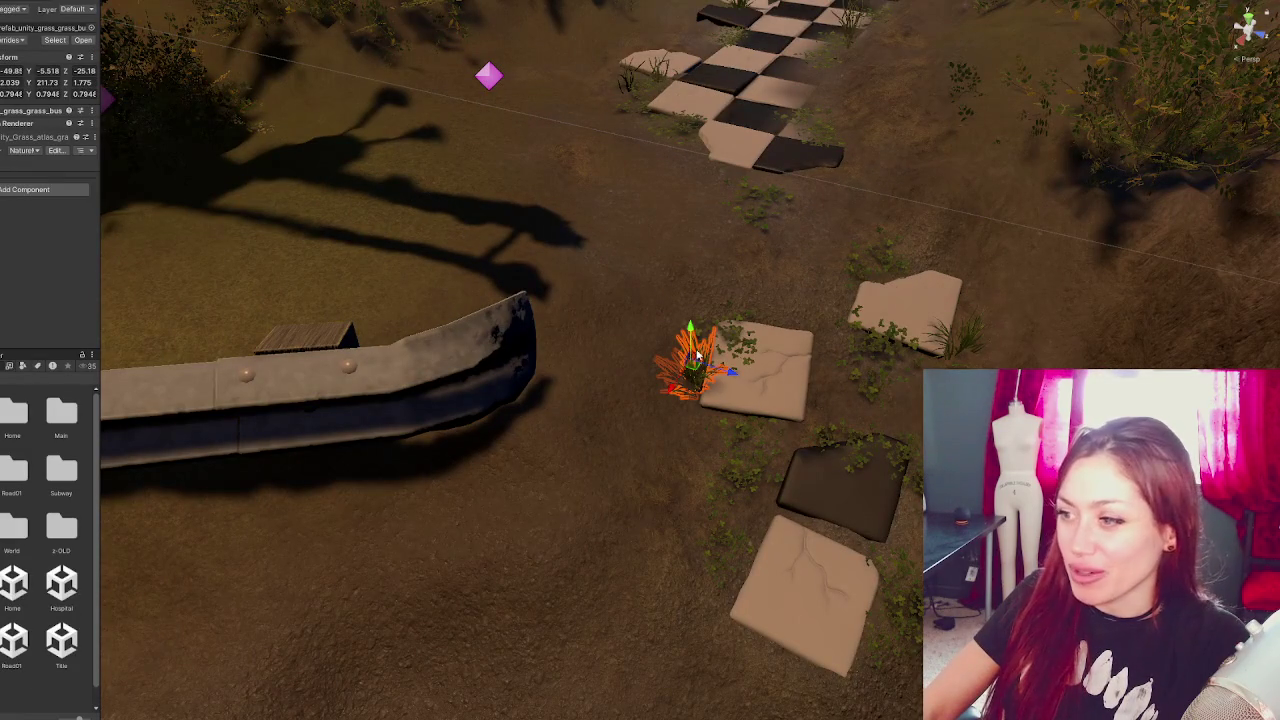
key(e)
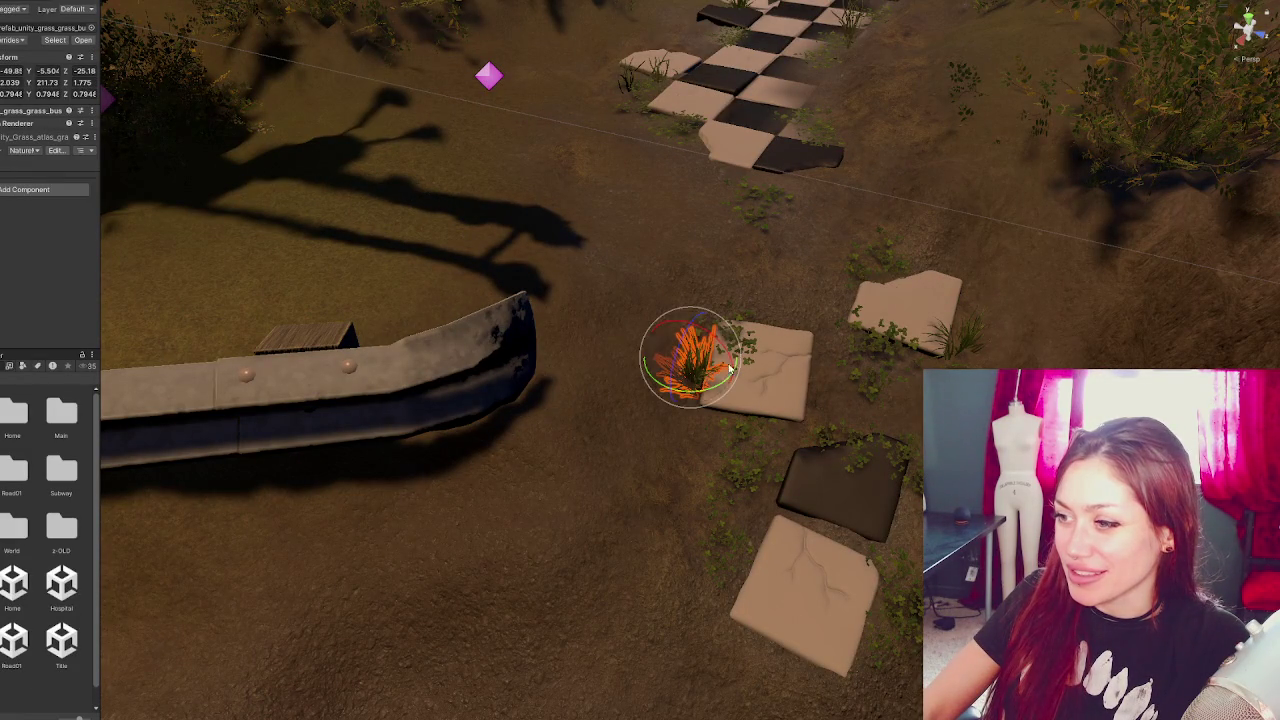
mouse_move(739, 373)
mouse_down()
mouse_move(733, 360)
mouse_move(737, 375)
mouse_up()
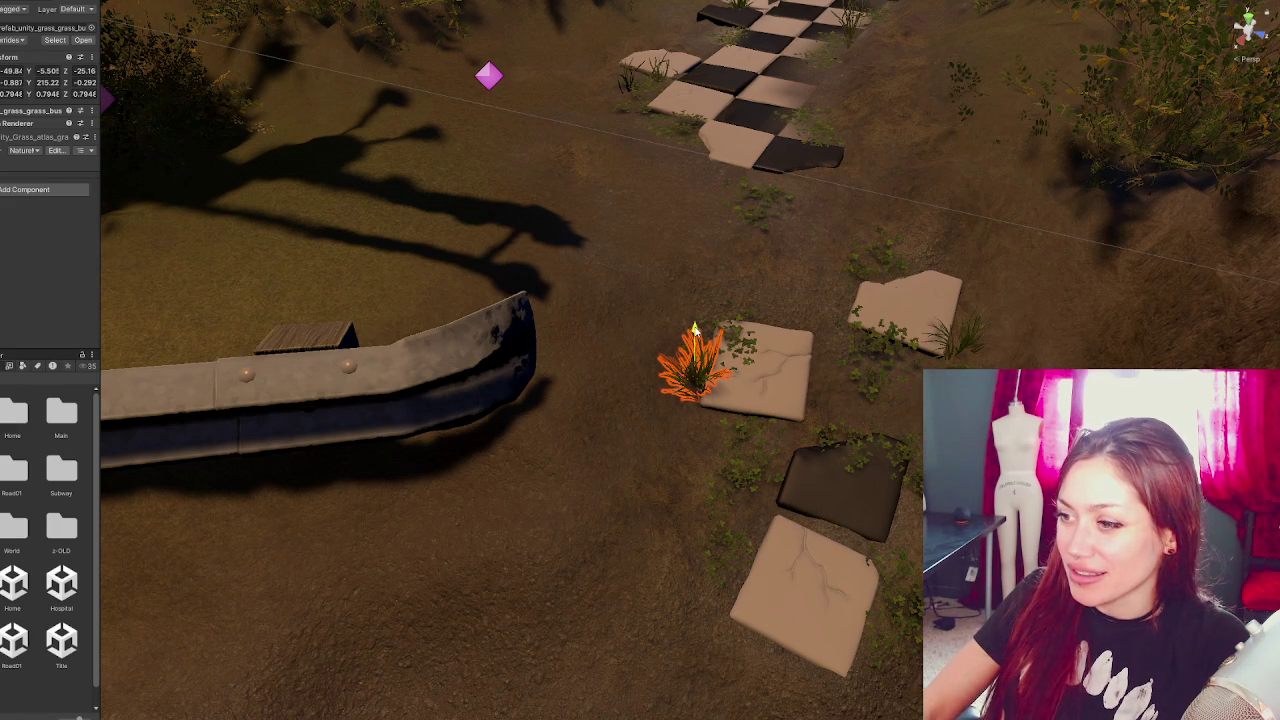
- Delete the orange grass clump next to the stone
click(620, 520)
mouse_move(620, 520)
mouse_down()
mouse_move(608, 572)
mouse_move(651, 407)
mouse_up()
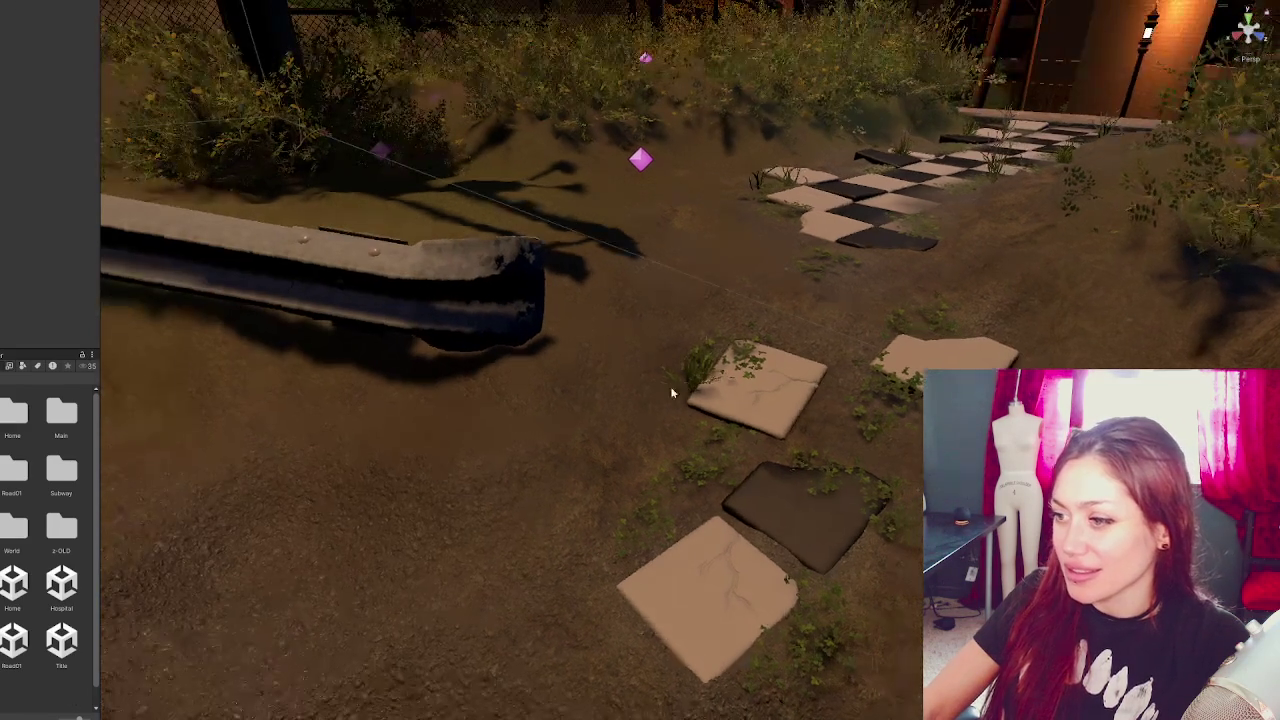
click(688, 378)
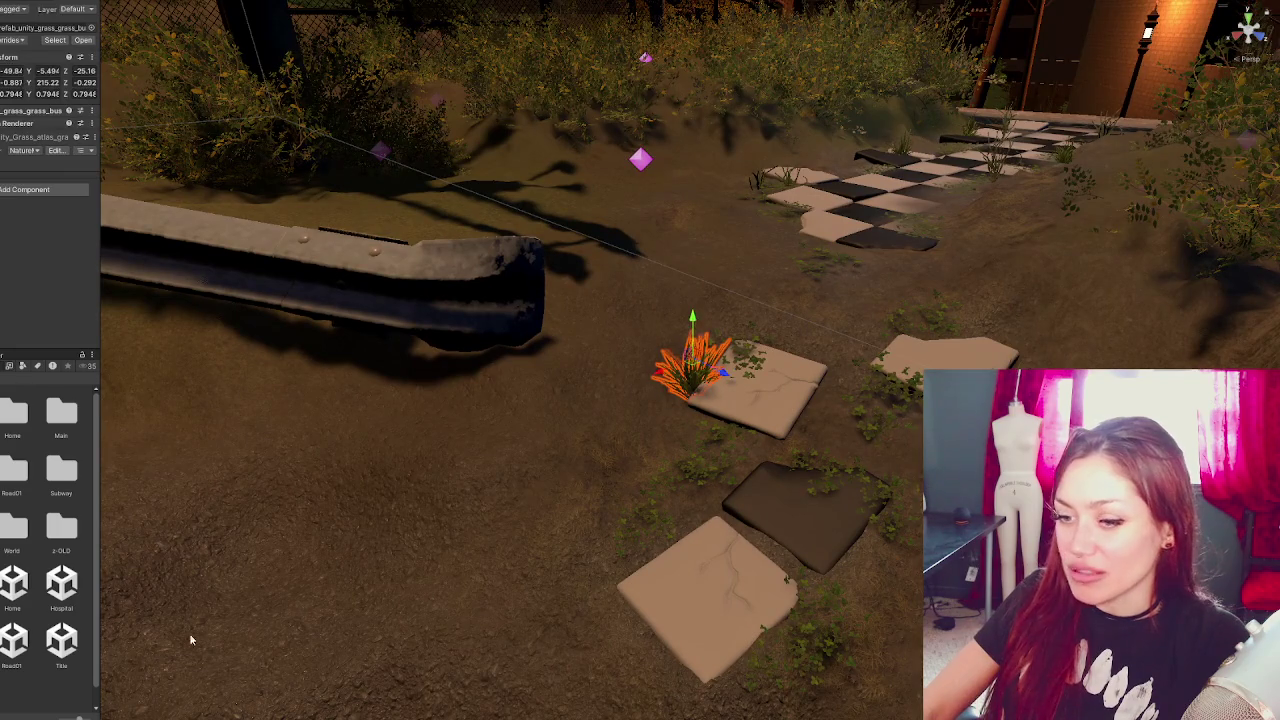
key(Delete)
- Shift the grass clover clump into place beside the far stepping stone
mouse_move(586, 620)
mouse_down()
mouse_move(677, 660)
mouse_move(580, 641)
mouse_move(788, 617)
mouse_move(900, 400)
mouse_up()
click(886, 348)
scroll(836, 358, up, 2)
click(820, 355)
click(818, 360)
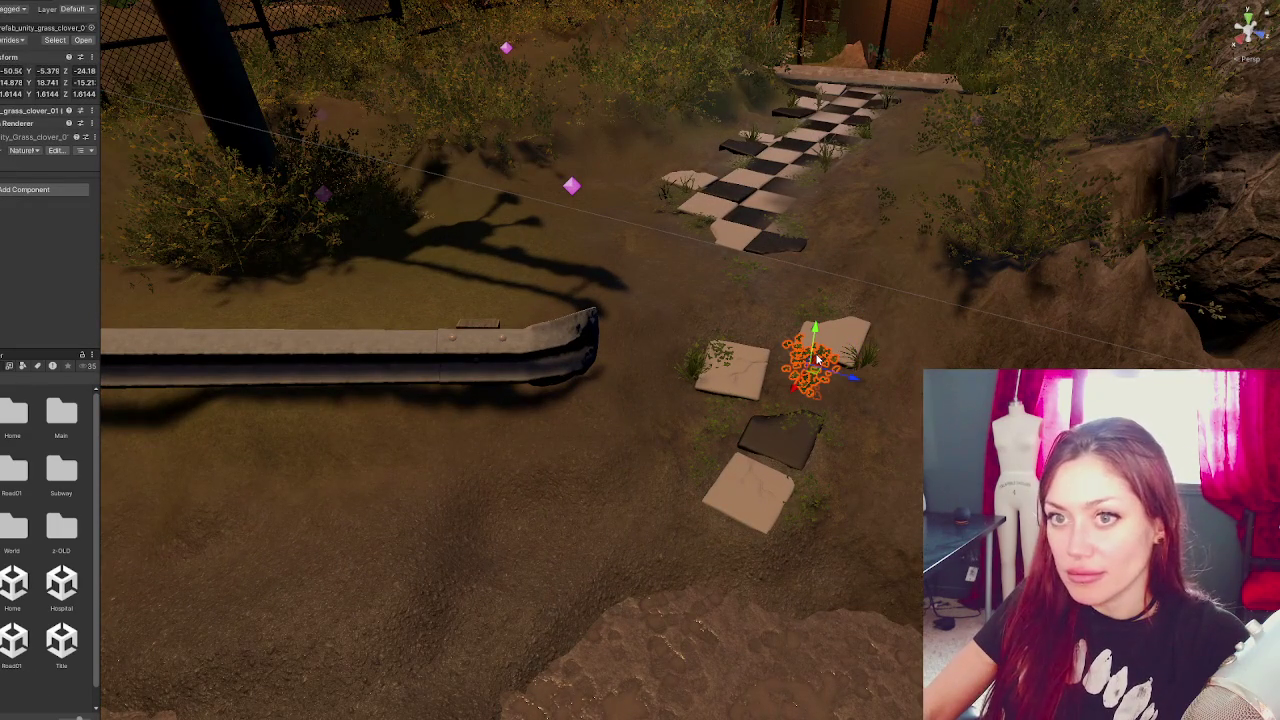
mouse_move(818, 360)
mouse_down()
mouse_move(862, 377)
mouse_move(847, 397)
mouse_up()
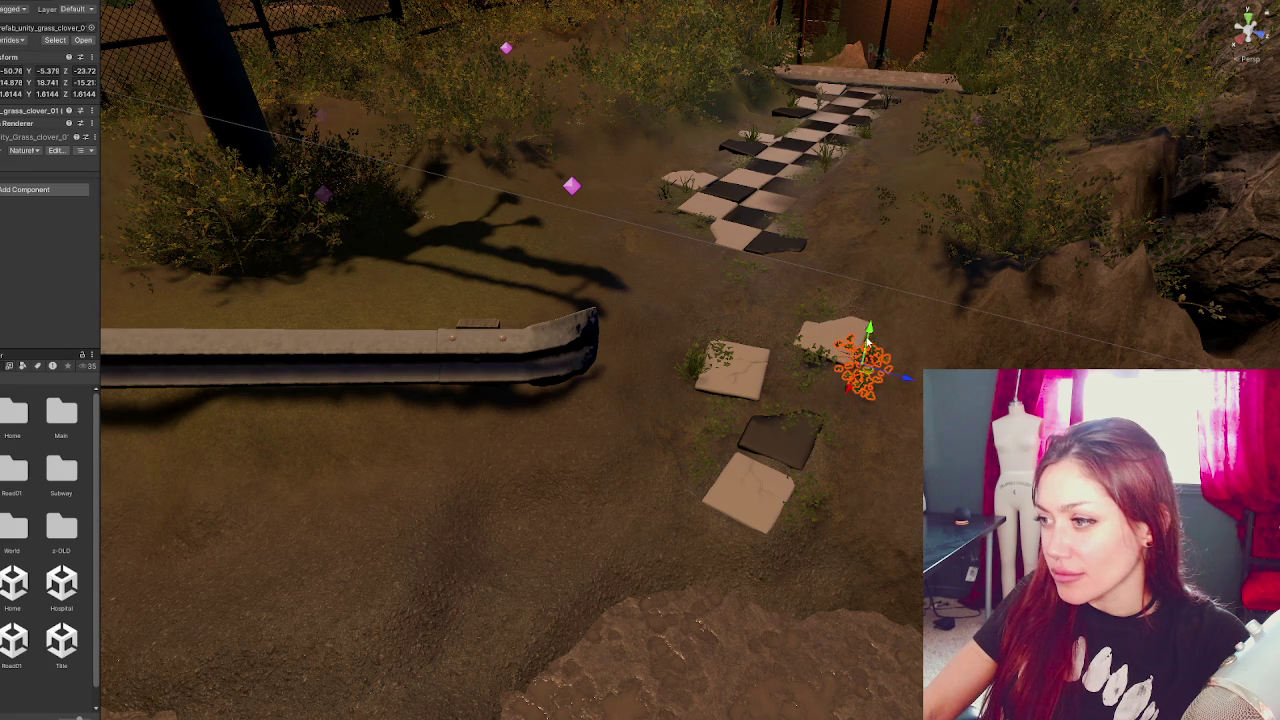
mouse_move(868, 330)
mouse_down()
mouse_move(862, 352)
mouse_move(870, 328)
mouse_up()
click(457, 554)
mouse_move(457, 554)
mouse_down()
mouse_move(651, 614)
mouse_move(471, 437)
mouse_move(470, 402)
mouse_move(651, 383)
mouse_move(677, 474)
mouse_move(617, 526)
mouse_move(666, 533)
mouse_move(790, 415)
mouse_move(727, 363)
mouse_move(723, 324)
mouse_up()
drag(799, 204, 745, 407)
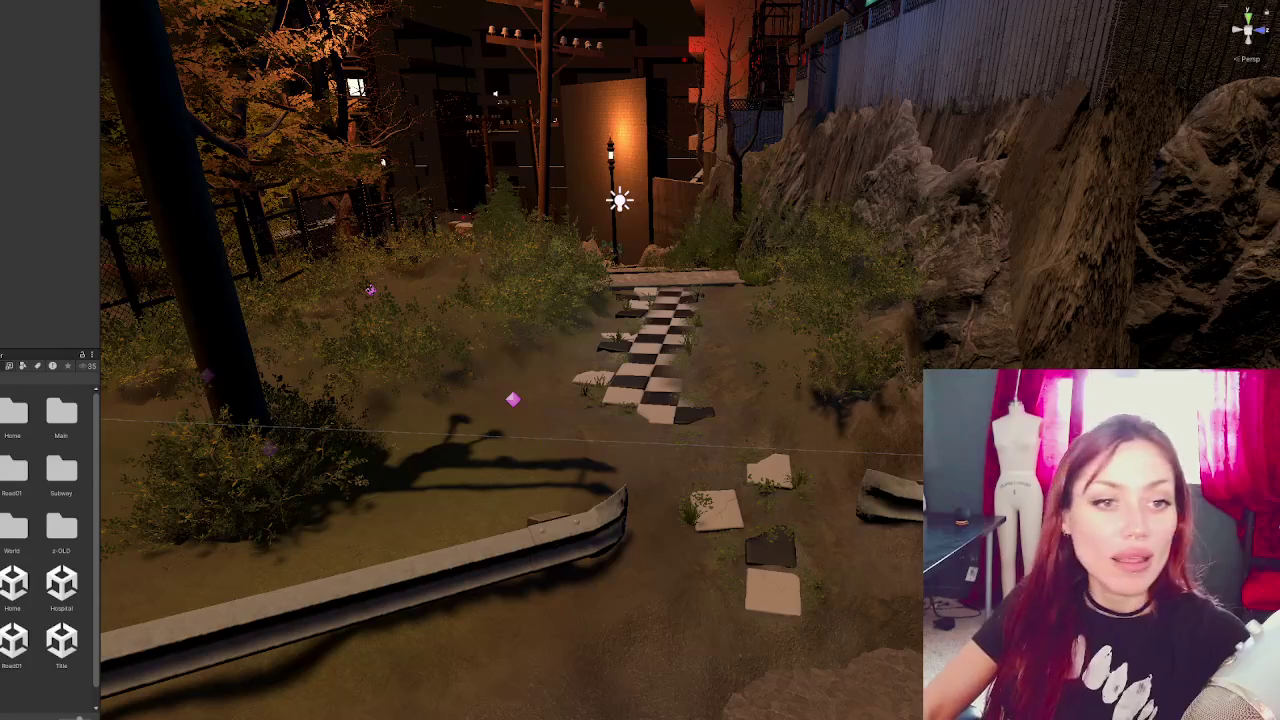
scroll(494, 541, up, 2)
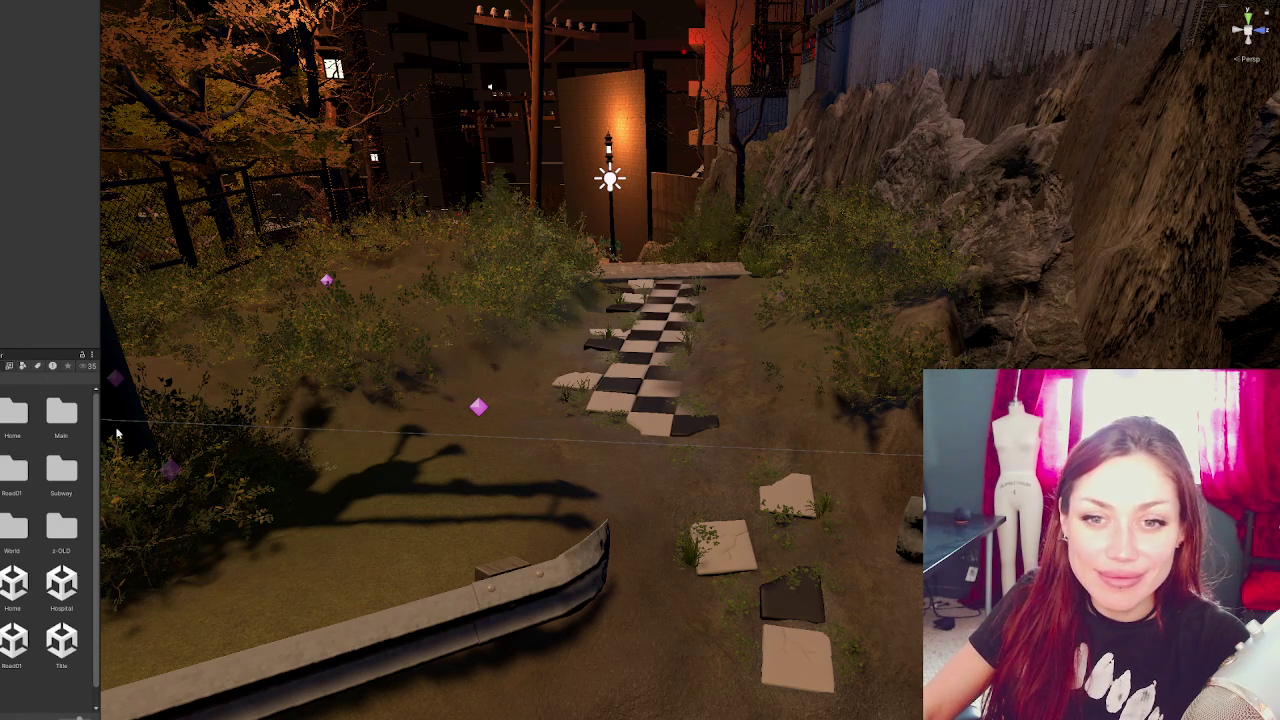
- Open the Title scene and start the game by continuing from the title menu
double_click(63, 642)
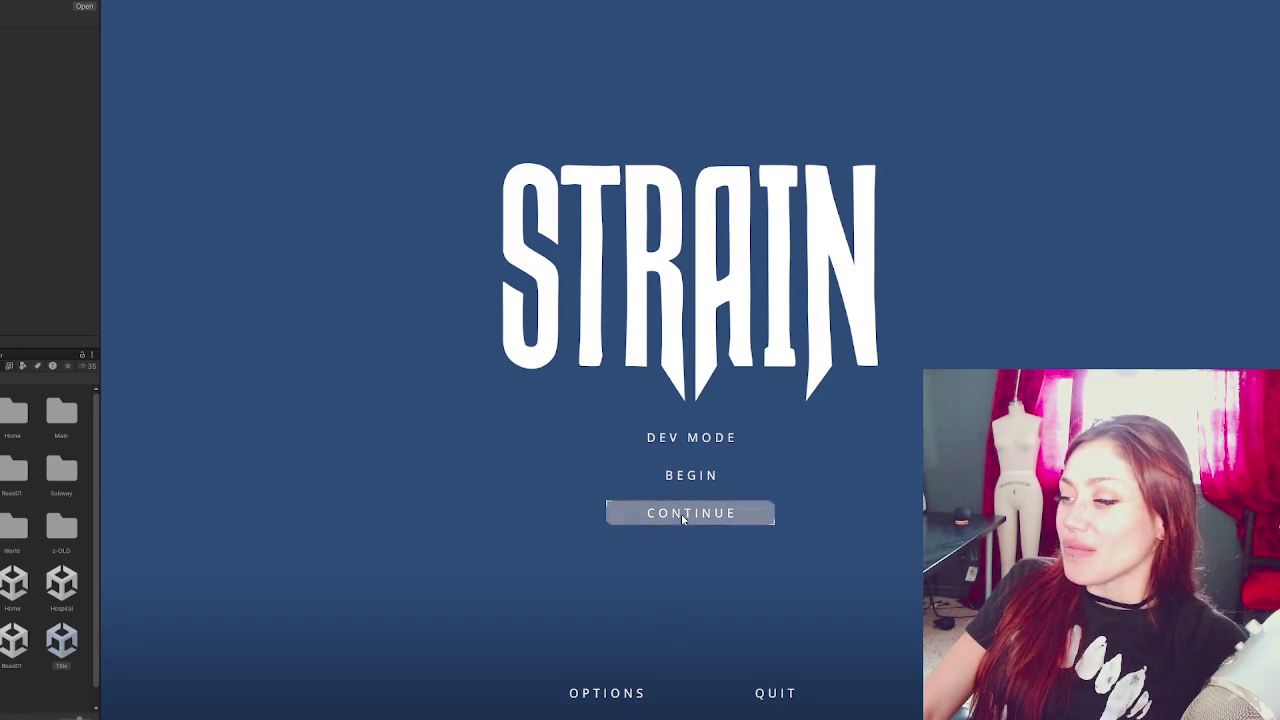
click(678, 438)
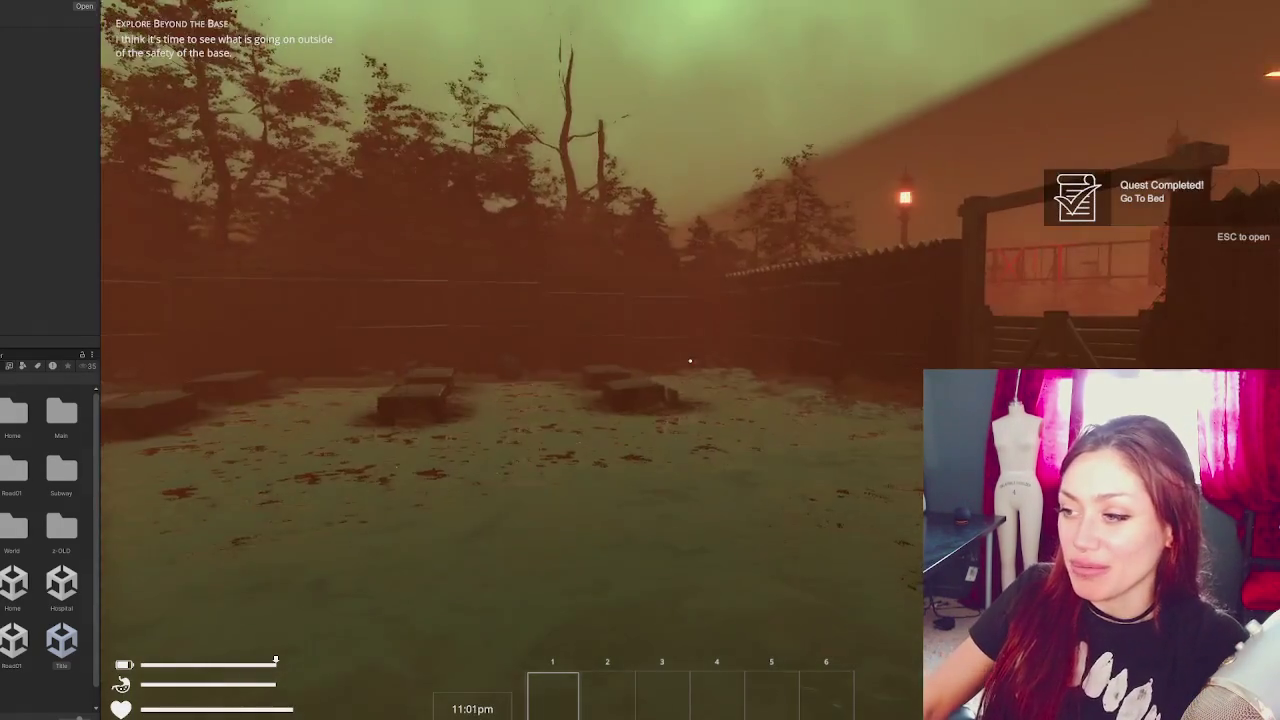
- Walk through the wooden gate, past the EXIT gate and guardrail gap, along the checkered stone path
key(w)
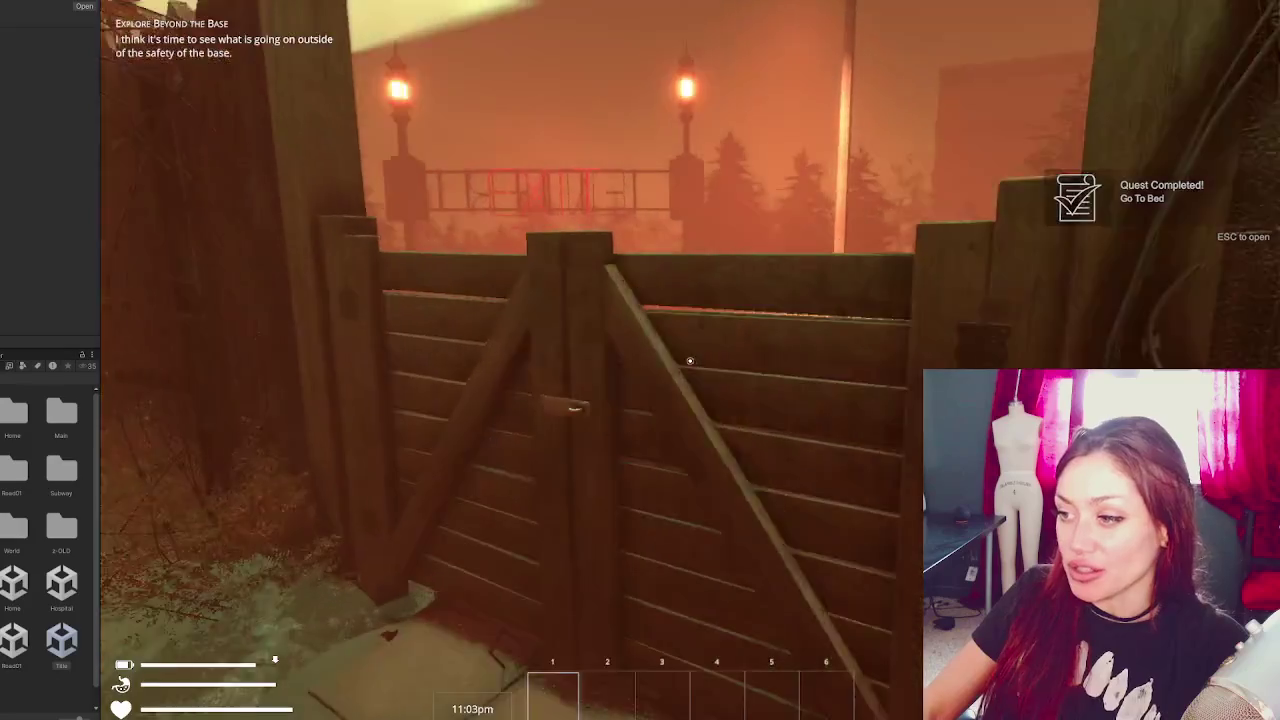
key(e)
key(w)
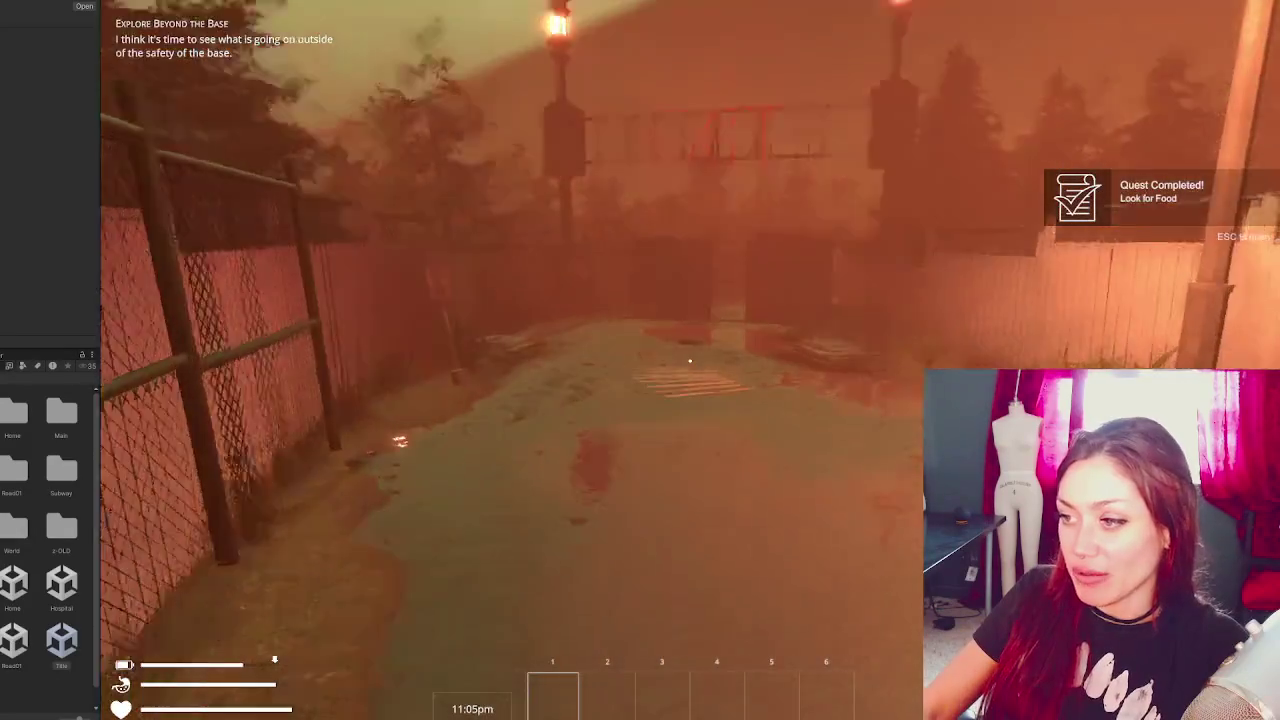
key(w)
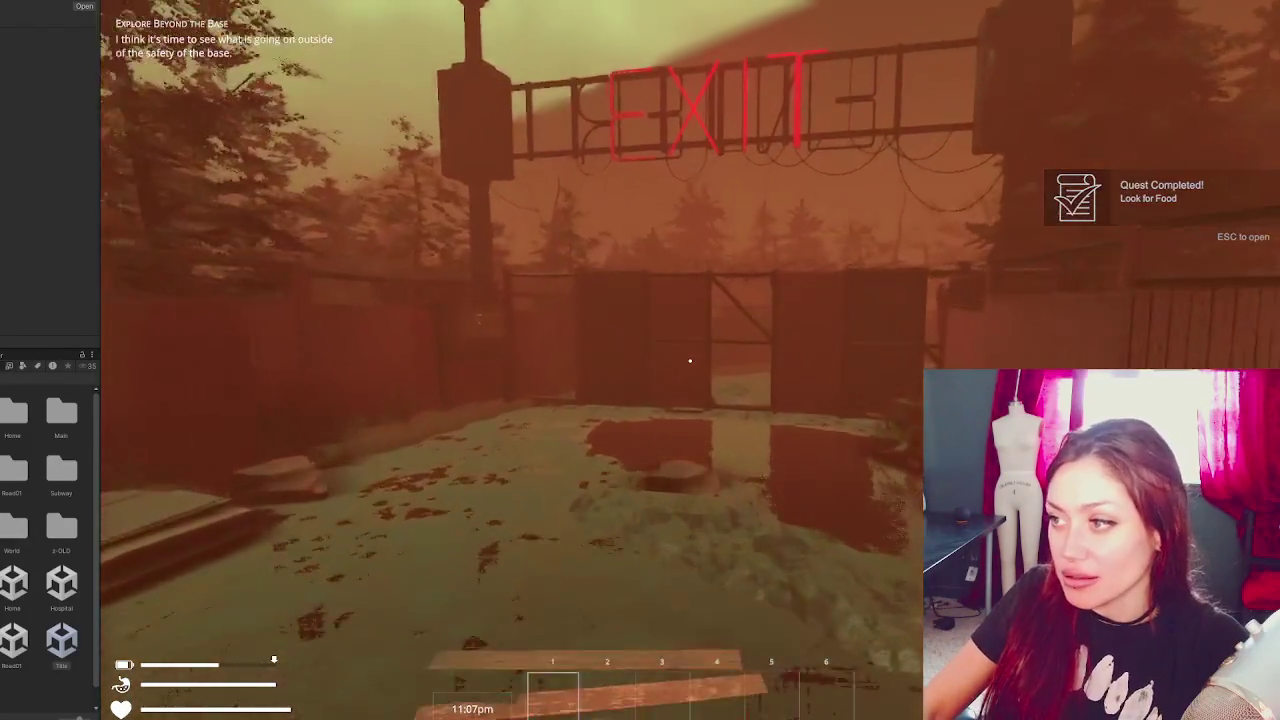
key(w)
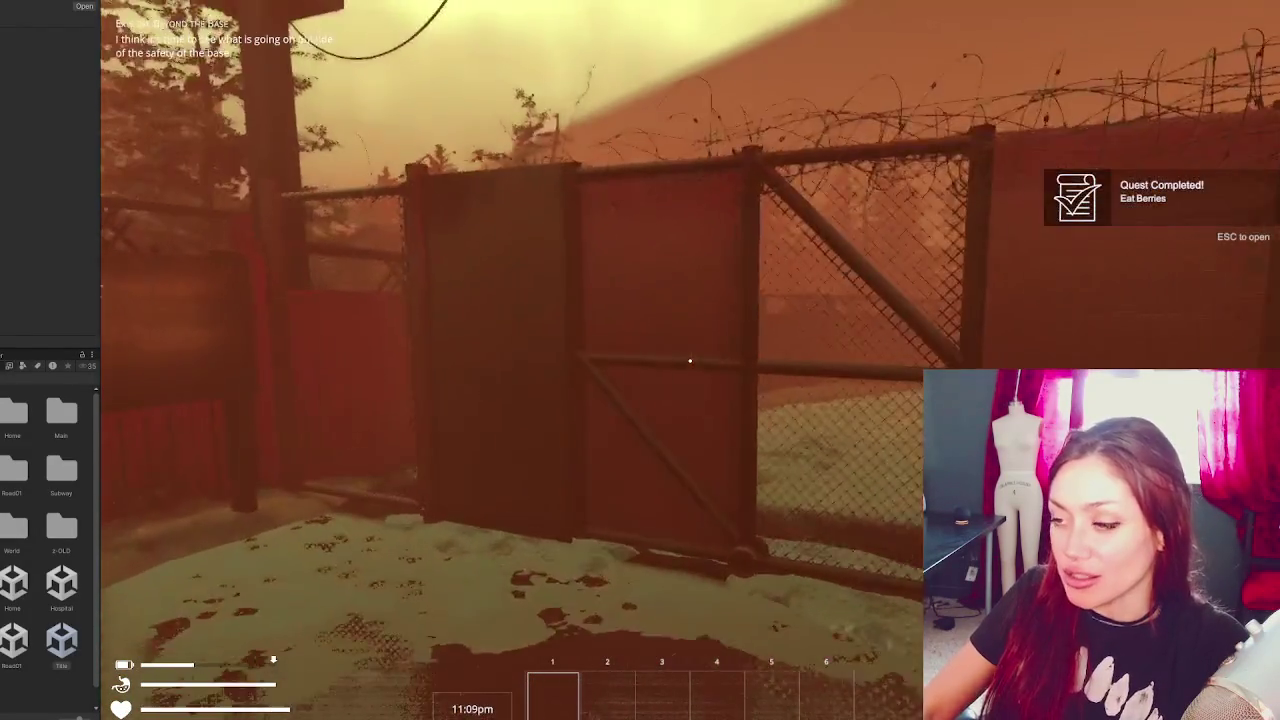
key(w)
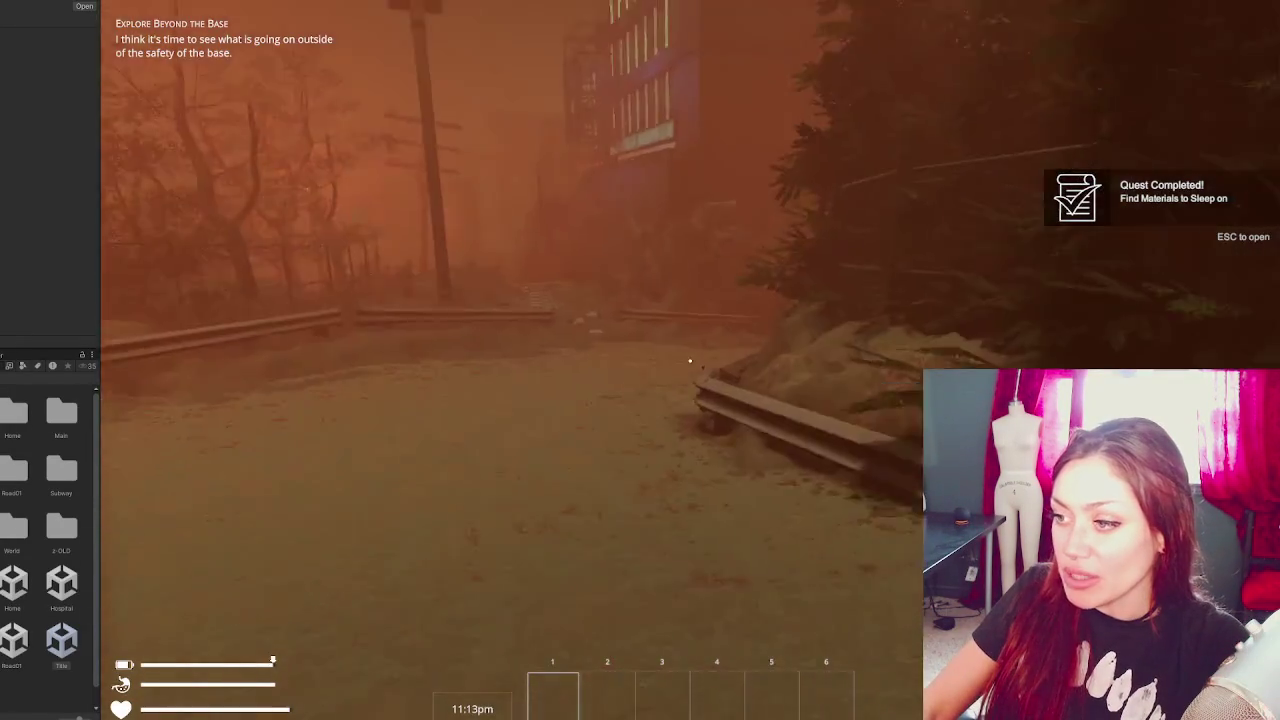
key(w)
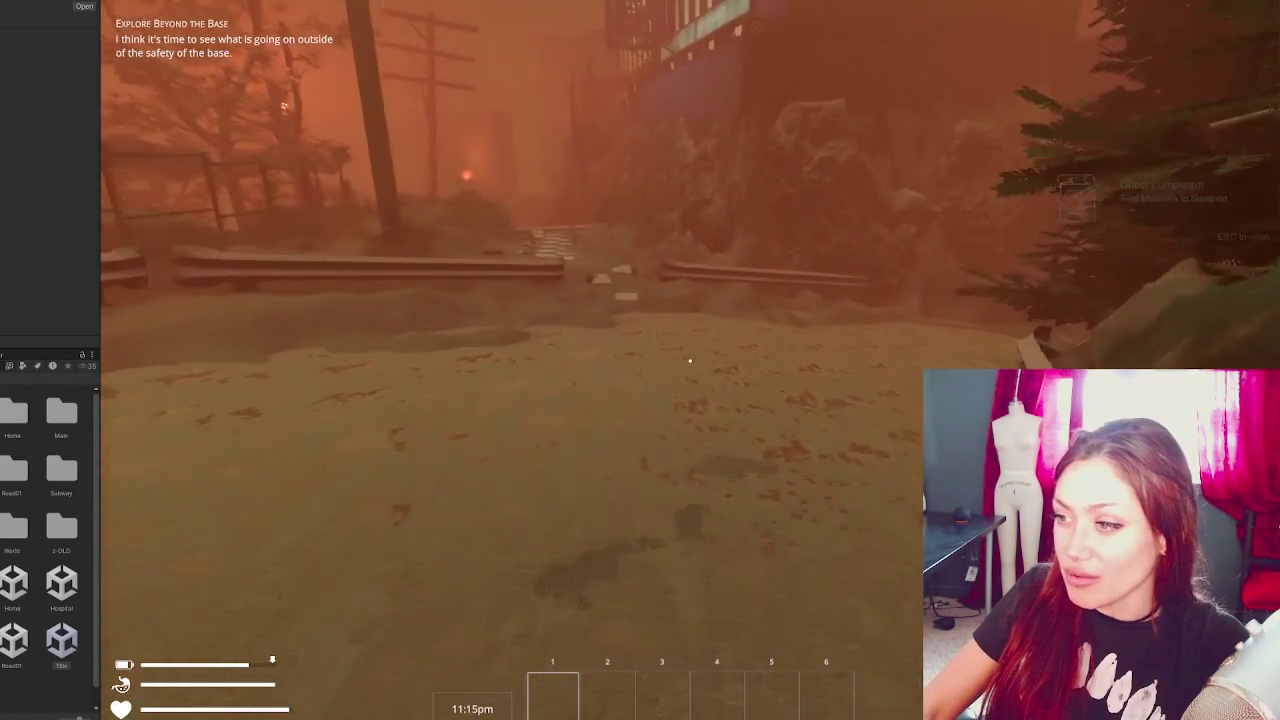
key(w)
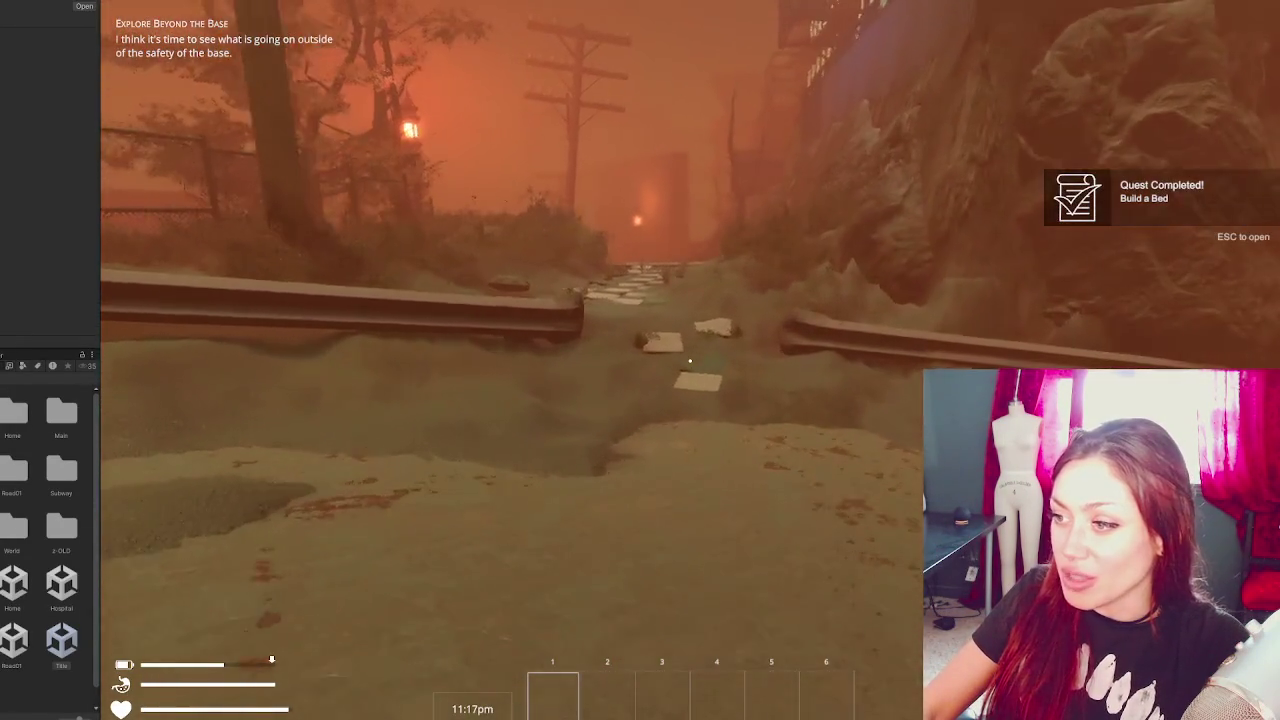
key(w)
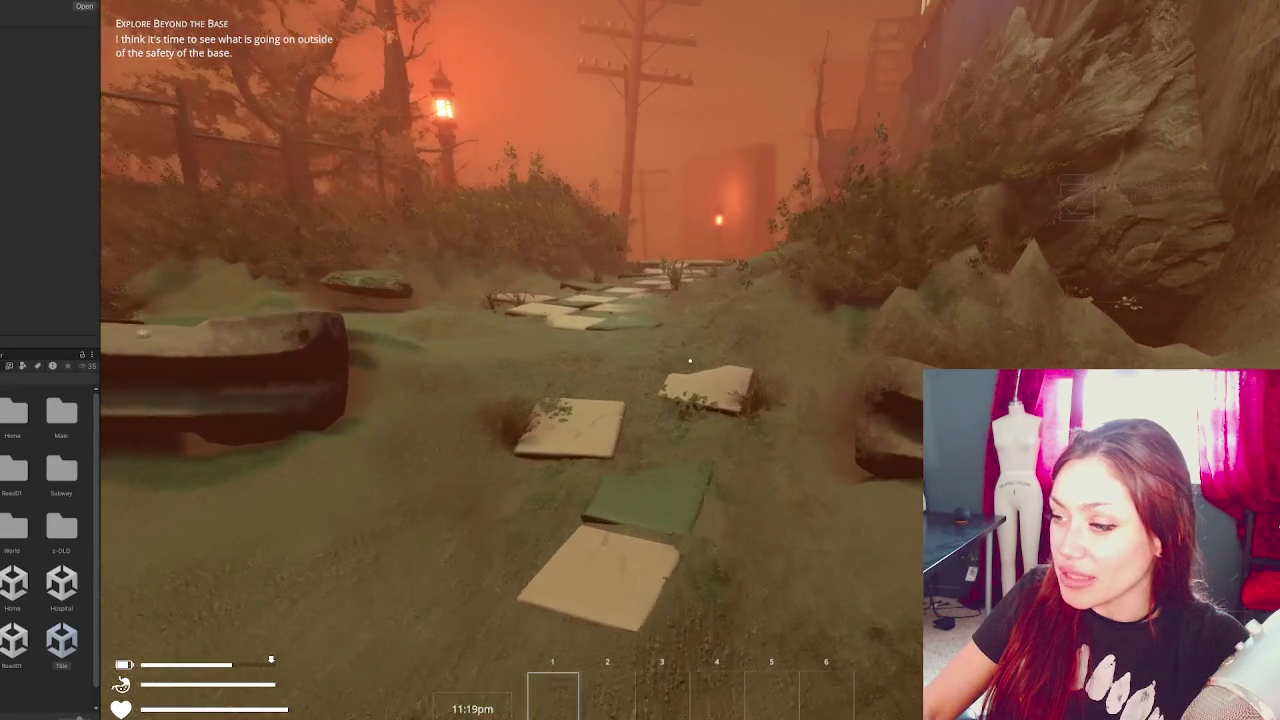
key(w)
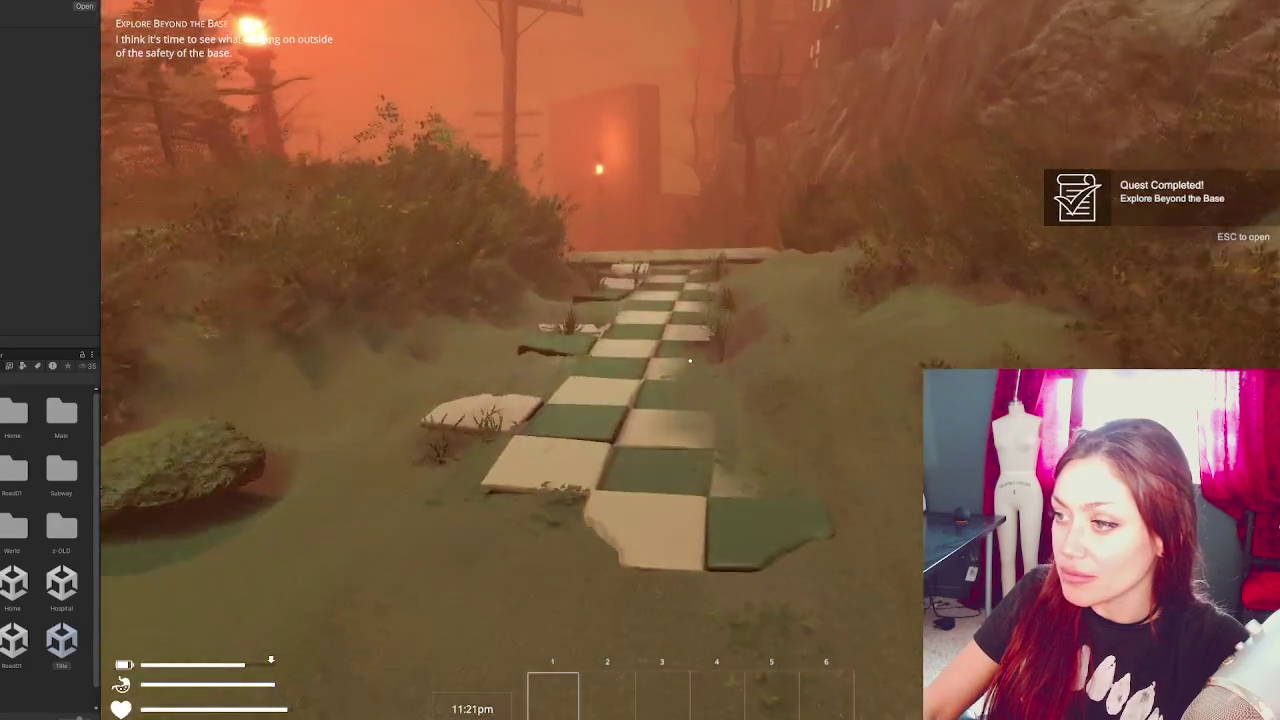
key(s)
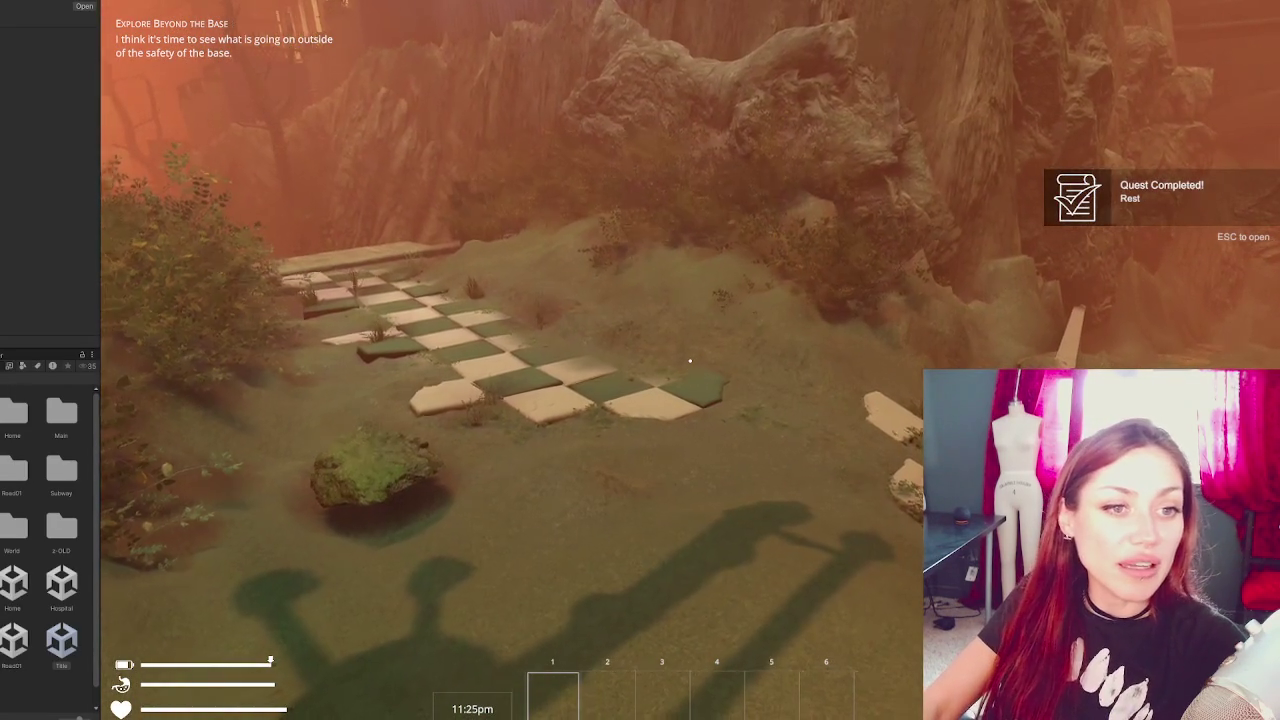
mouse_move(690, 360)
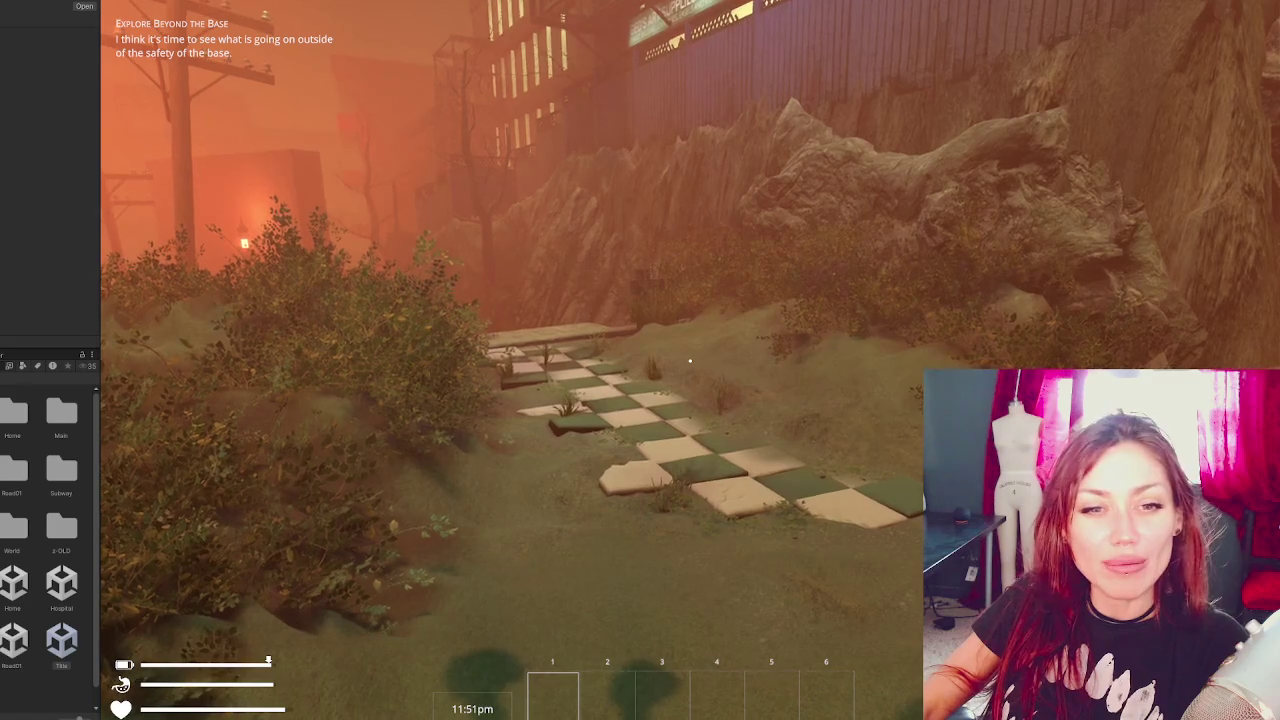
- Press Escape to pause the playtest and show the Stats page with the sleep, nutrition and life bars
key(Escape)
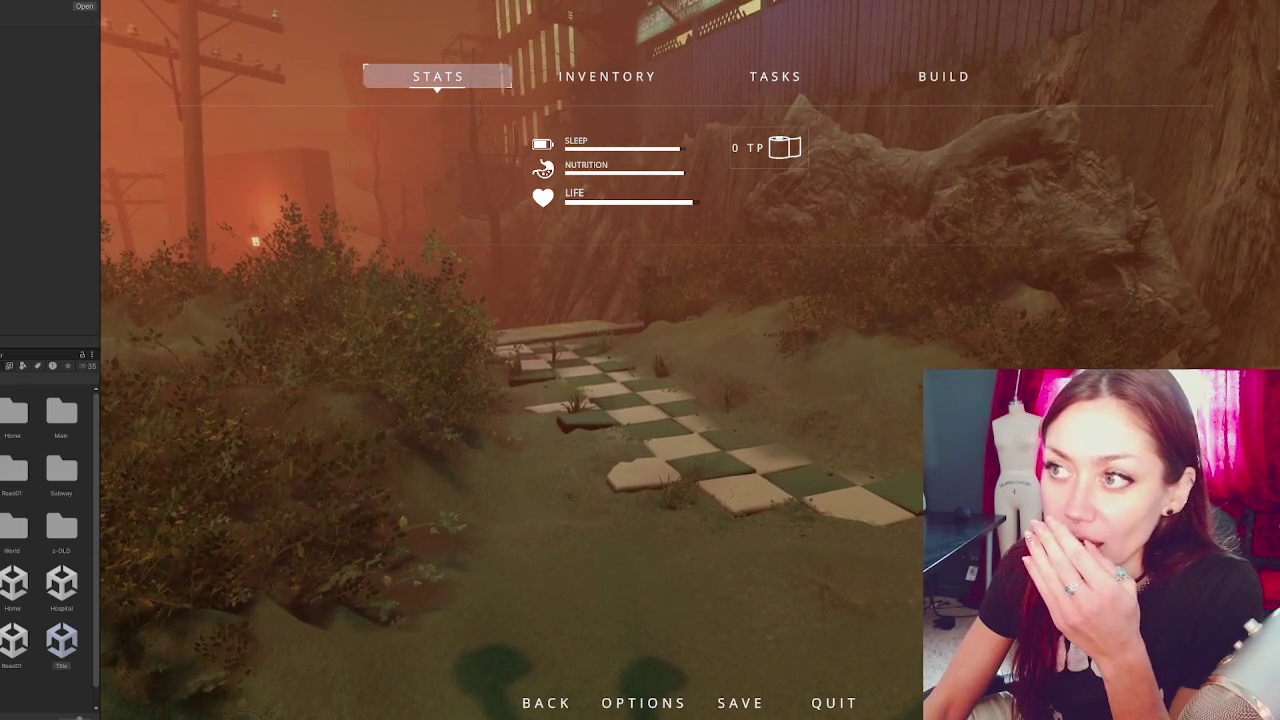
- Stop the Road01 playtest with Ctrl+P and open RimWorld's saved-game list
key(ctrl+p)
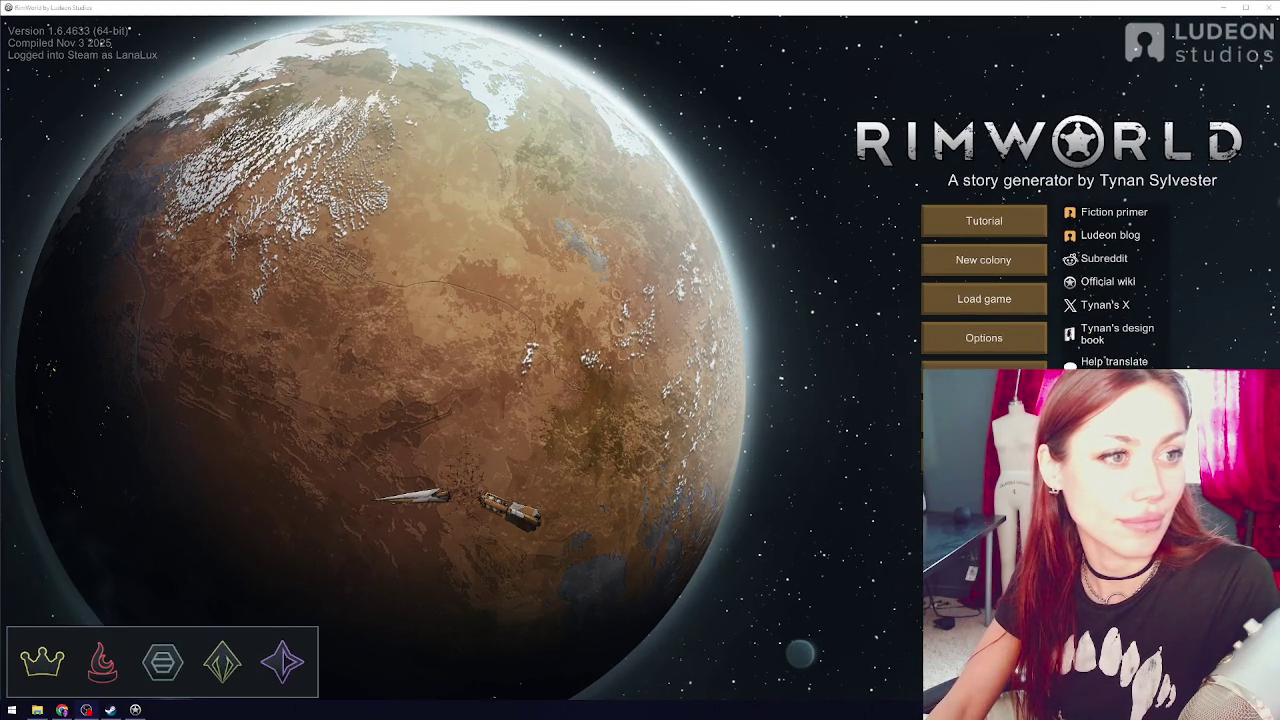
click(983, 302)
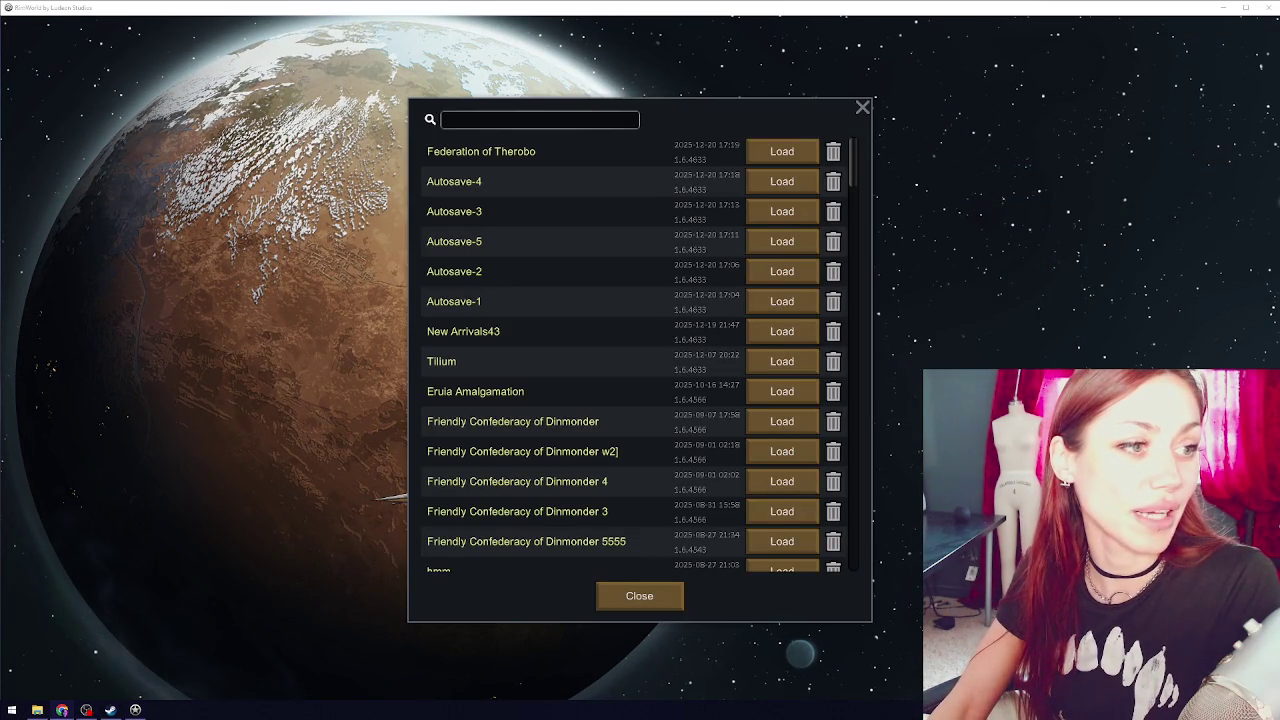
- Load the Federation of Therobo save and inspect the rice plant outside
click(778, 155)
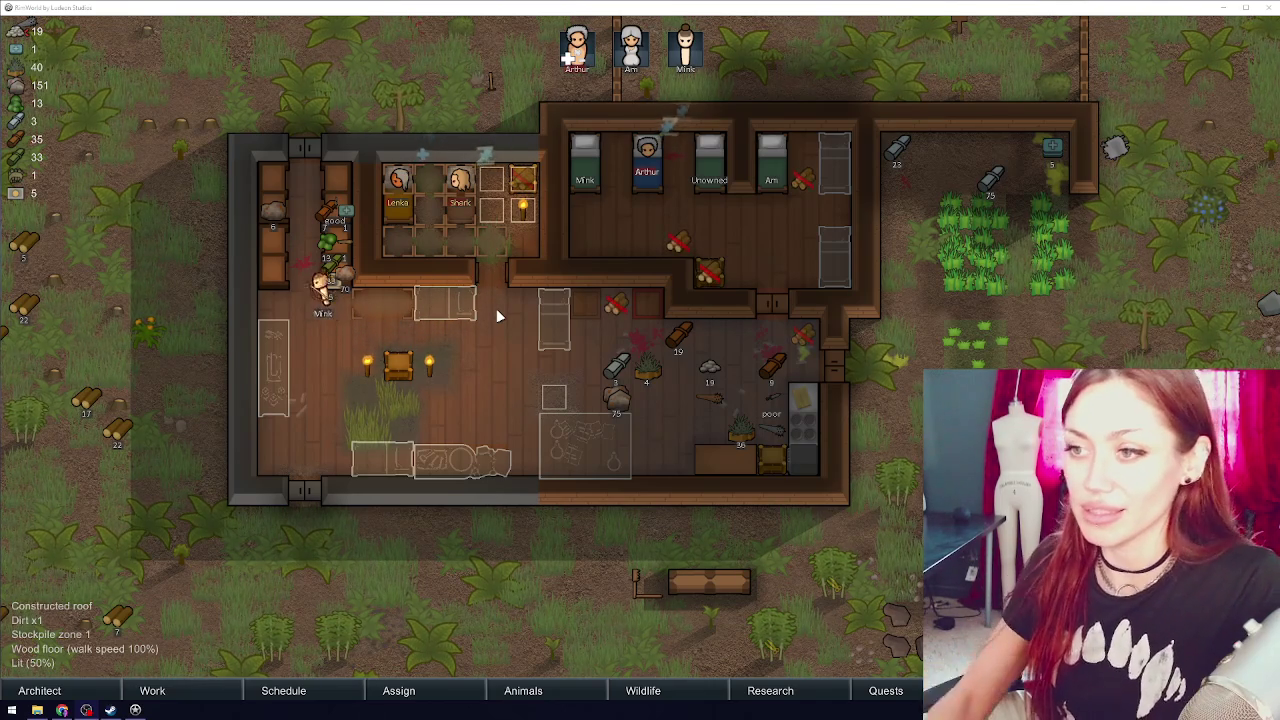
click(990, 336)
- Review the Audio volume settings in Options and close them with OK
scroll(899, 336, down, 3)
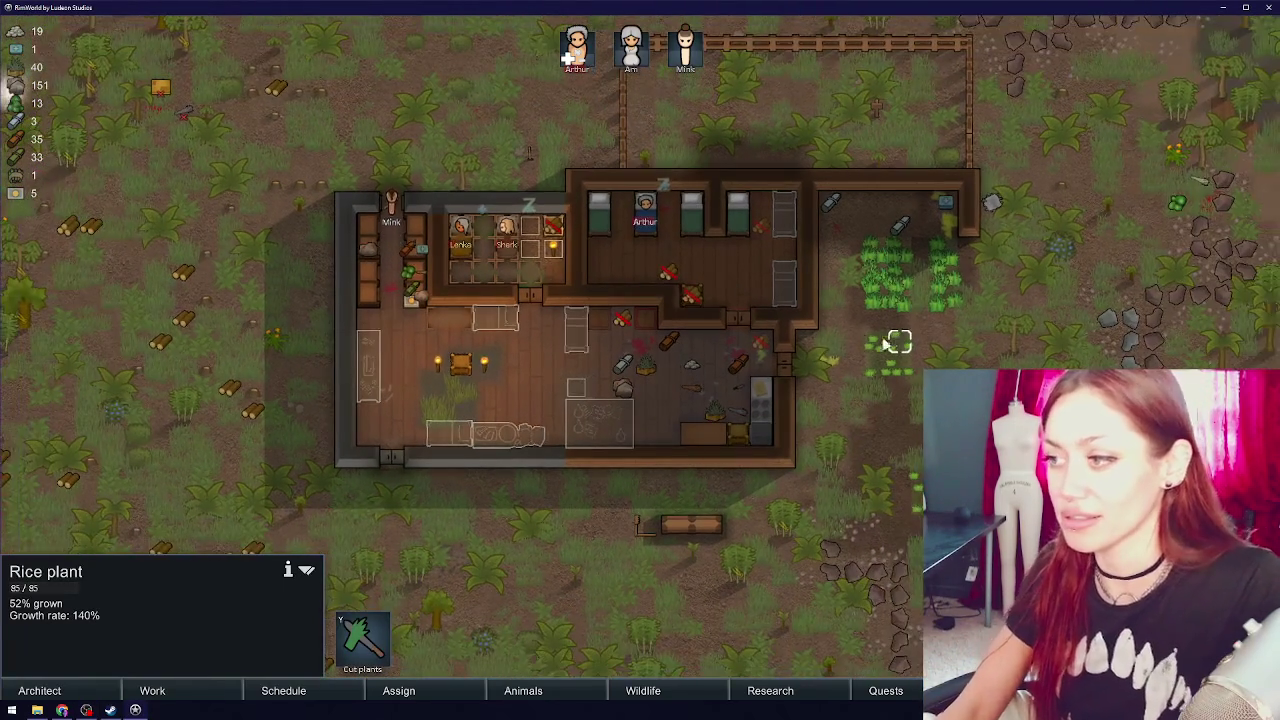
key(Escape)
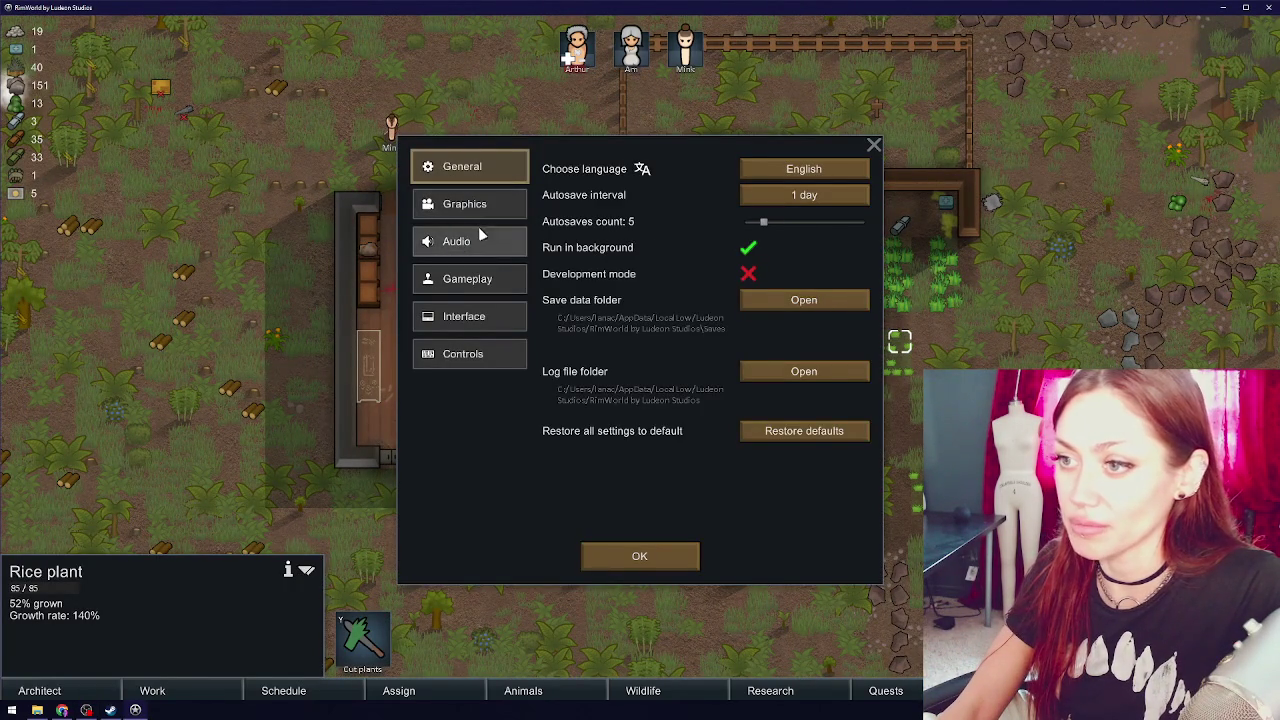
click(478, 232)
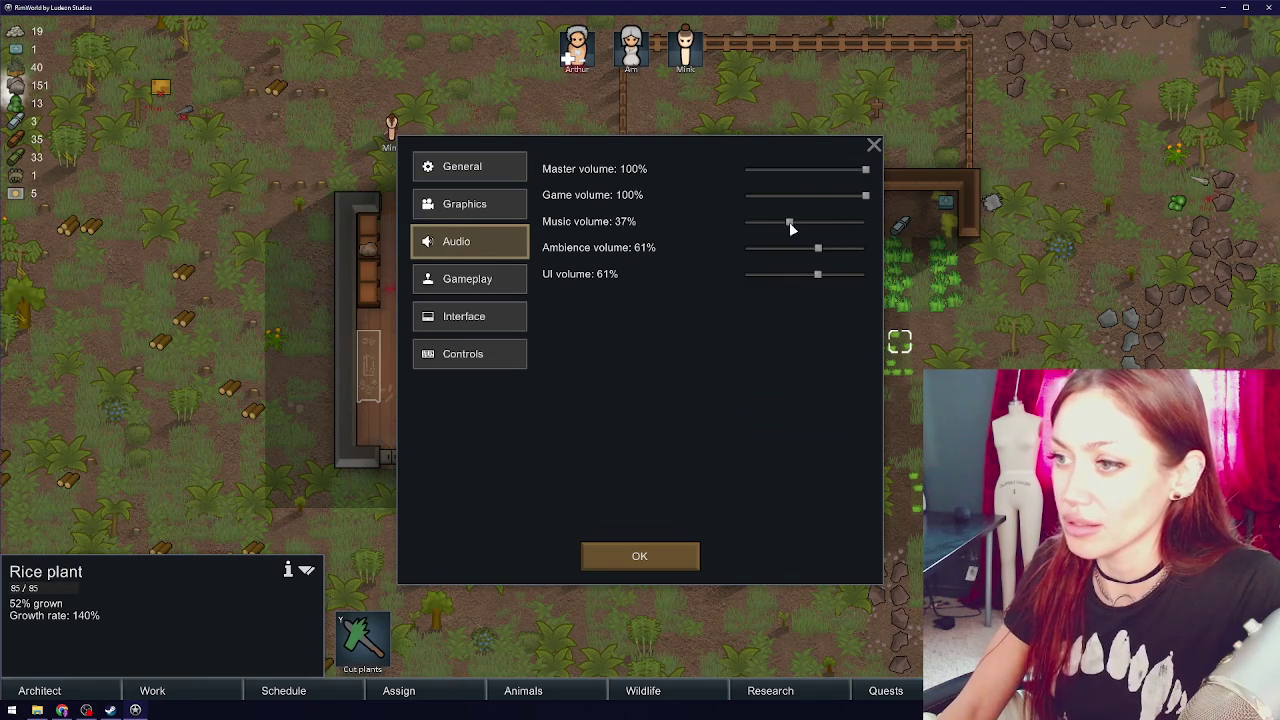
click(640, 556)
- Allow the steel club lying outside so colonists can haul it
click(551, 347)
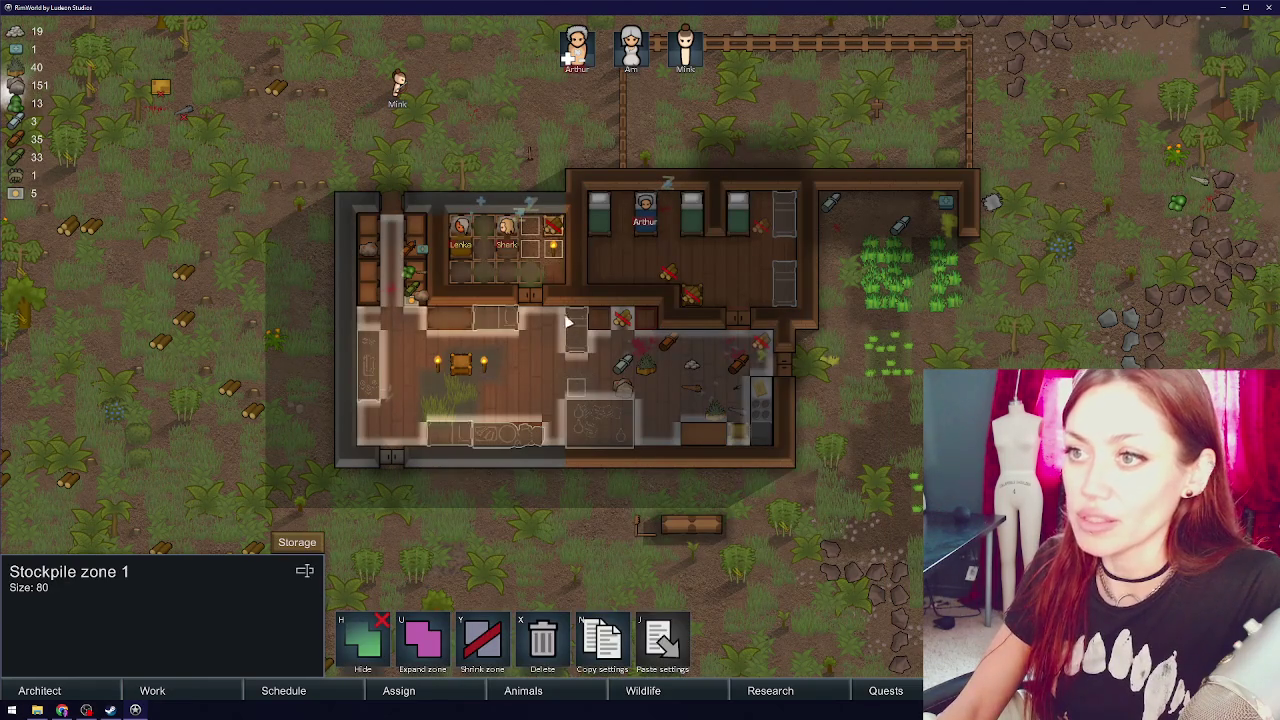
click(184, 111)
click(345, 612)
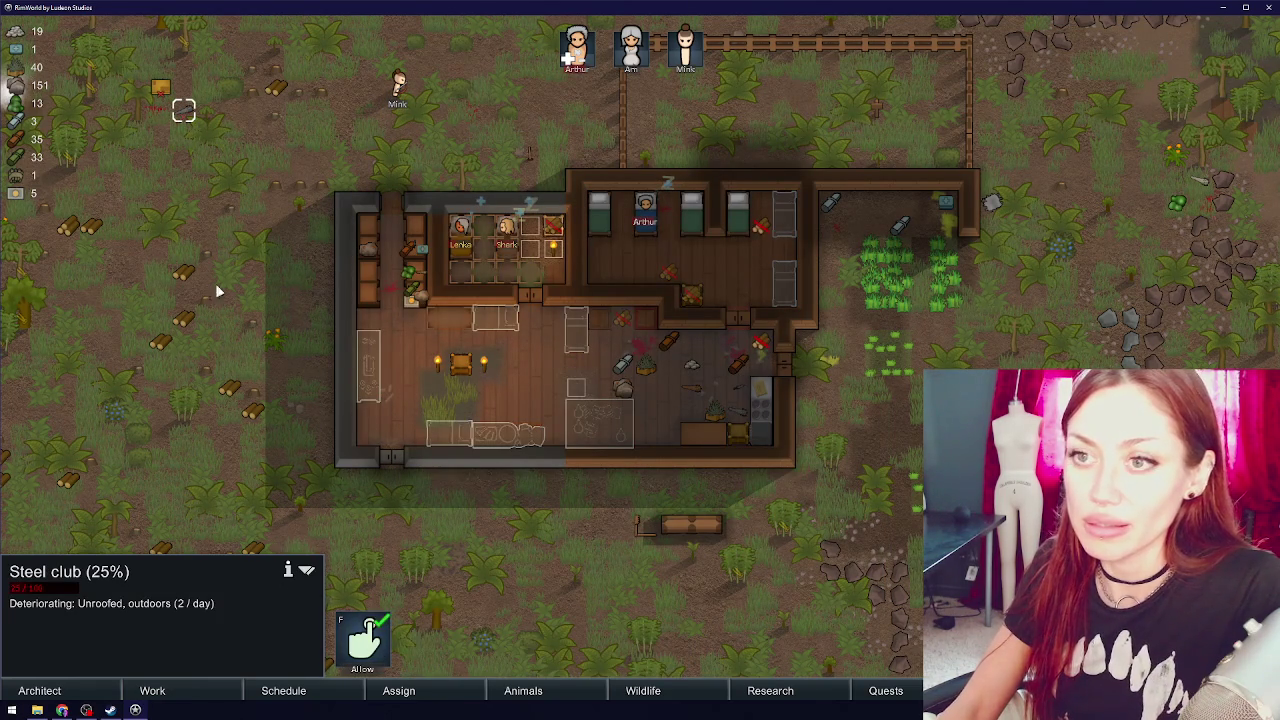
click(160, 94)
- Pan around the colony, centre on Arthur's bed, and select prisoner Shark
key(w)
key(a)
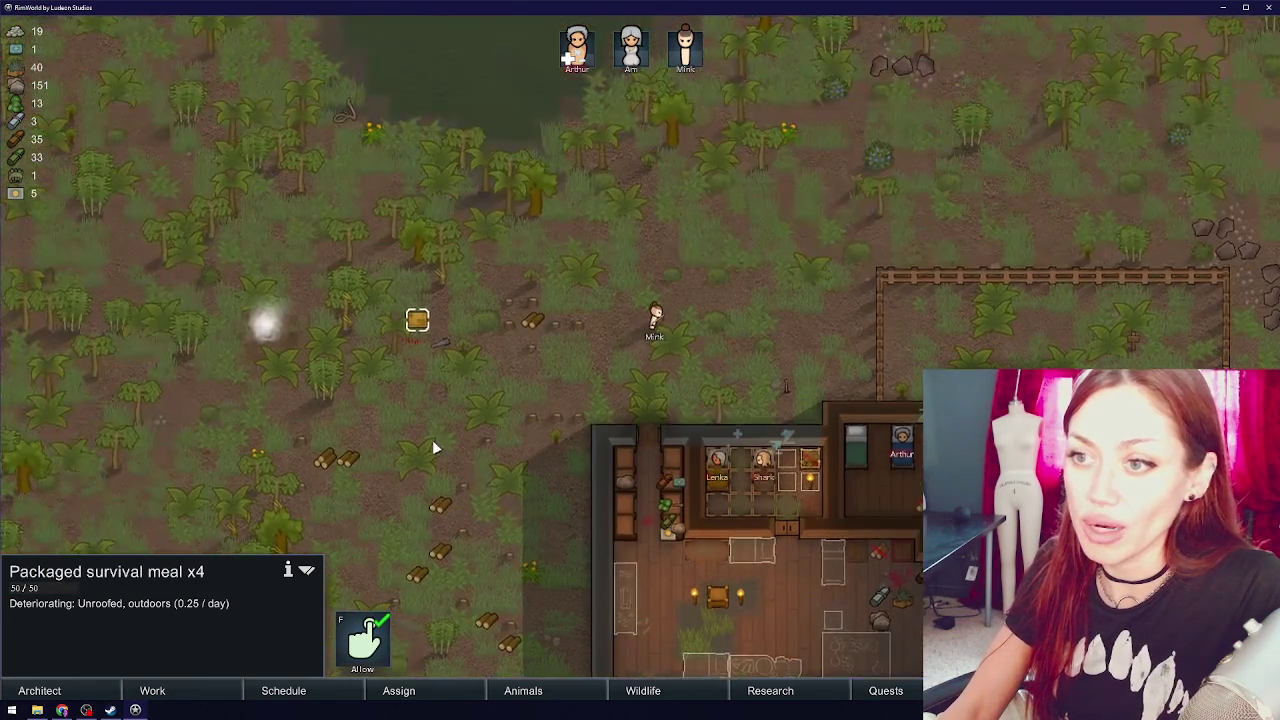
key(s)
key(d)
key(w)
key(a)
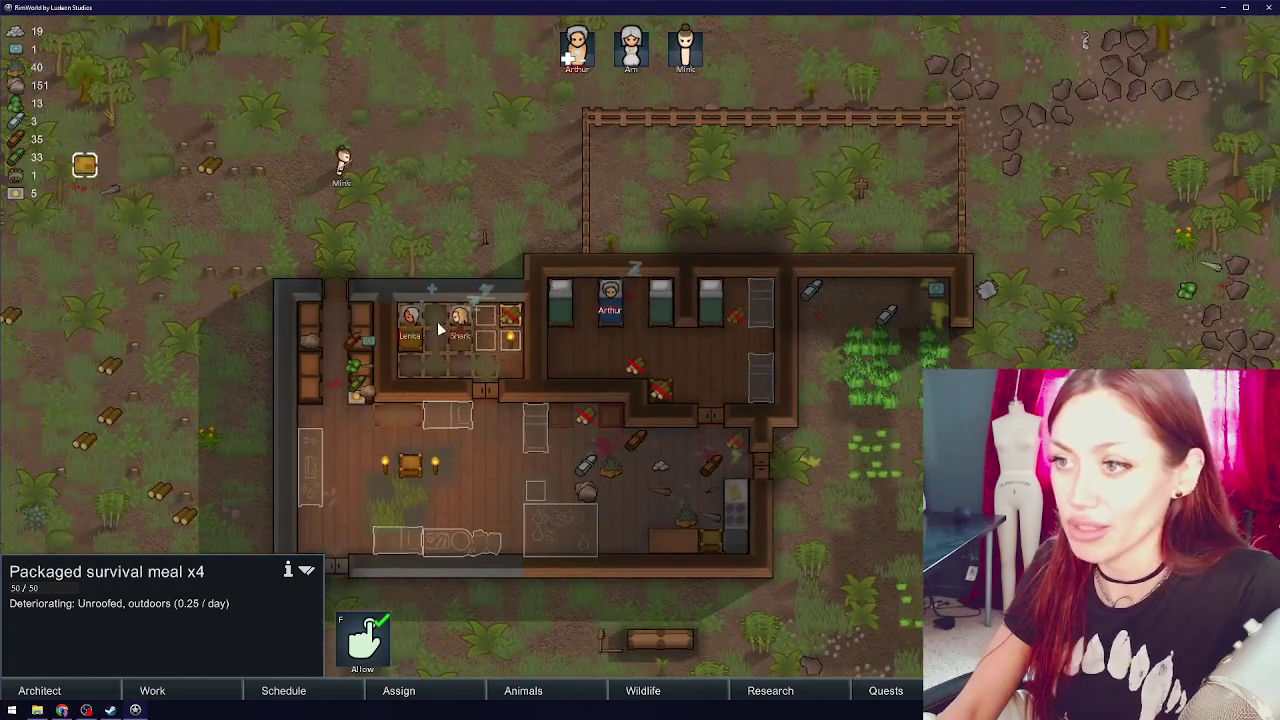
double_click(577, 50)
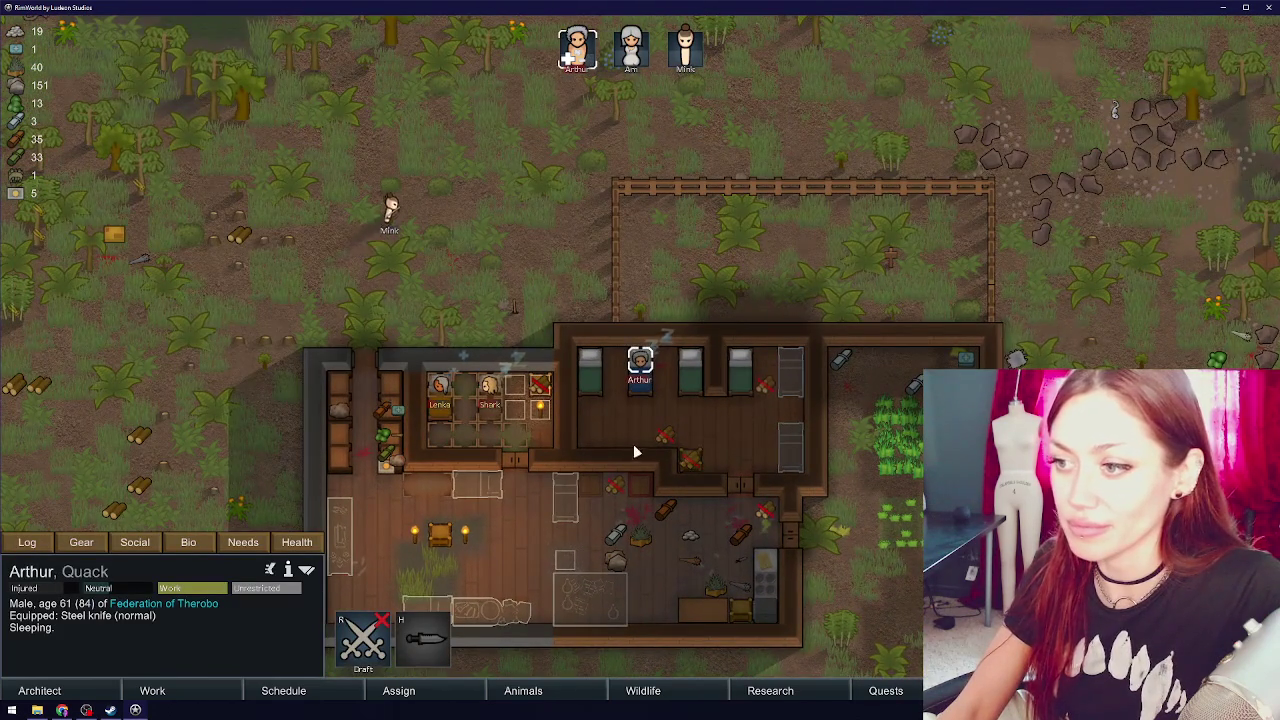
key(s)
key(d)
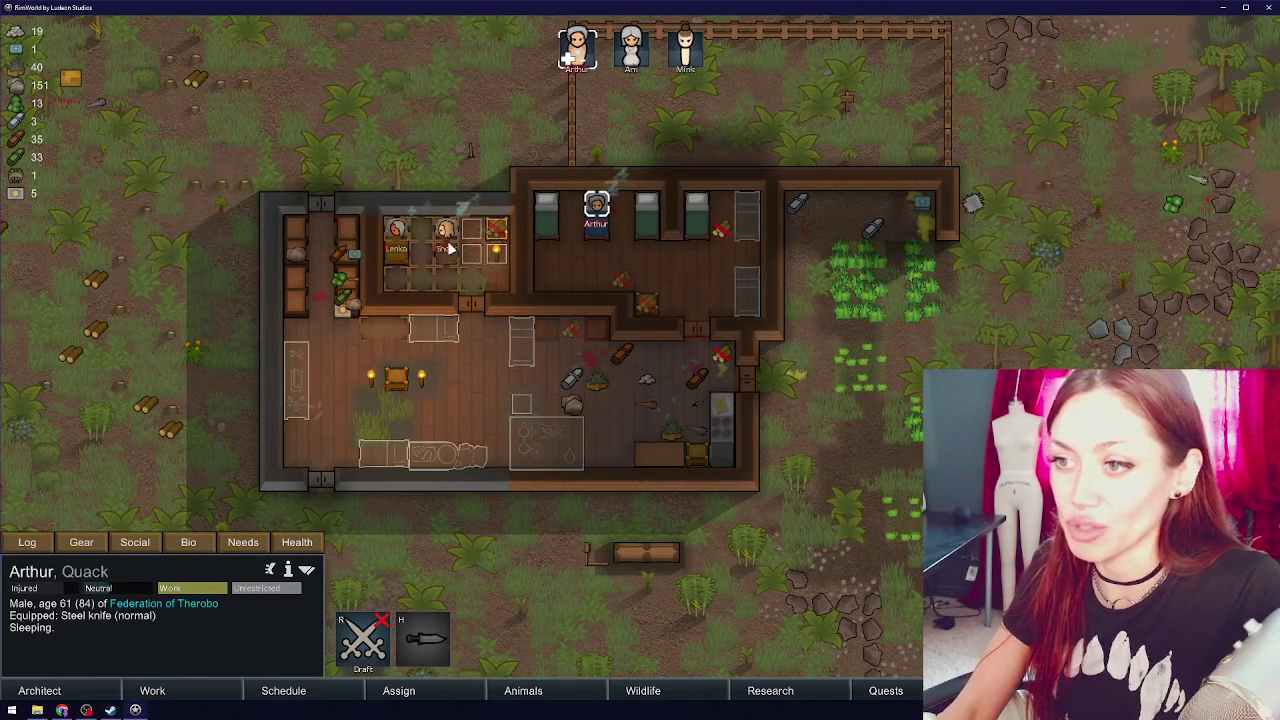
click(449, 237)
- Compare prisoners Shark and Lenka across their Prisoner and Bio tabs
click(133, 542)
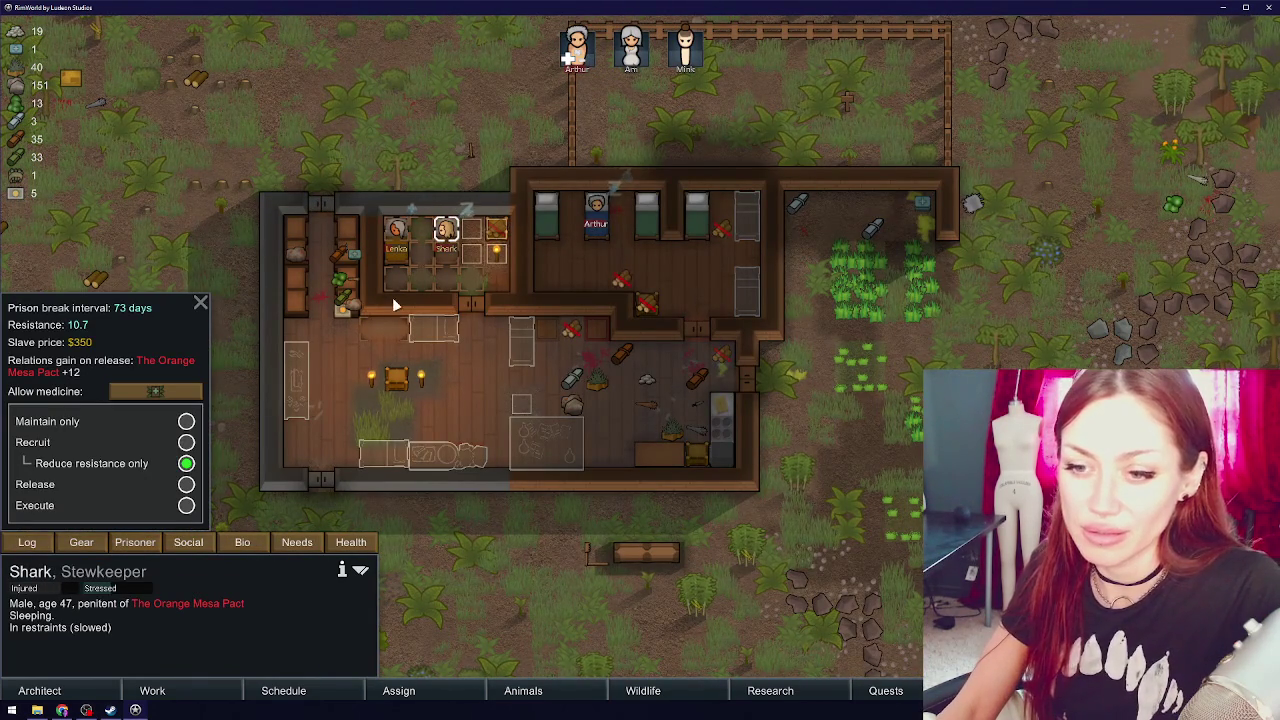
click(398, 235)
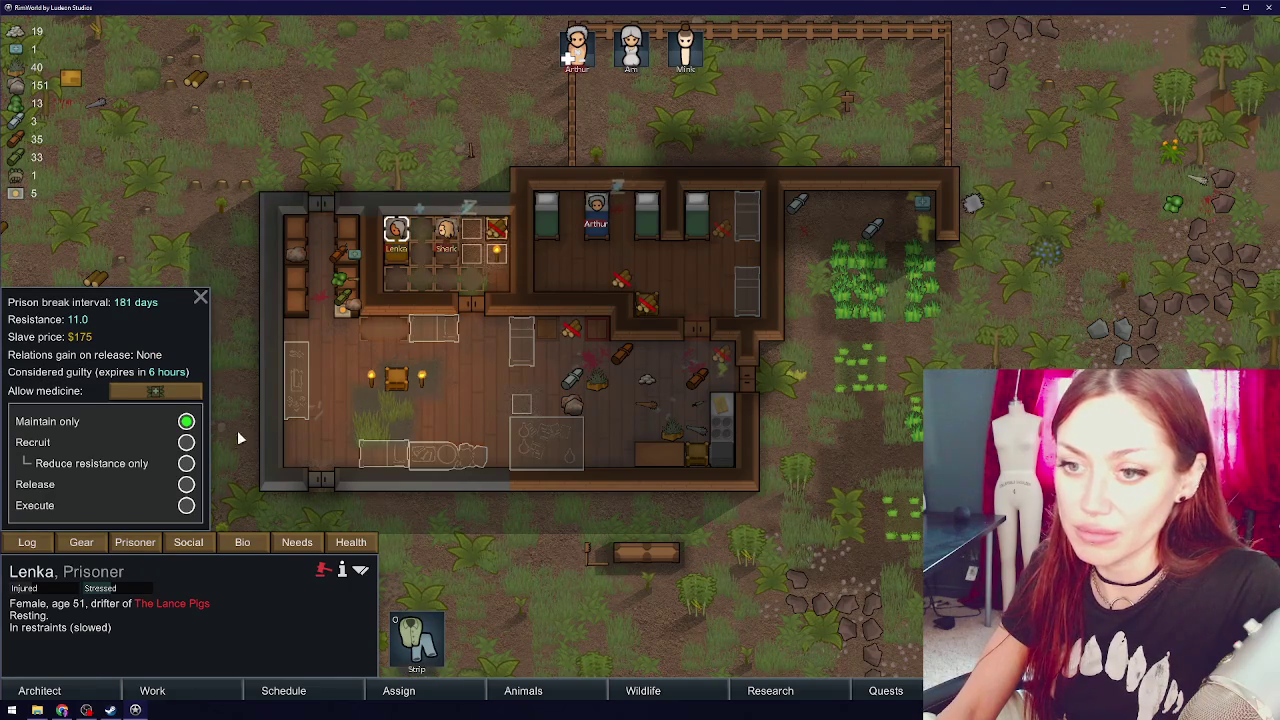
click(450, 230)
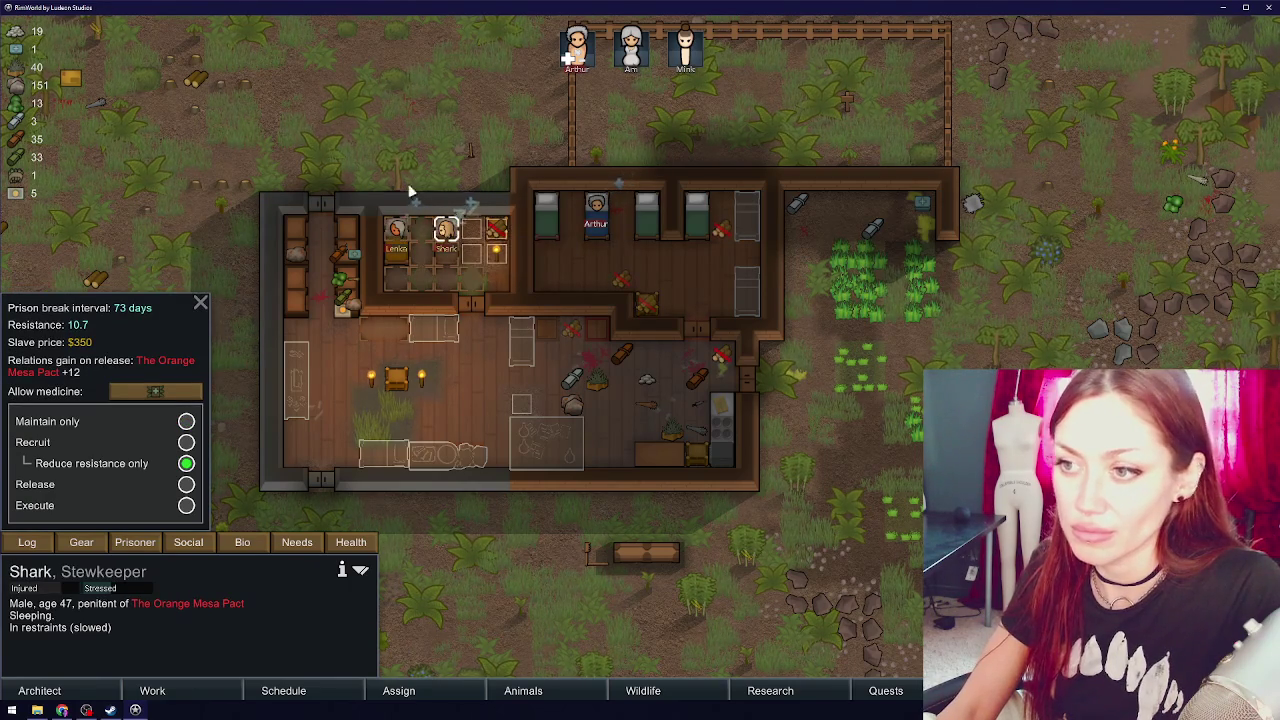
click(401, 229)
click(234, 540)
click(445, 232)
click(398, 232)
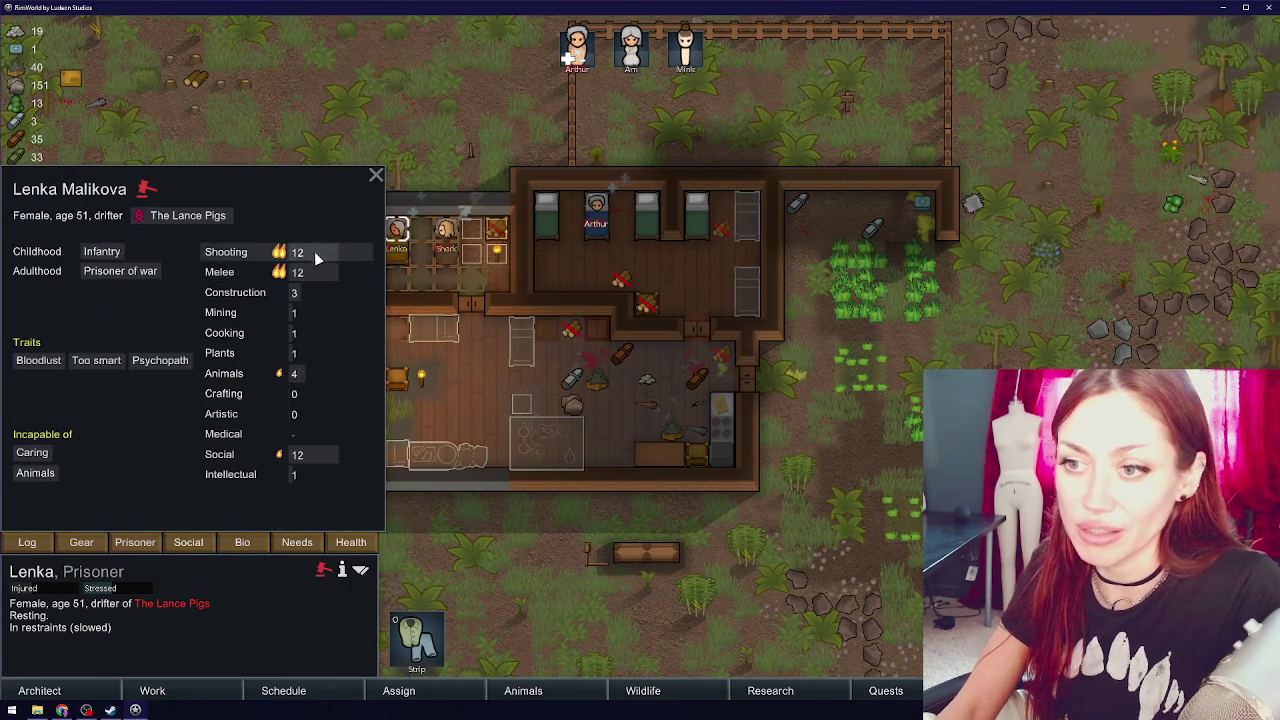
- Set Lenka's prisoner interaction to Reduce resistance only
click(135, 542)
click(186, 463)
click(340, 360)
click(578, 50)
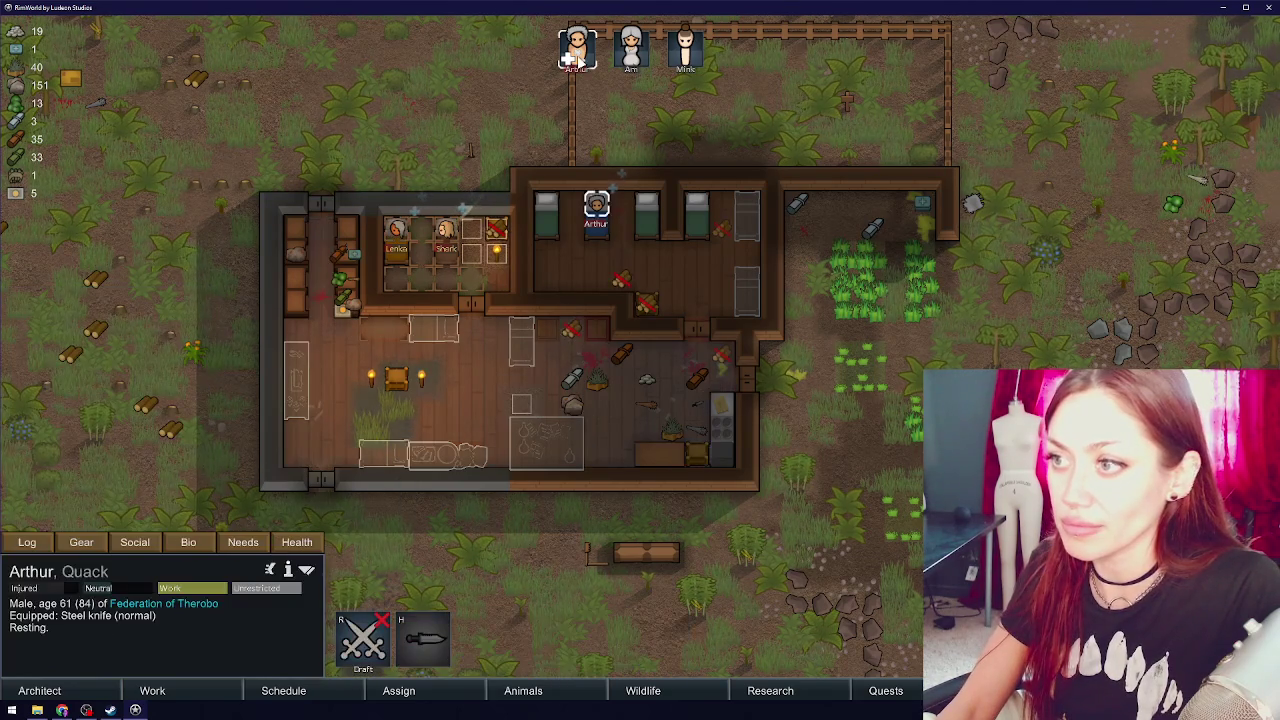
double_click(631, 50)
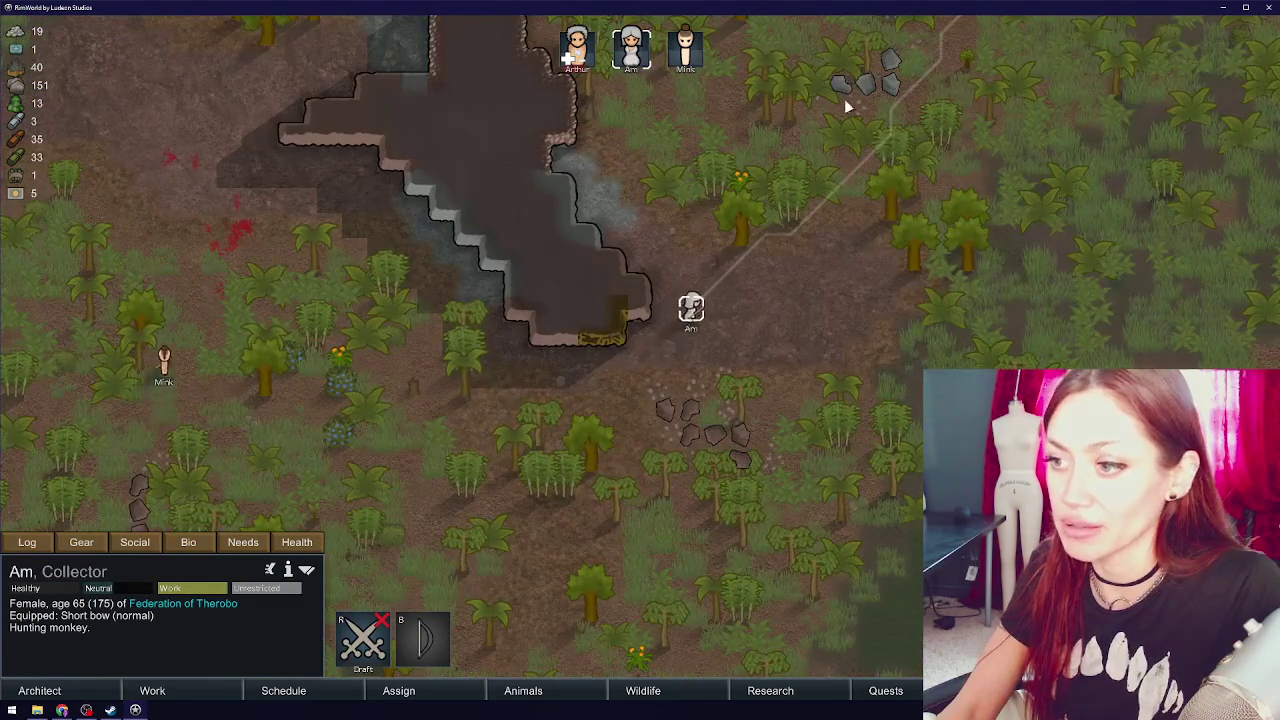
key(w)
key(s)
key(s)
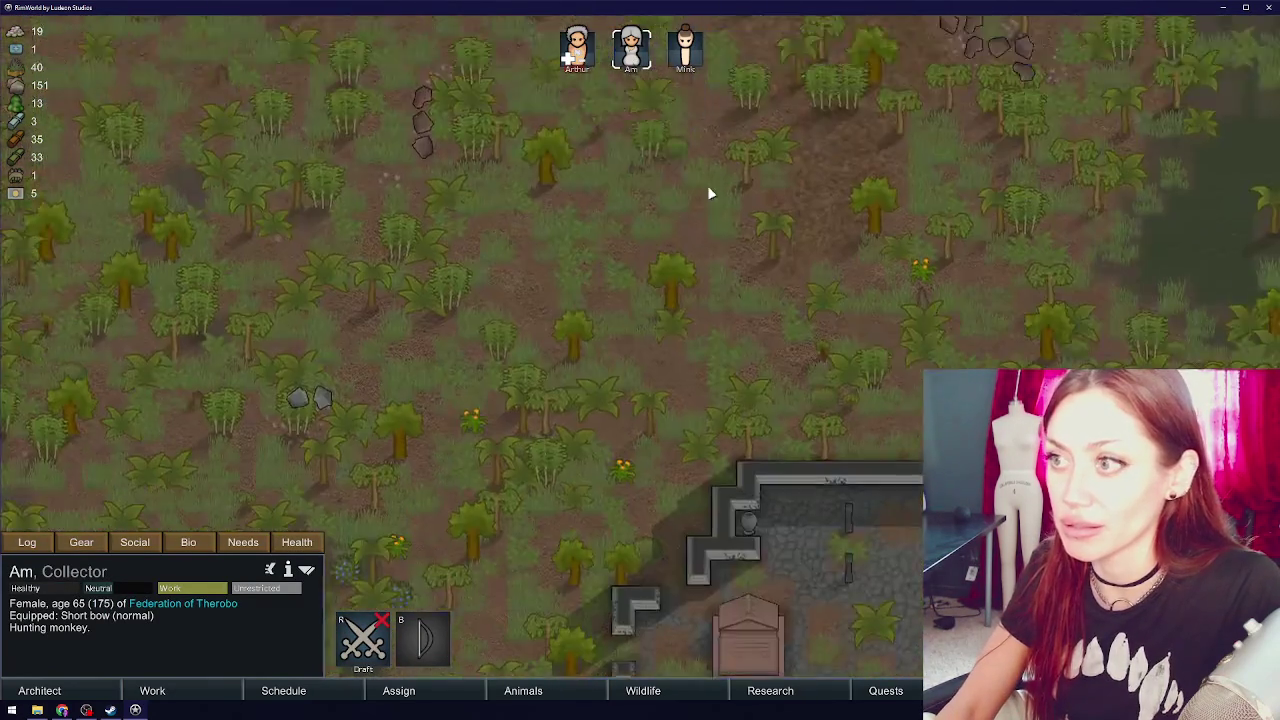
key(s)
key(d)
key(a)
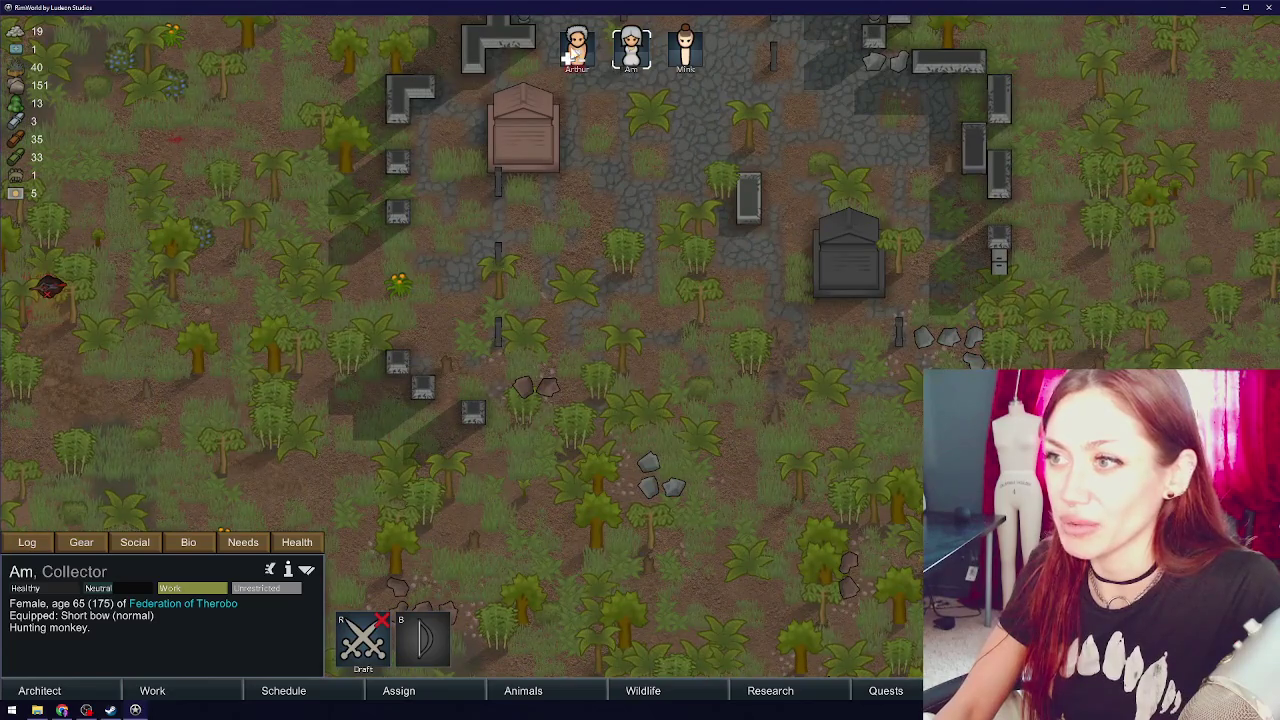
double_click(577, 48)
key(s)
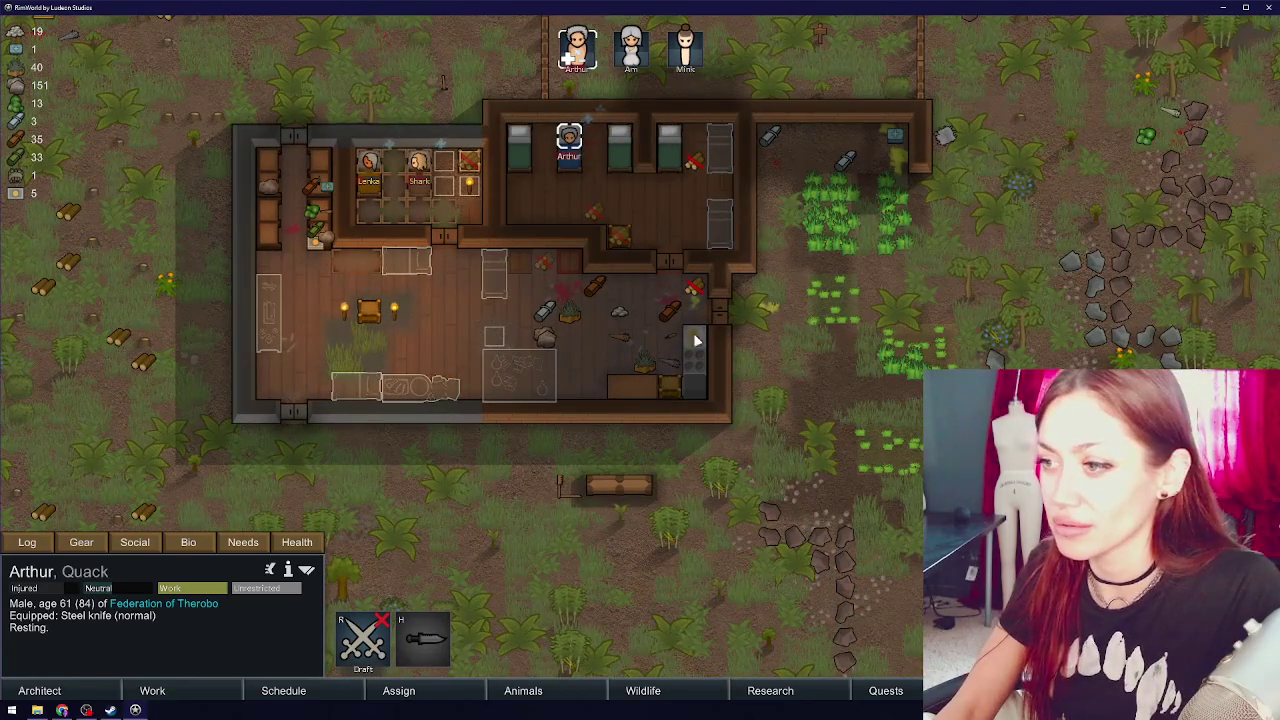
scroll(710, 352, down, 2)
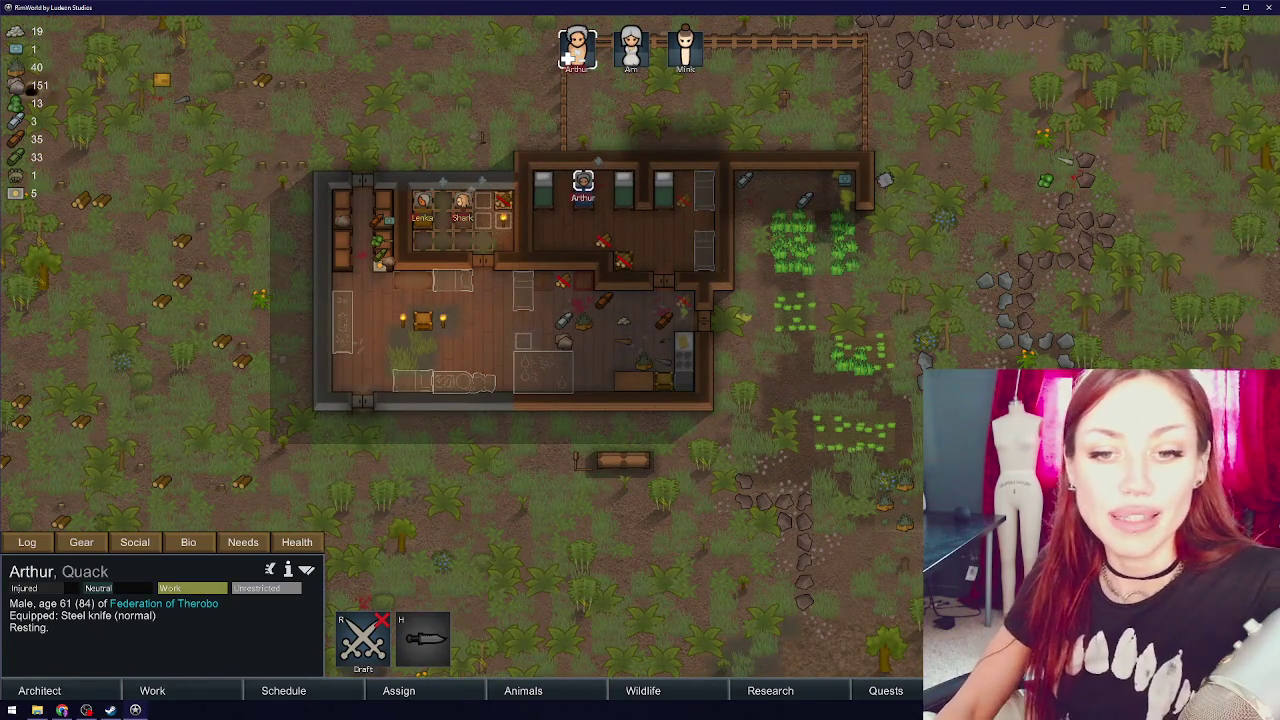
key(alt+Tab)
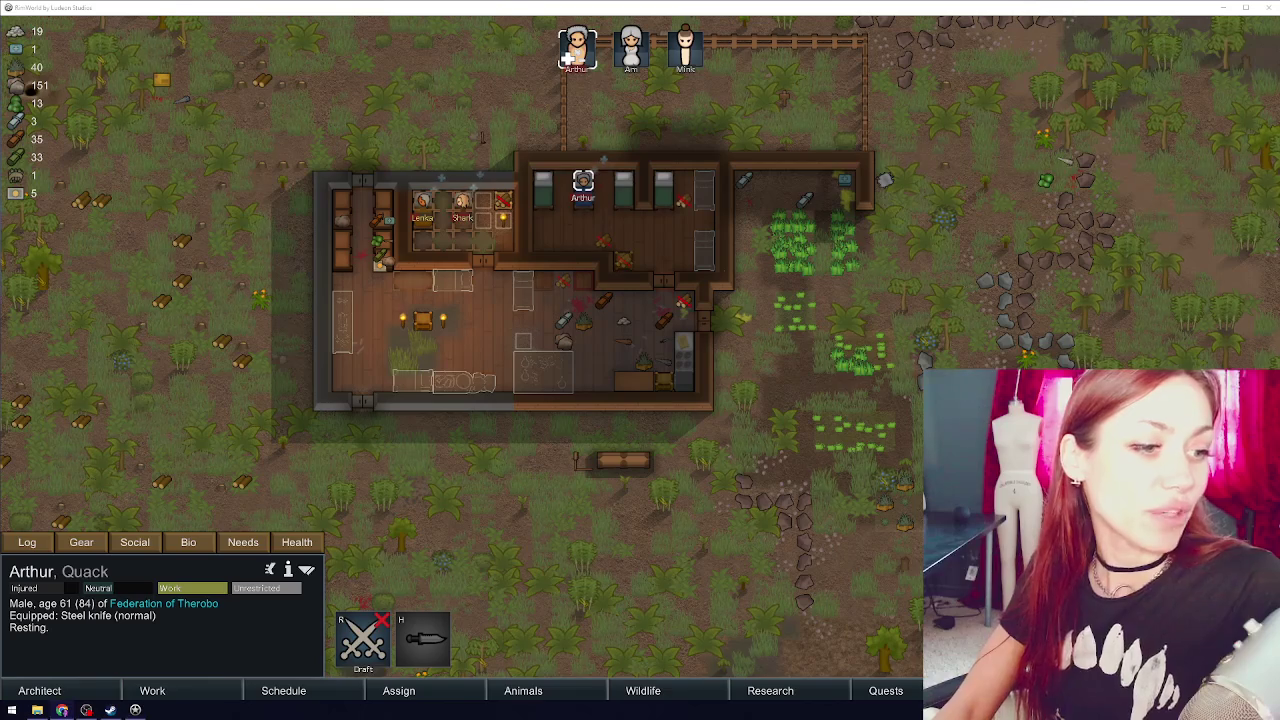
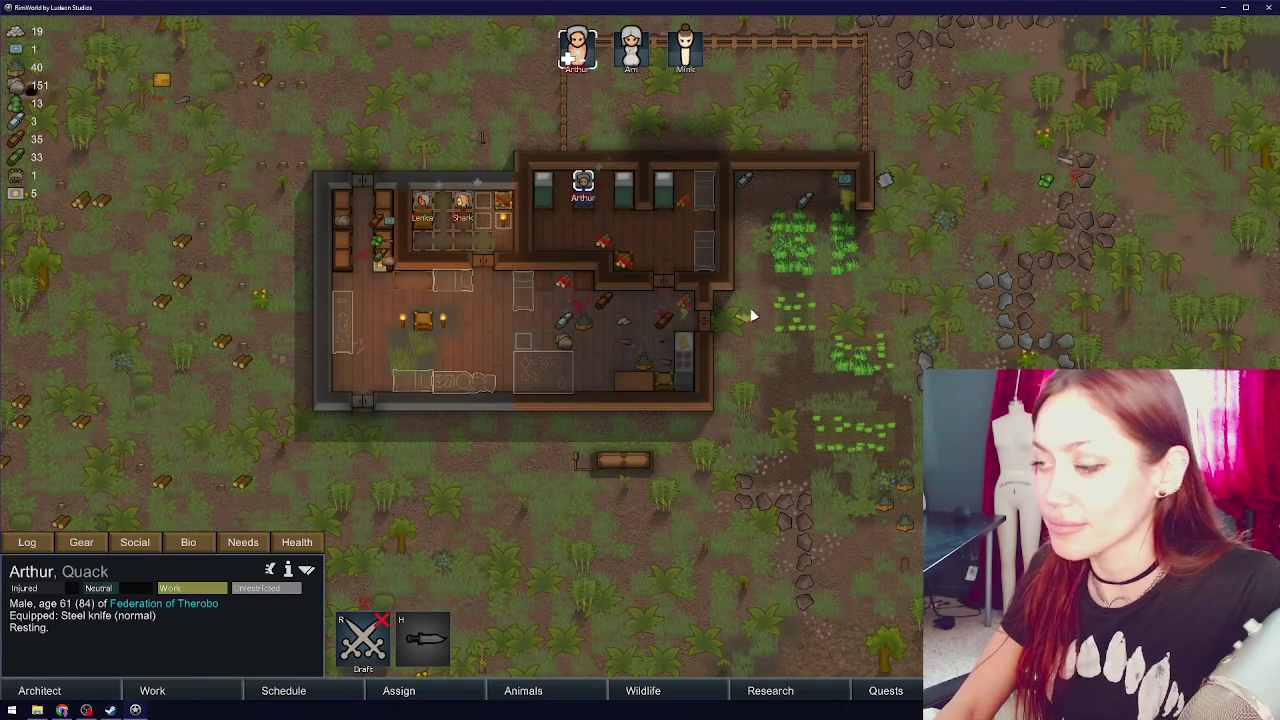
- Inspect the ripe berry bushes and a sandstone chunk near the base
click(945, 220)
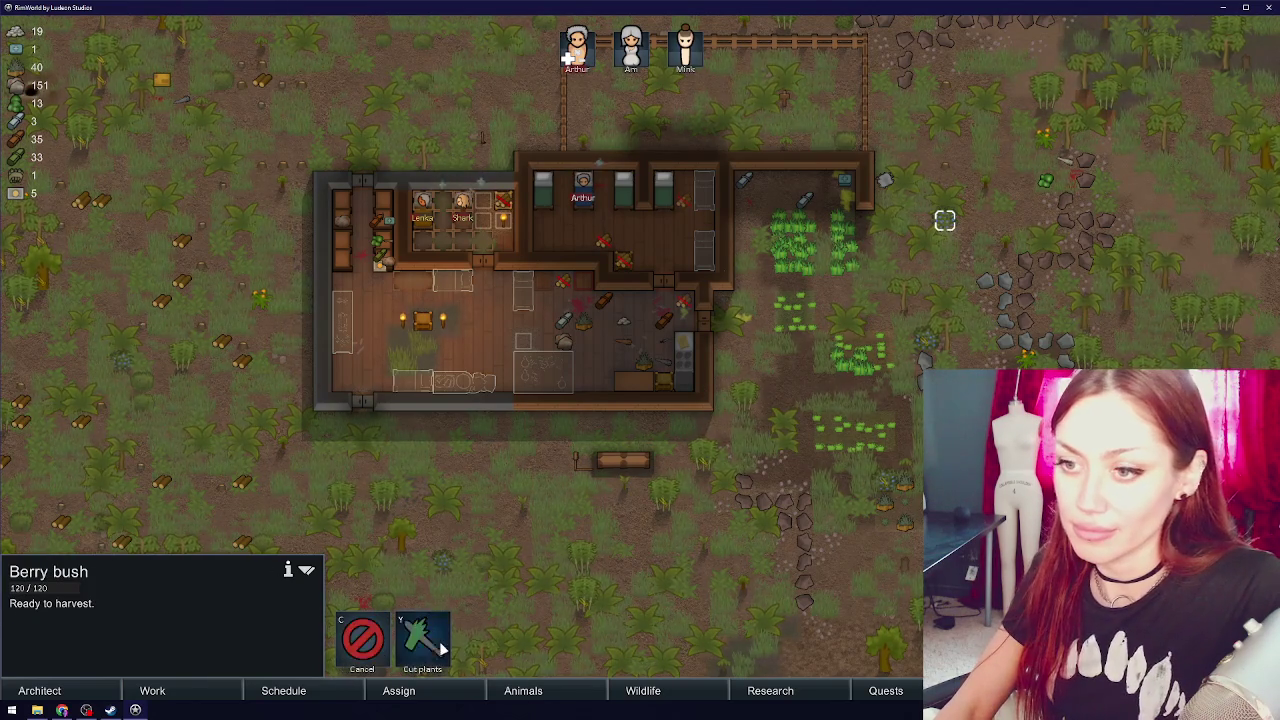
click(122, 361)
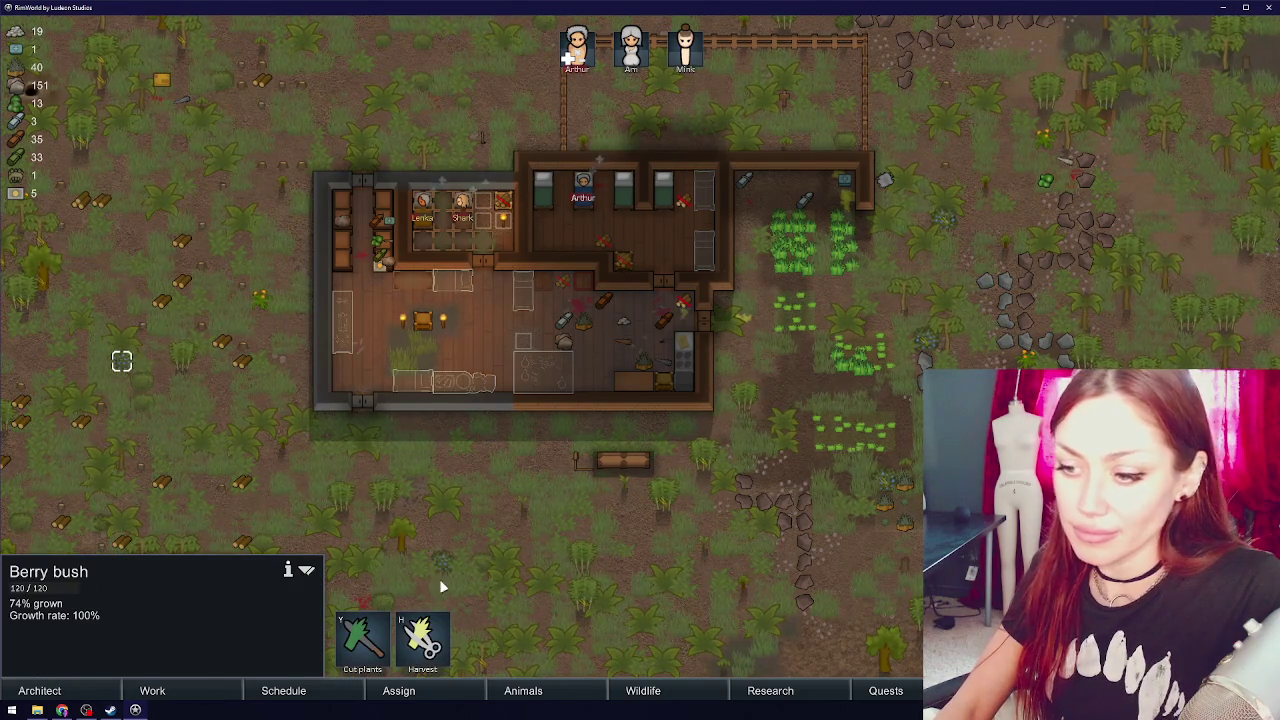
click(744, 481)
mouse_move(501, 309)
mouse_down()
mouse_move(639, 435)
mouse_move(262, 367)
mouse_move(293, 226)
mouse_move(521, 119)
mouse_move(353, 265)
mouse_up()
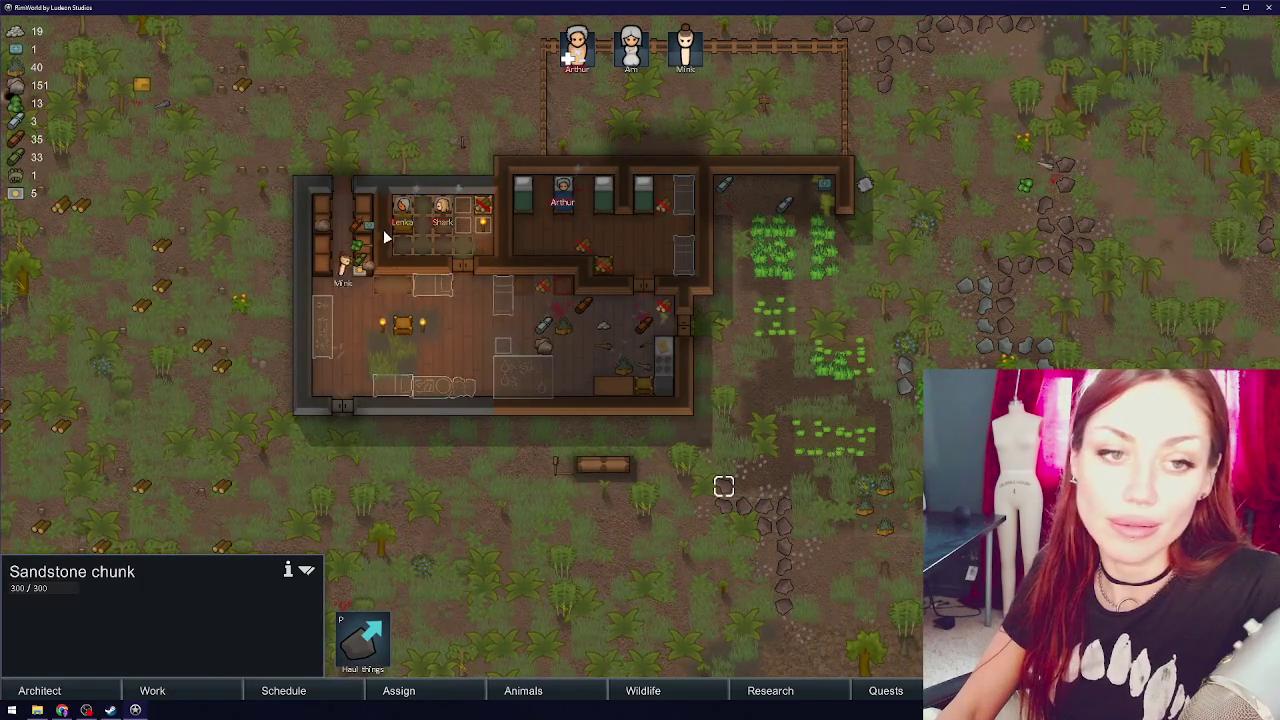
scroll(531, 217, up, 3)
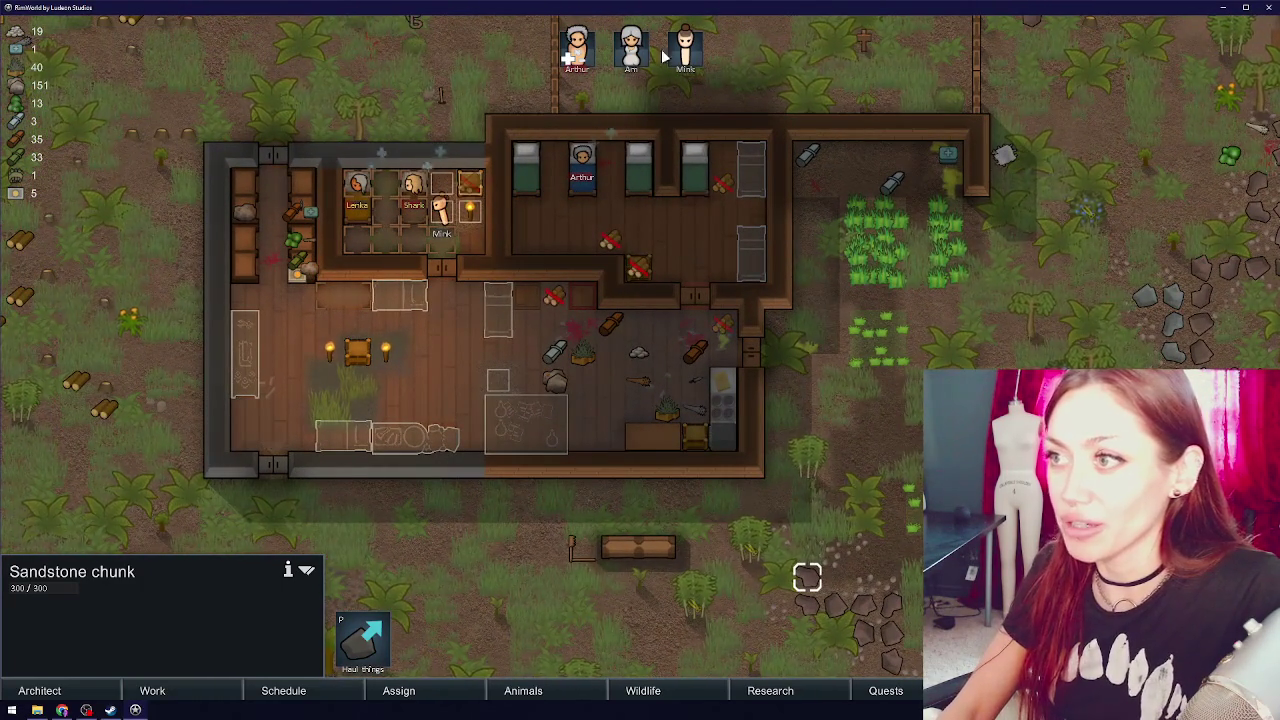
mouse_move(480, 54)
mouse_down()
mouse_move(509, 180)
mouse_move(530, 176)
mouse_move(527, 109)
mouse_up()
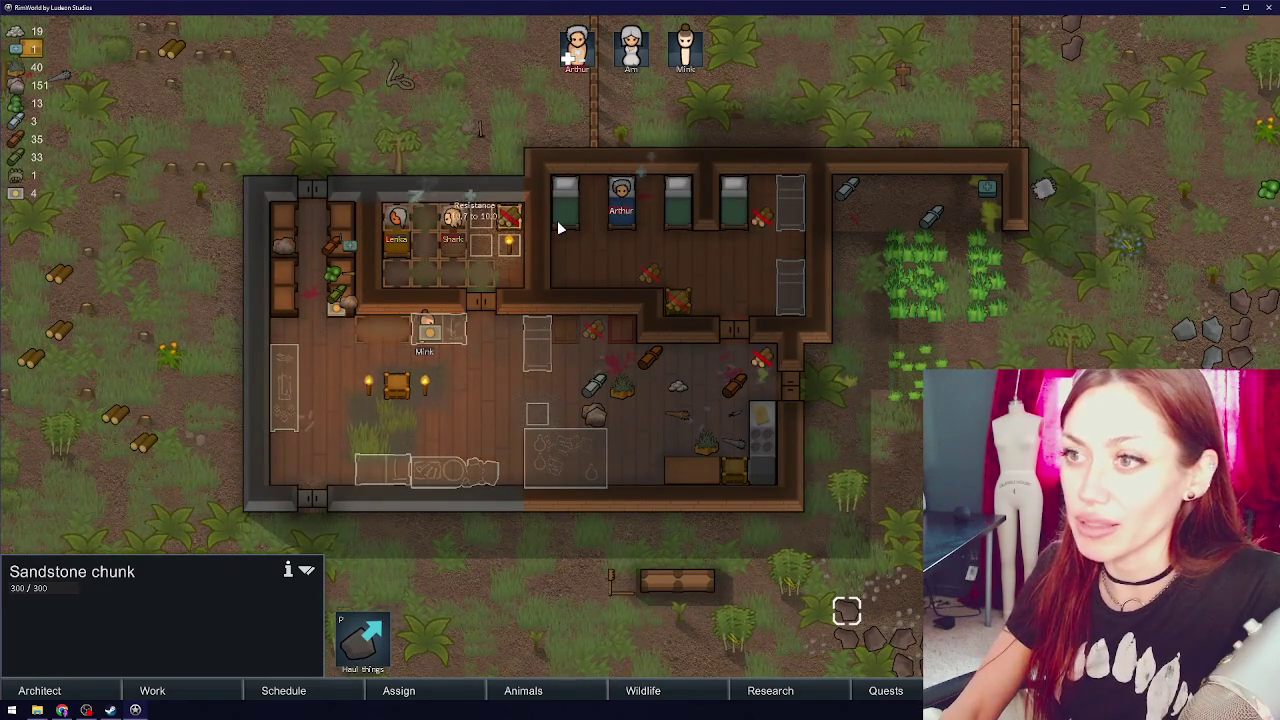
scroll(490, 235, down, 2)
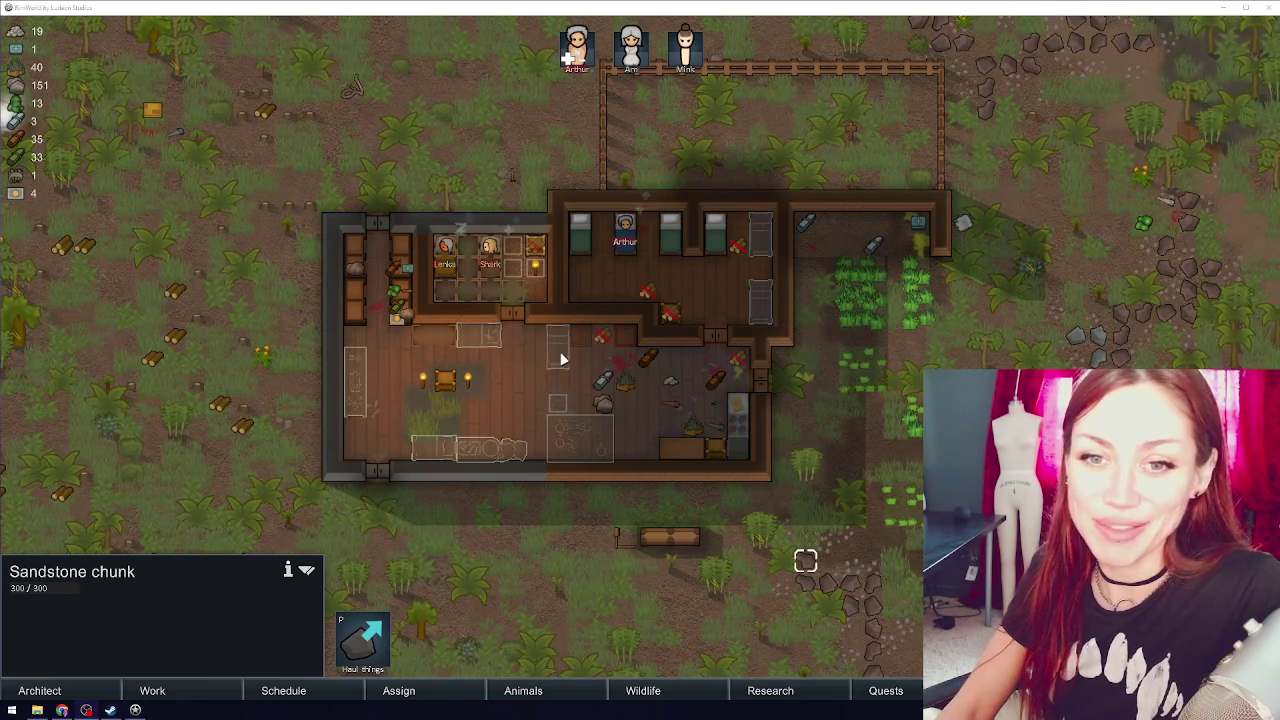
key(Escape)
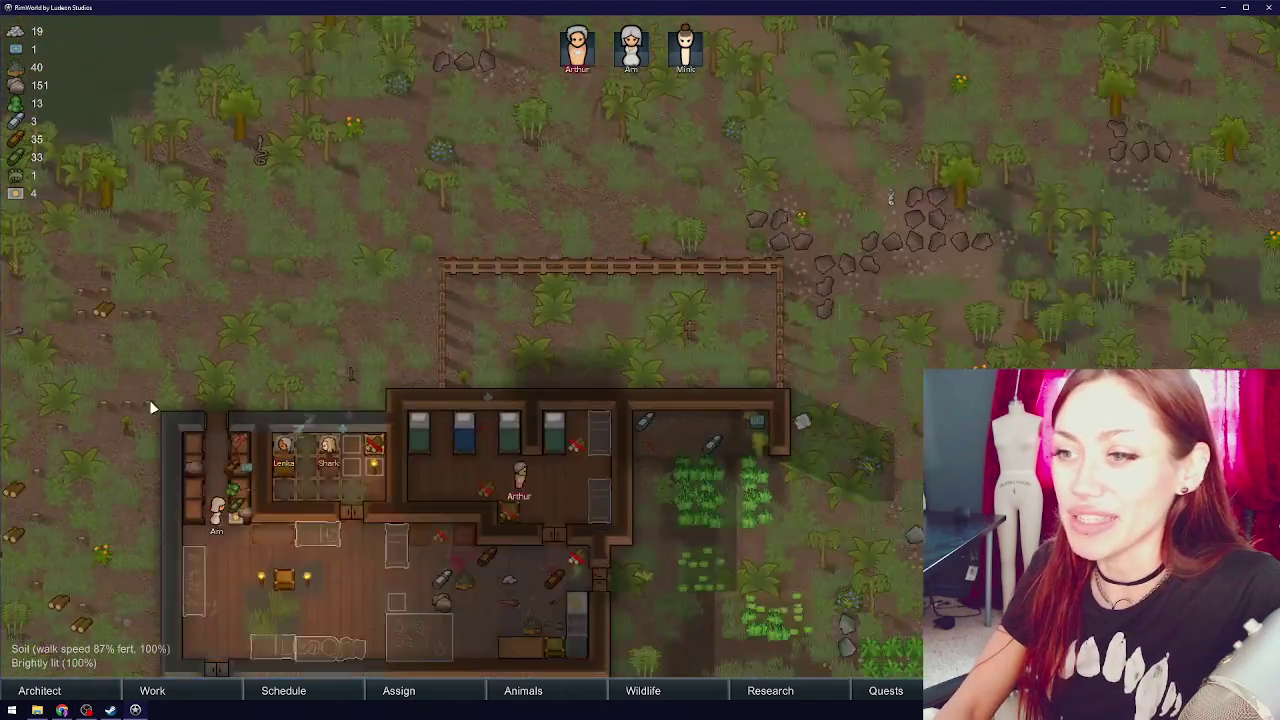
- Pan across the base toward the eastern fields and turn on the zone overlay
mouse_move(152, 408)
mouse_down()
mouse_move(141, 234)
mouse_move(252, 272)
mouse_up()
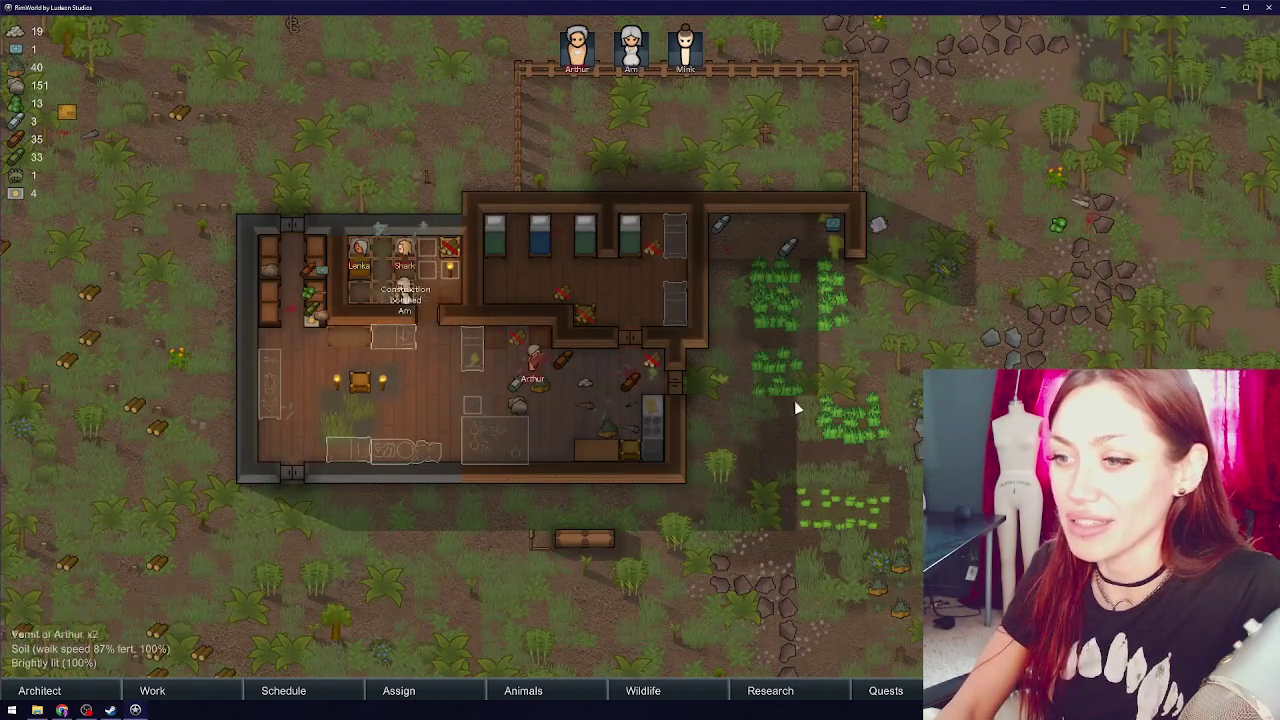
scroll(604, 408, up, 3)
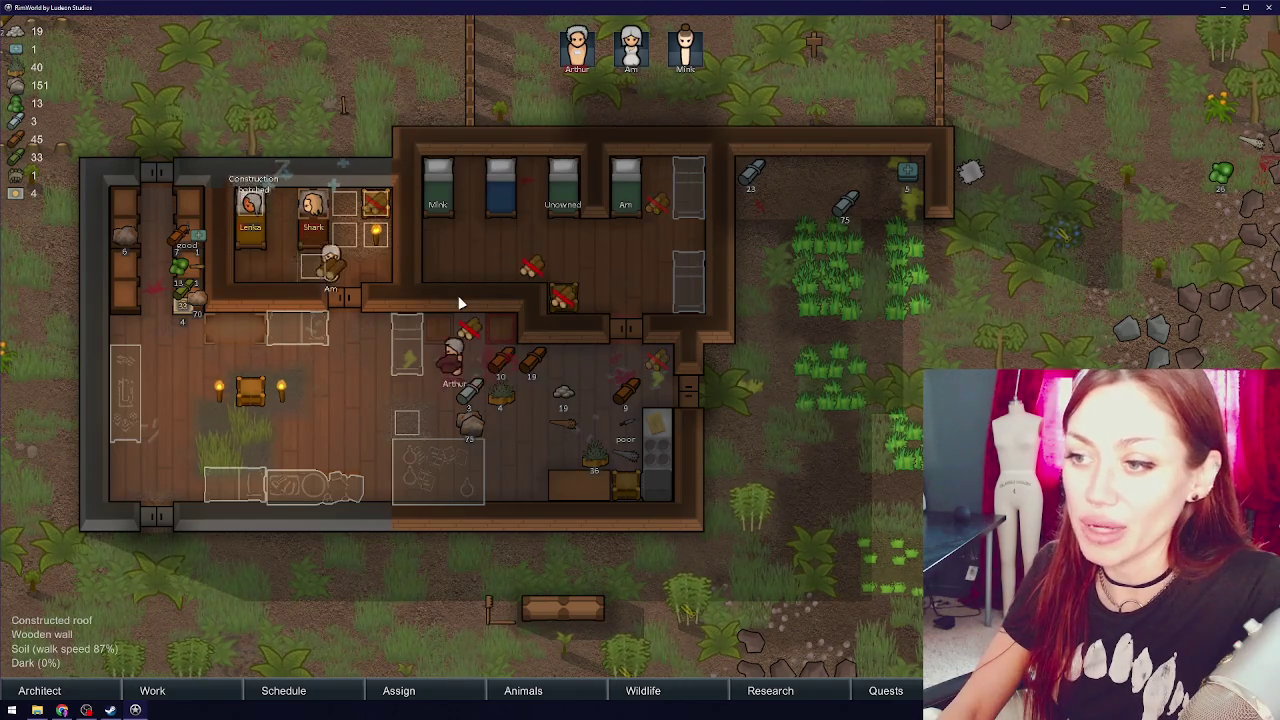
key(s)
key(a)
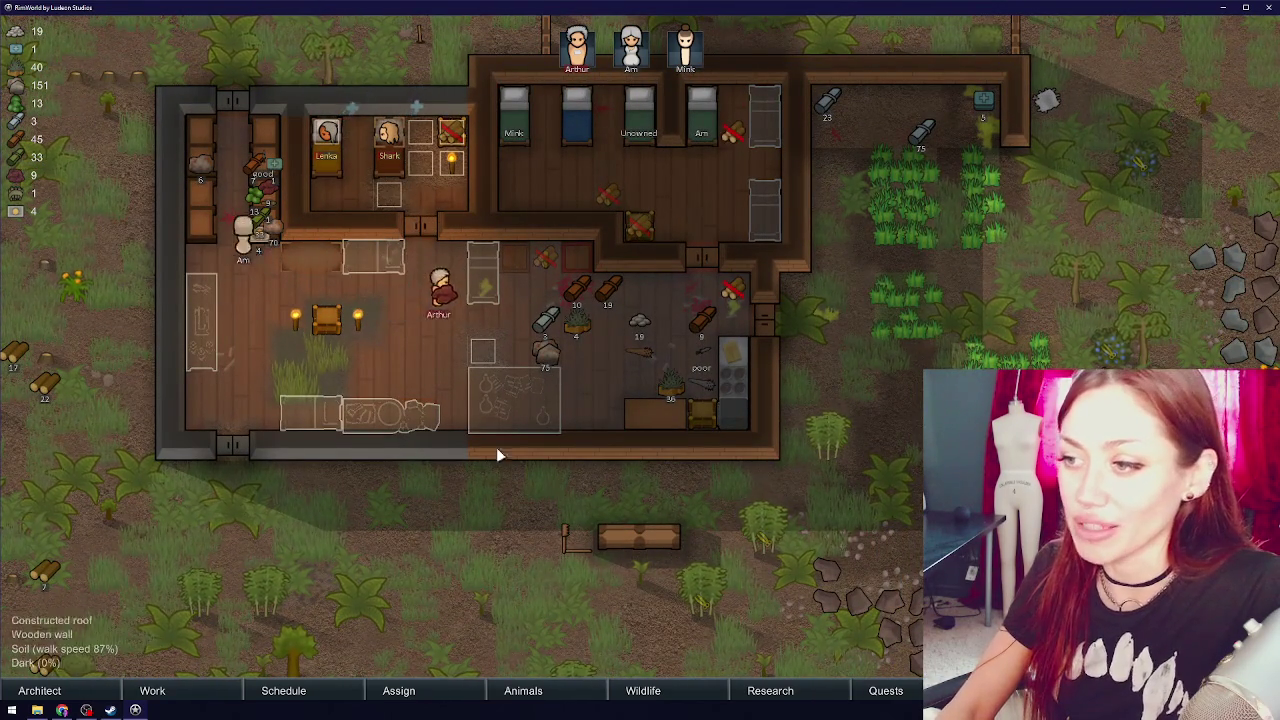
key(d)
key(w)
key(w)
key(d)
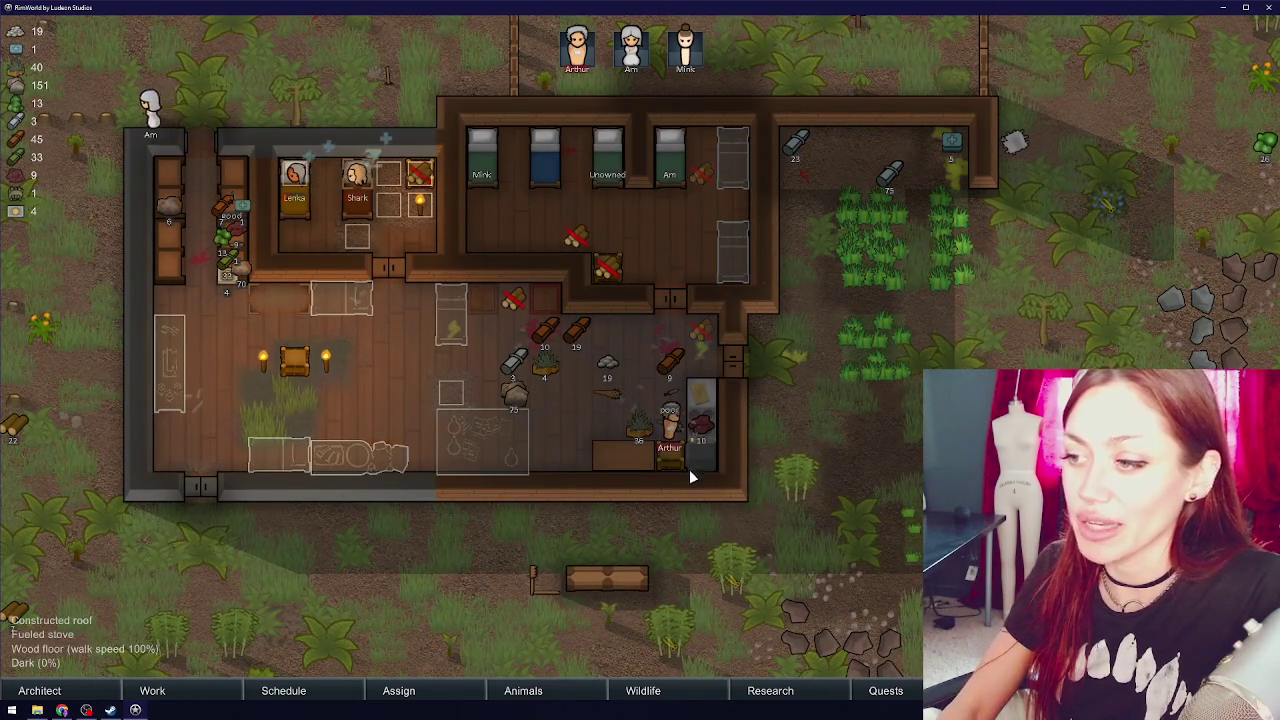
scroll(570, 390, down, 1)
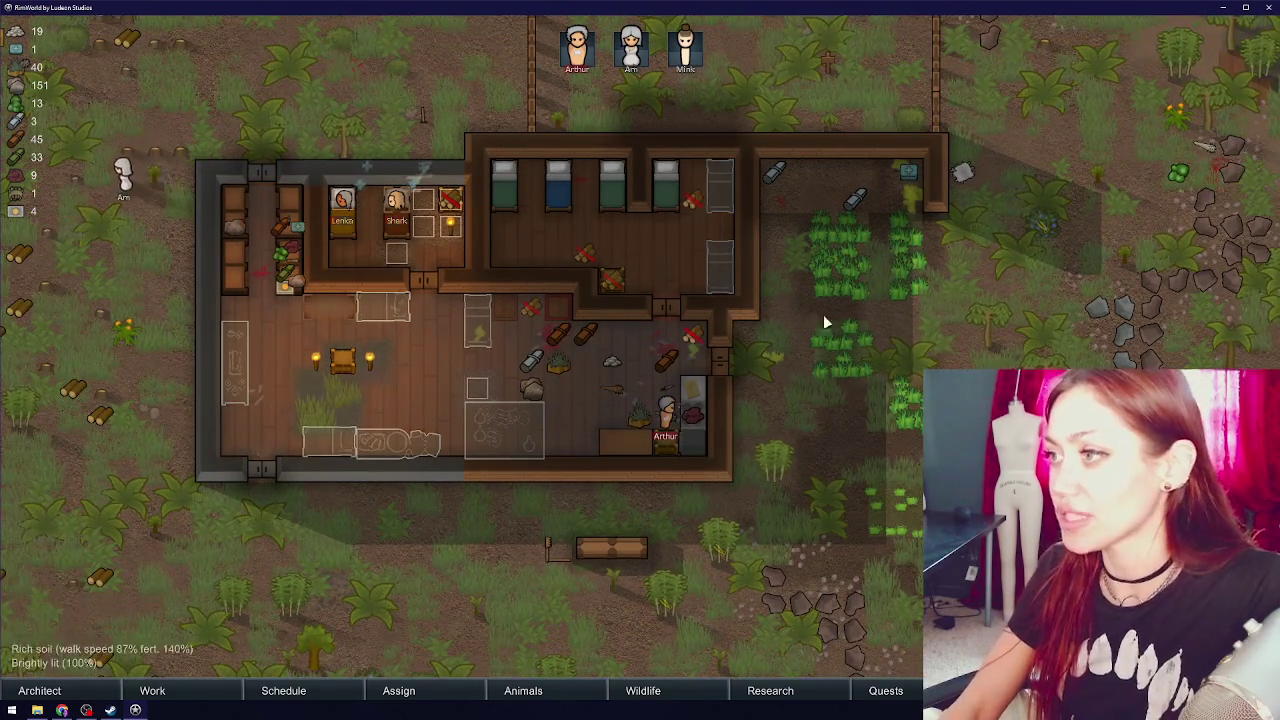
key(w)
key(d)
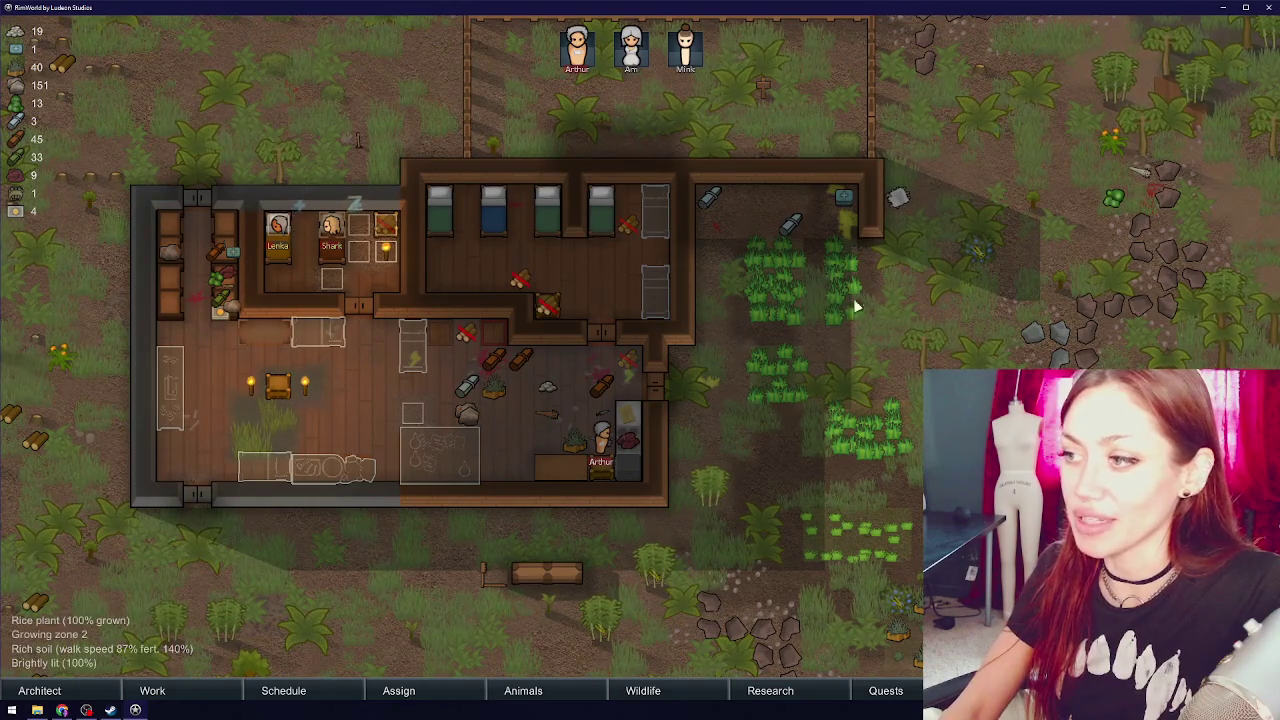
click(843, 343)
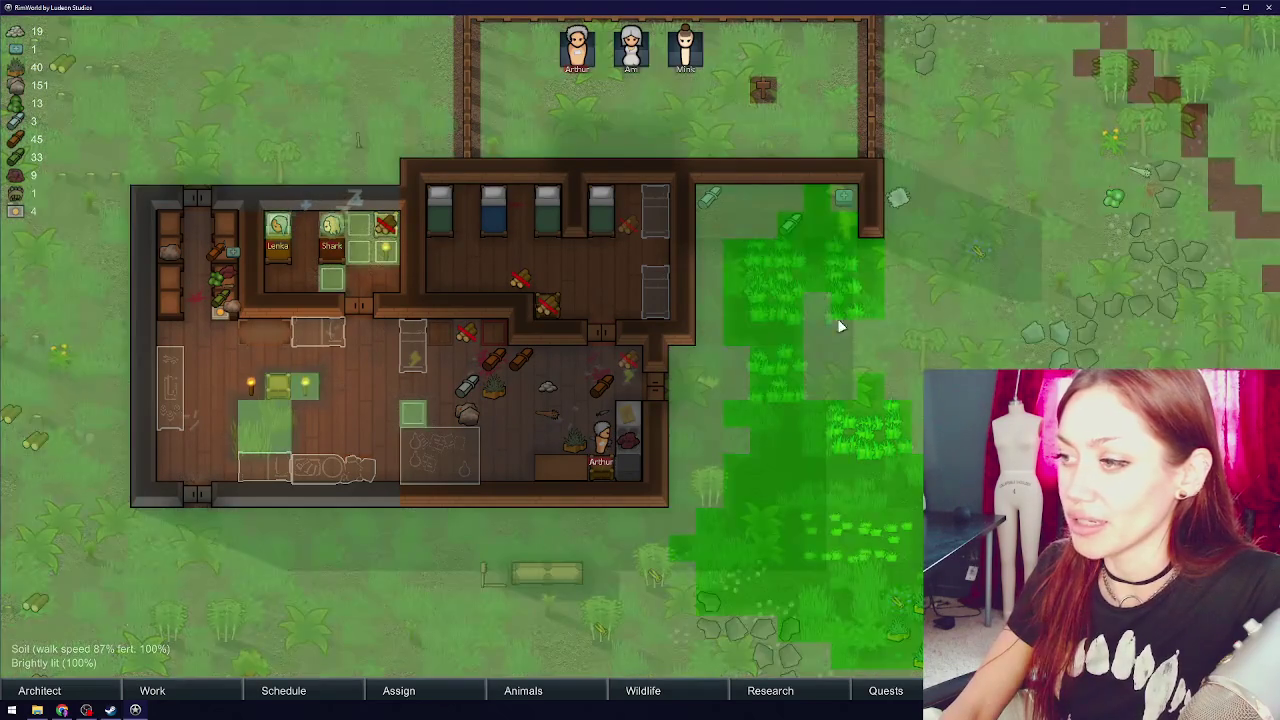
- Inspect Stockpile zone 1 in the building, then switch the zone overlay back off
key(d)
key(s)
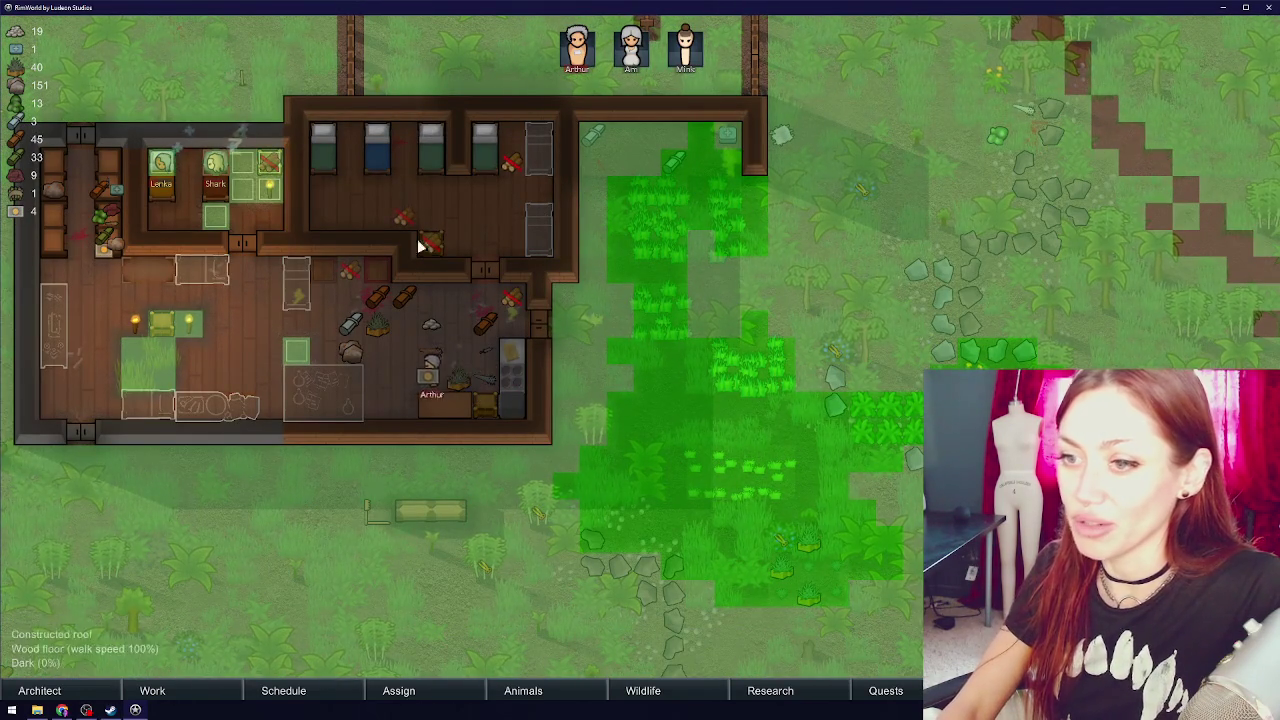
key(a)
key(s)
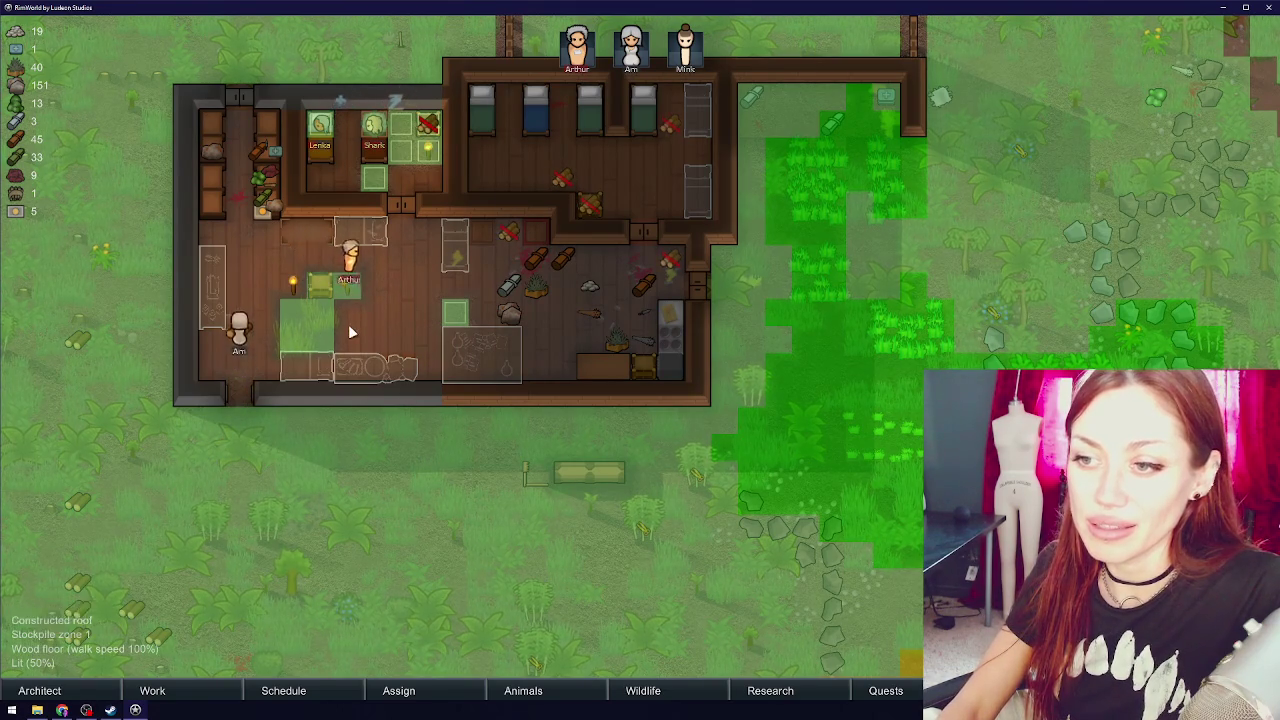
click(298, 342)
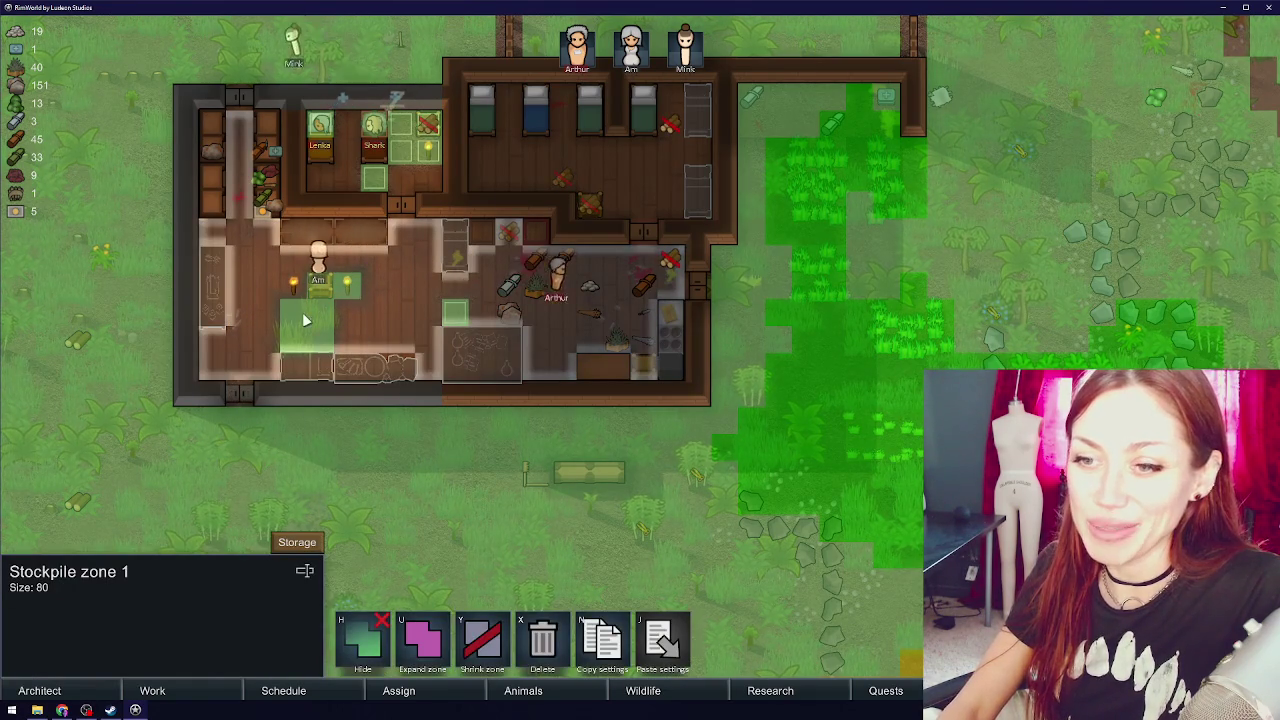
click(486, 414)
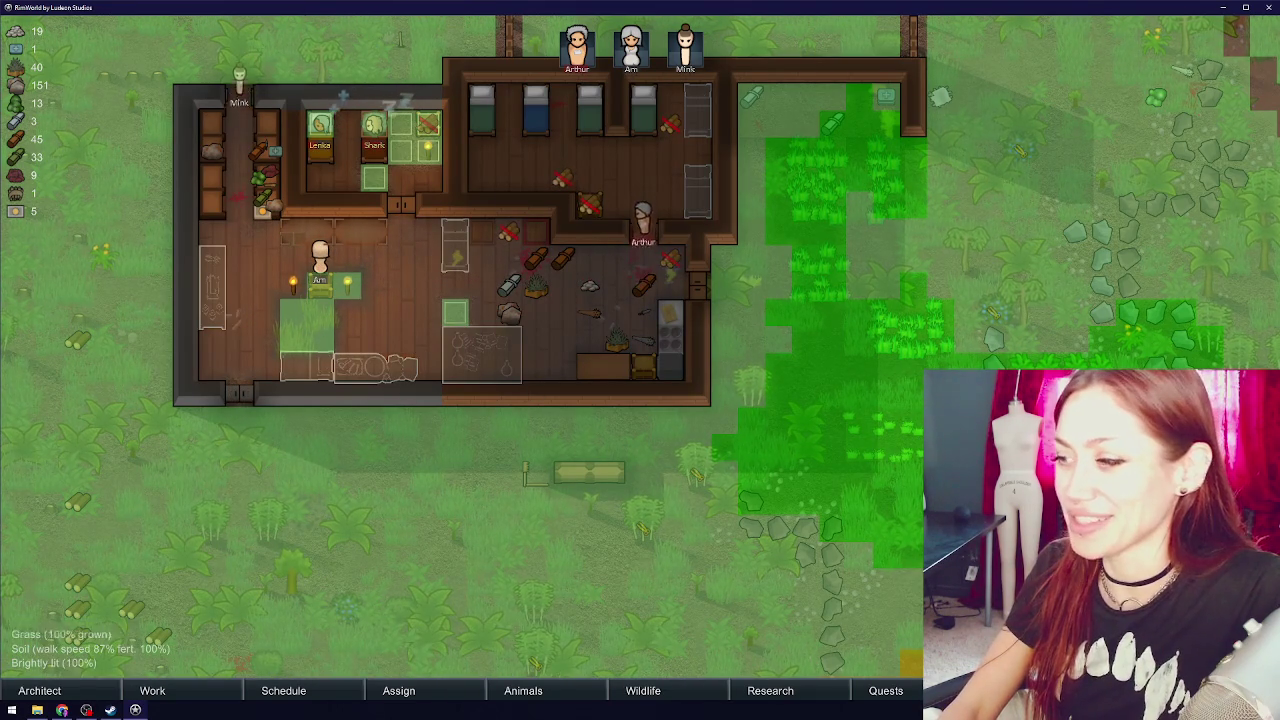
key(w)
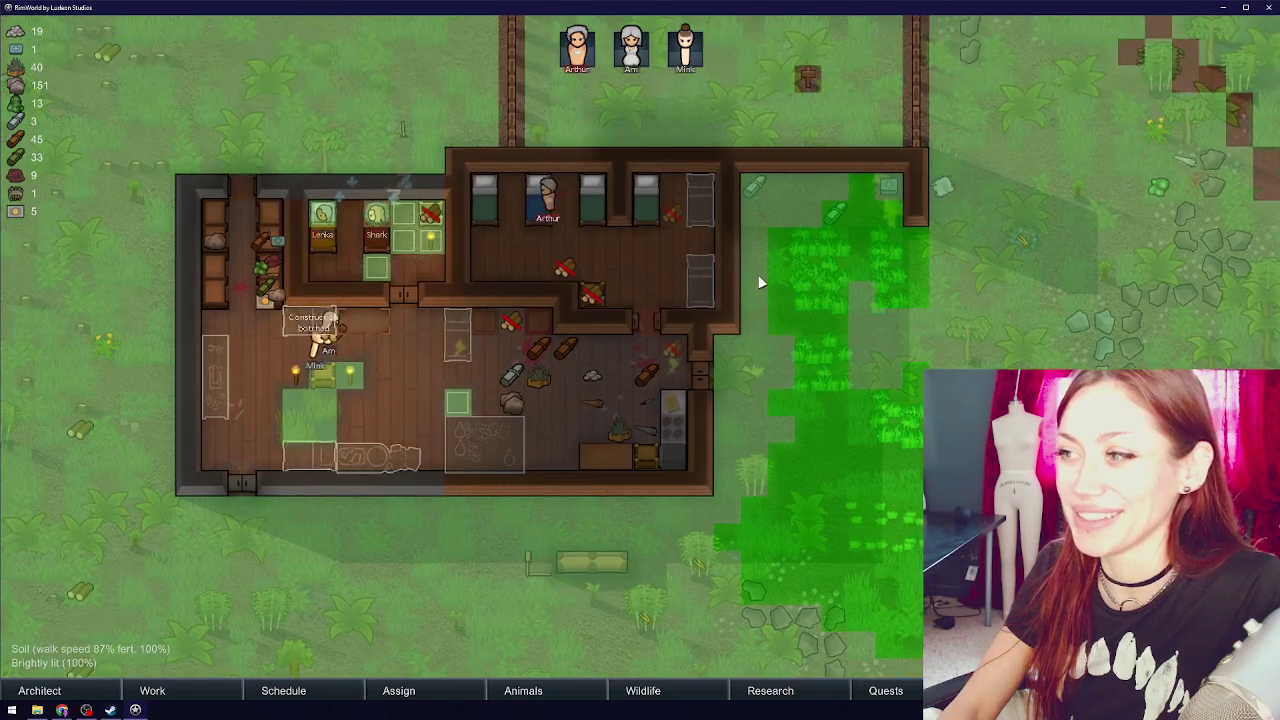
key(Escape)
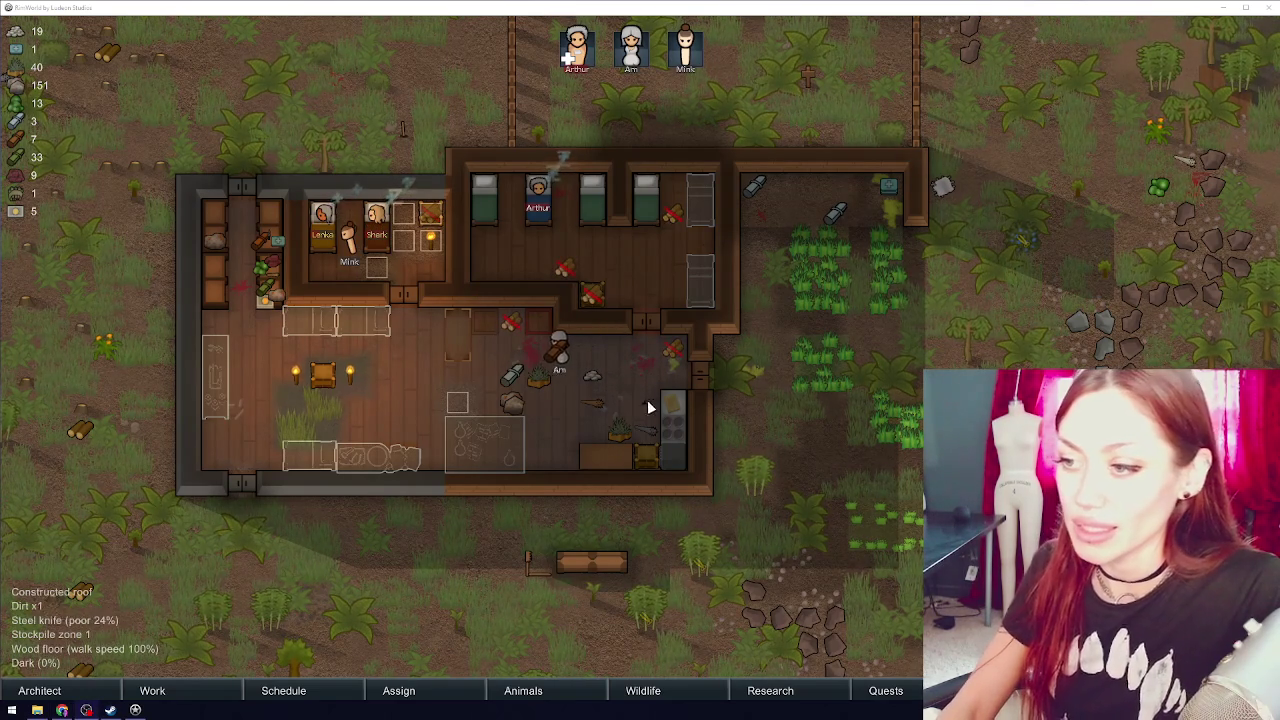
- Compare the three colonists' skills and traits, then inspect the wooden bed blueprint below the base
click(345, 237)
click(345, 237)
click(243, 542)
click(188, 542)
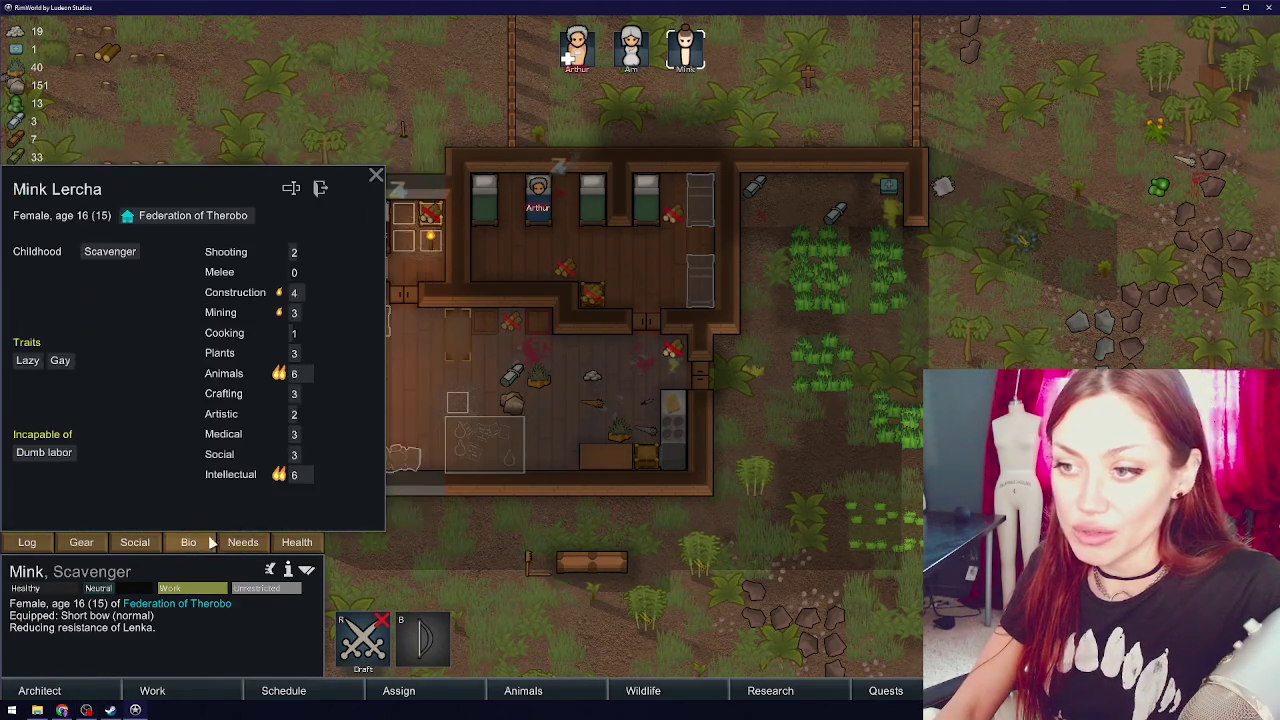
click(632, 52)
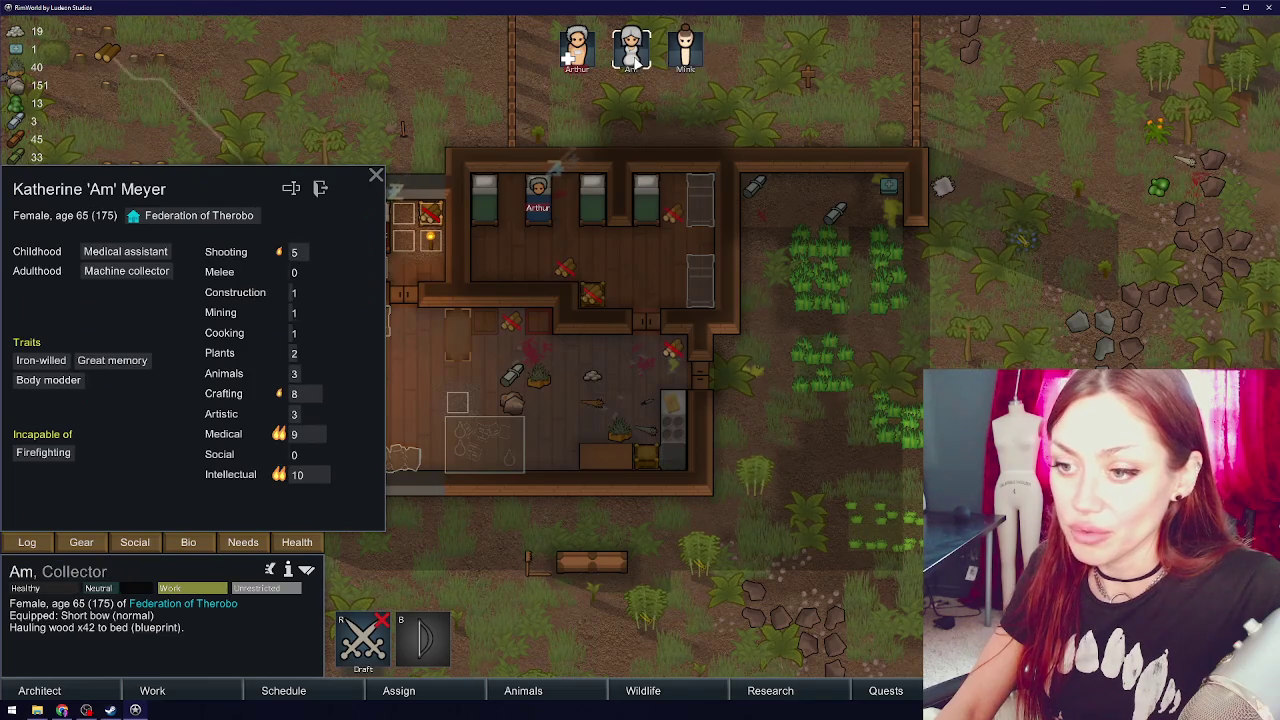
click(578, 55)
click(549, 105)
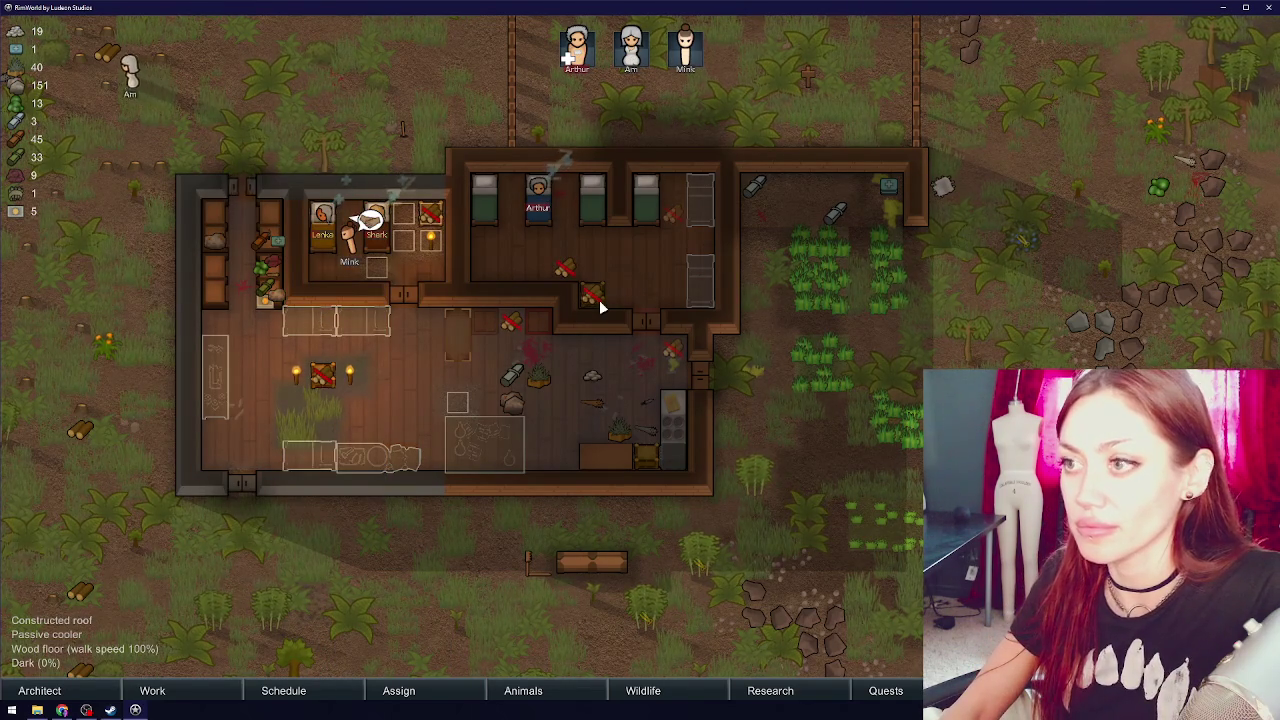
mouse_move(795, 441)
mouse_down()
mouse_move(877, 260)
mouse_move(880, 297)
mouse_move(810, 392)
mouse_up()
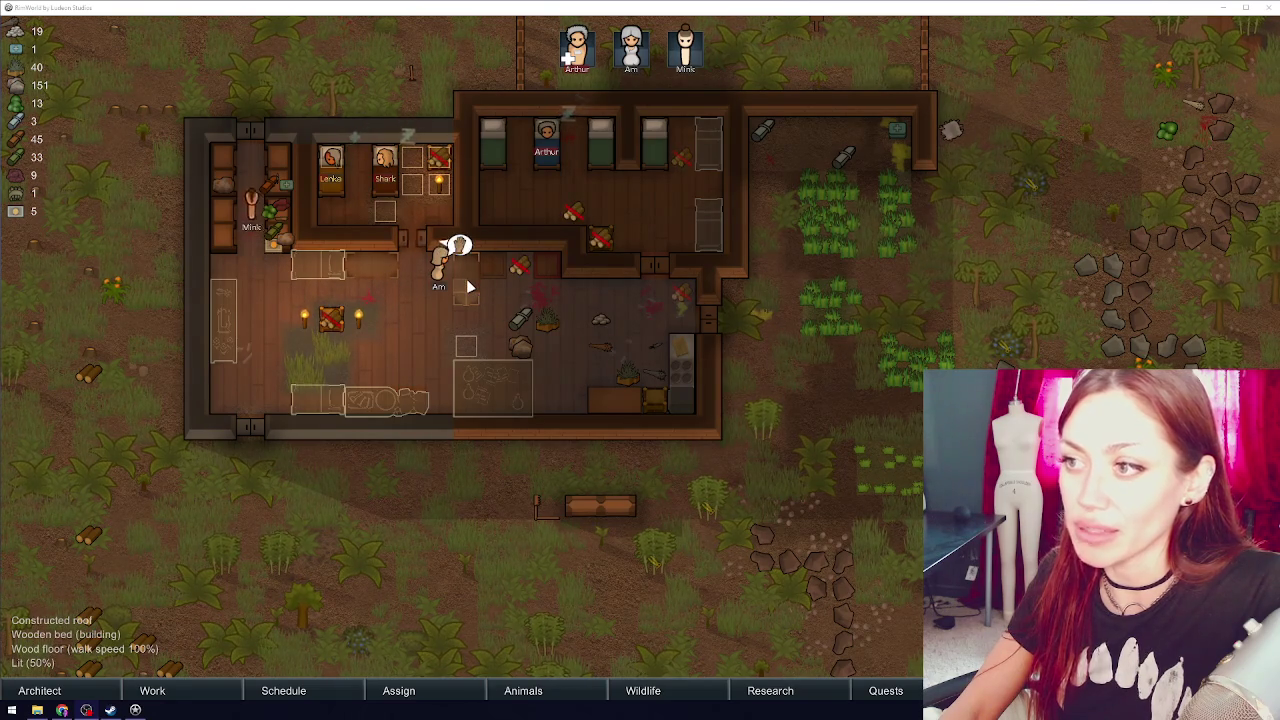
click(318, 263)
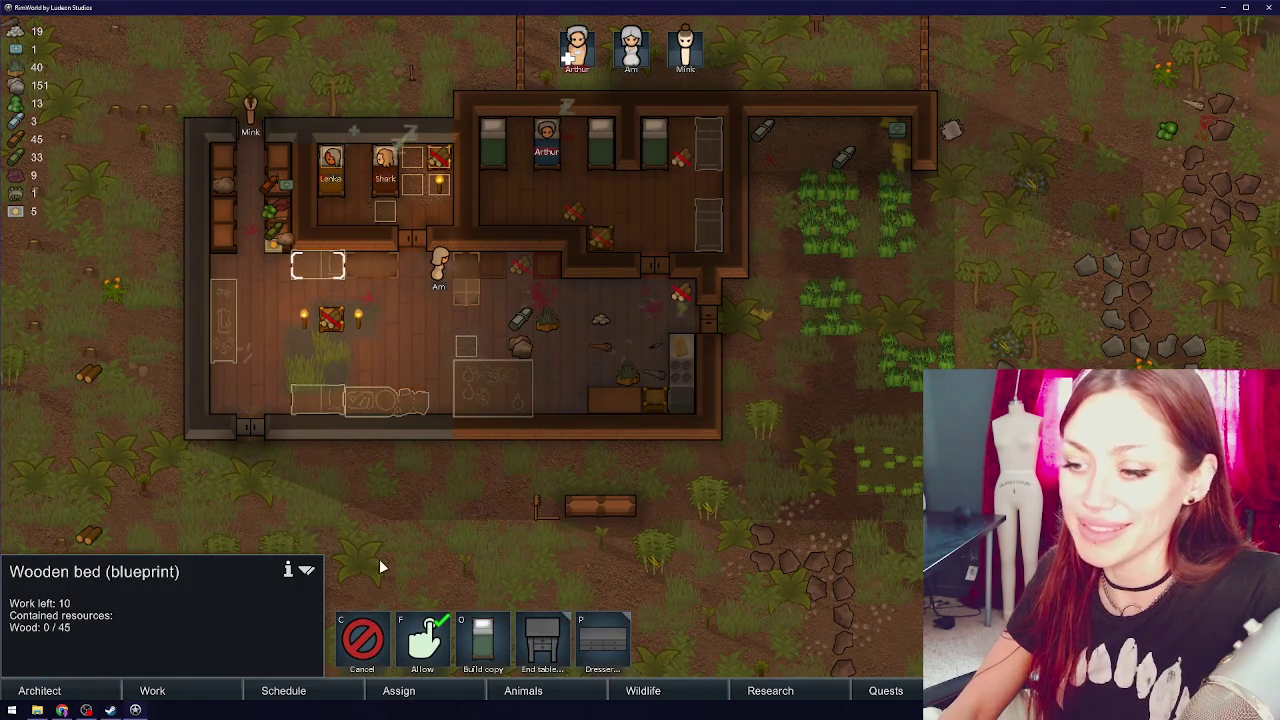
- Cancel both wooden bed blueprints and mark the awful-quality bed for deconstruction
click(363, 640)
click(318, 400)
click(366, 643)
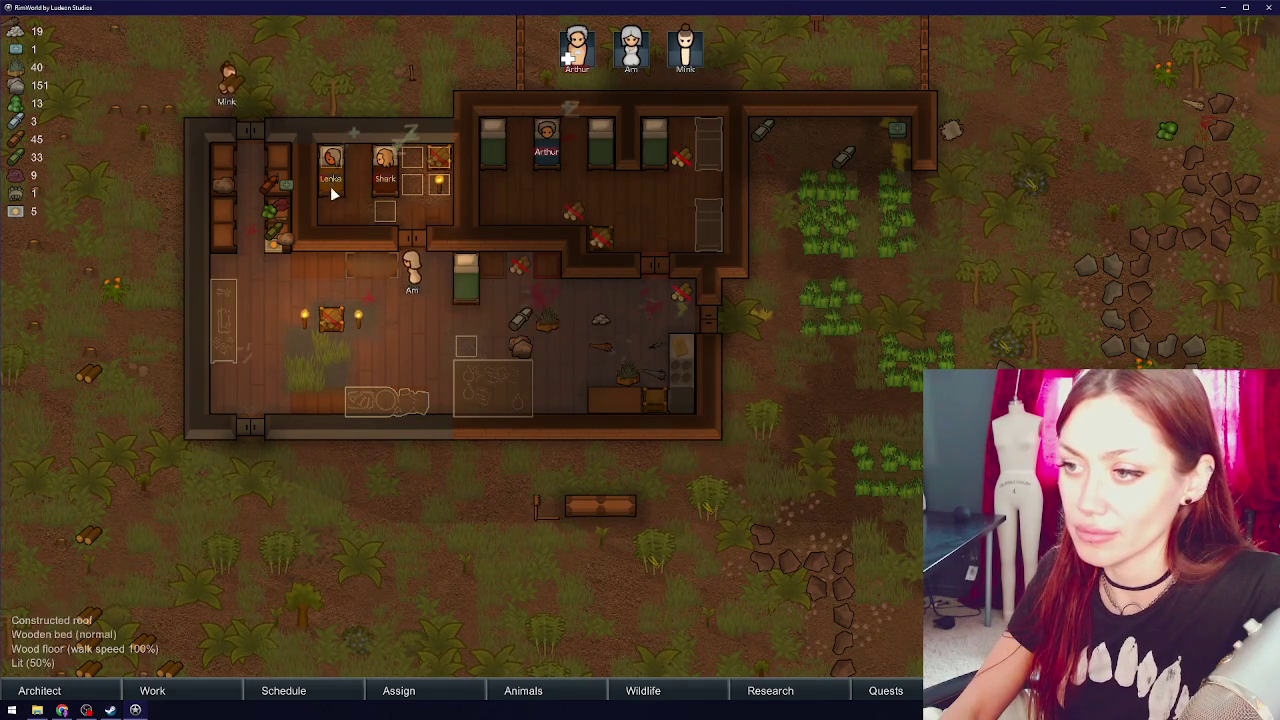
click(463, 300)
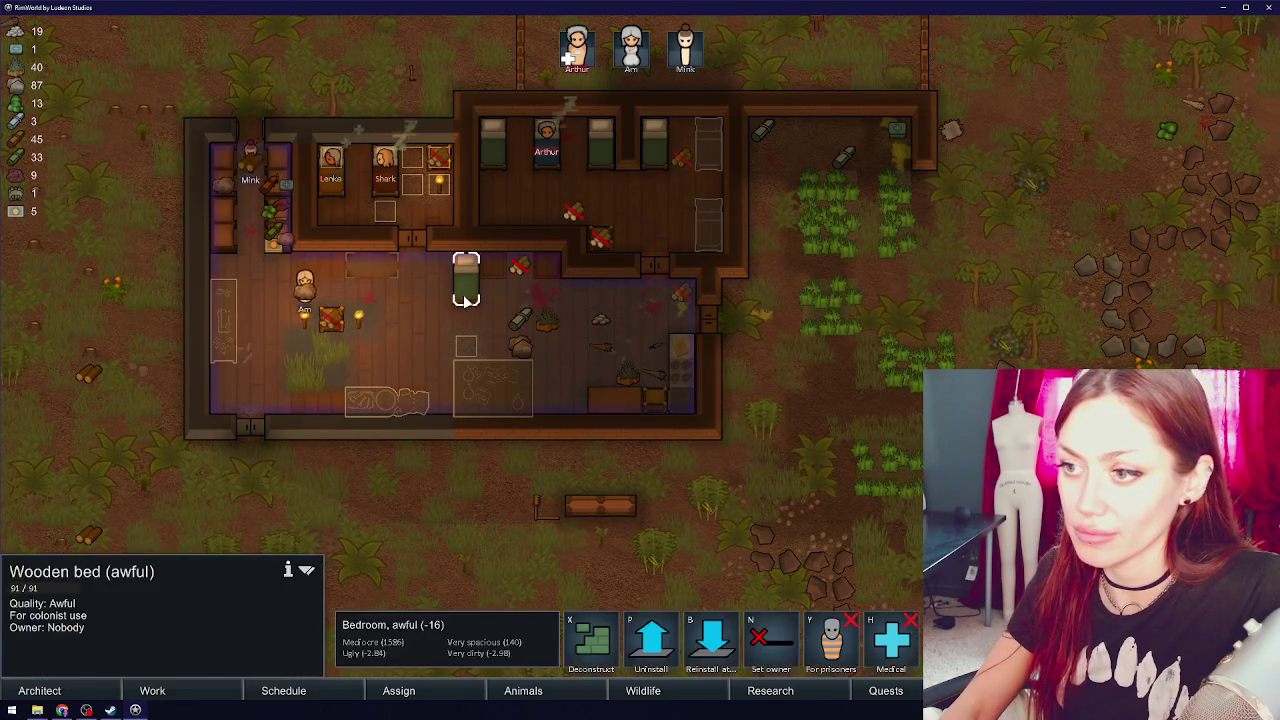
click(600, 655)
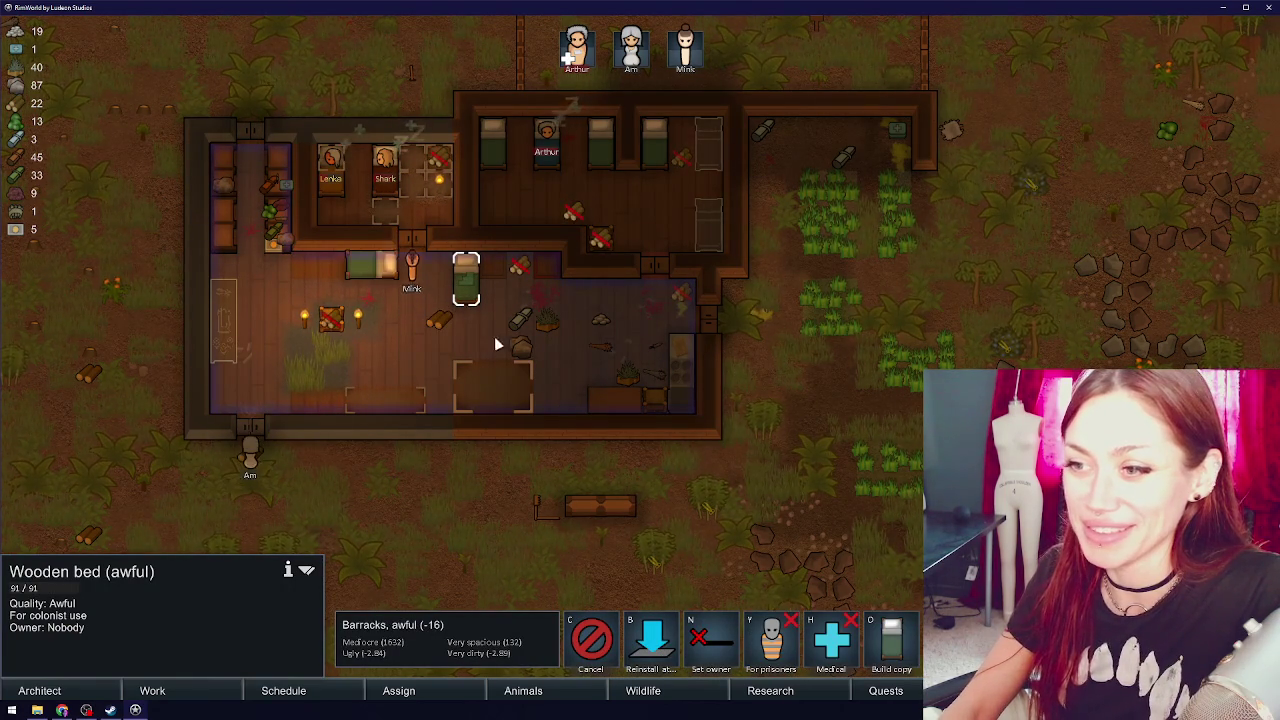
- Have Am prioritize refueling the passive cooler in the new room
click(390, 268)
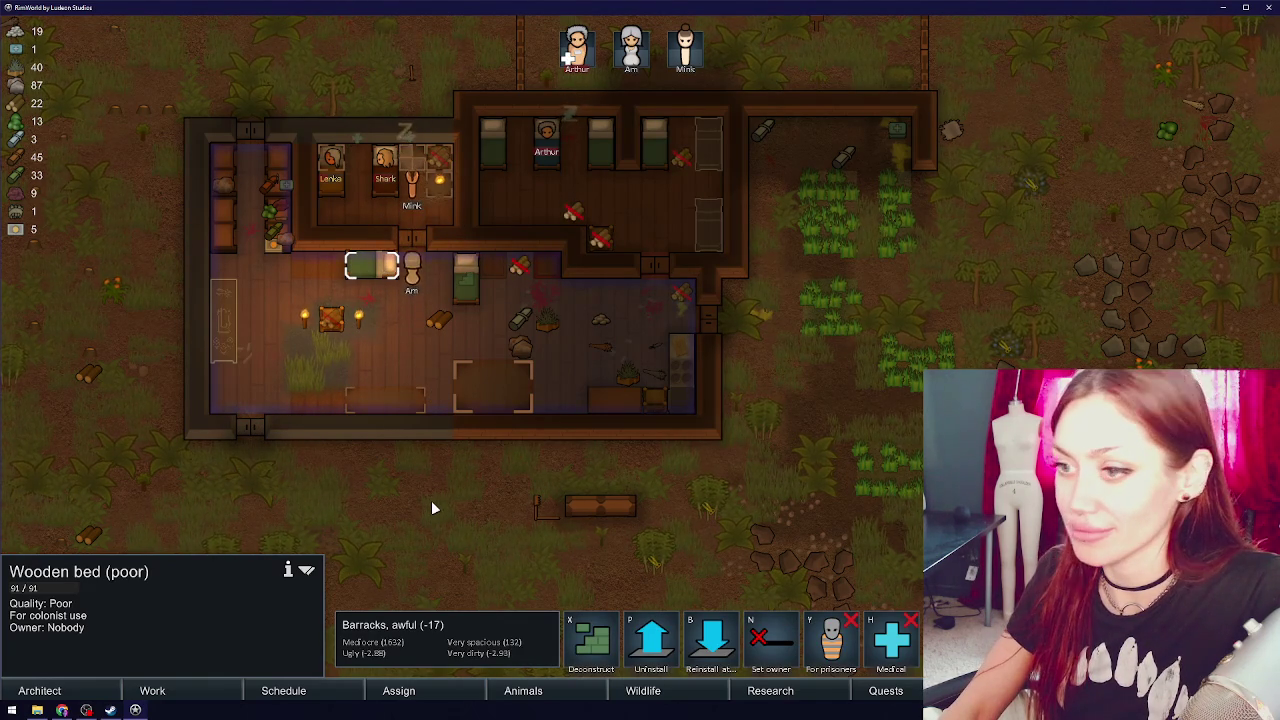
click(417, 266)
right_click(357, 323)
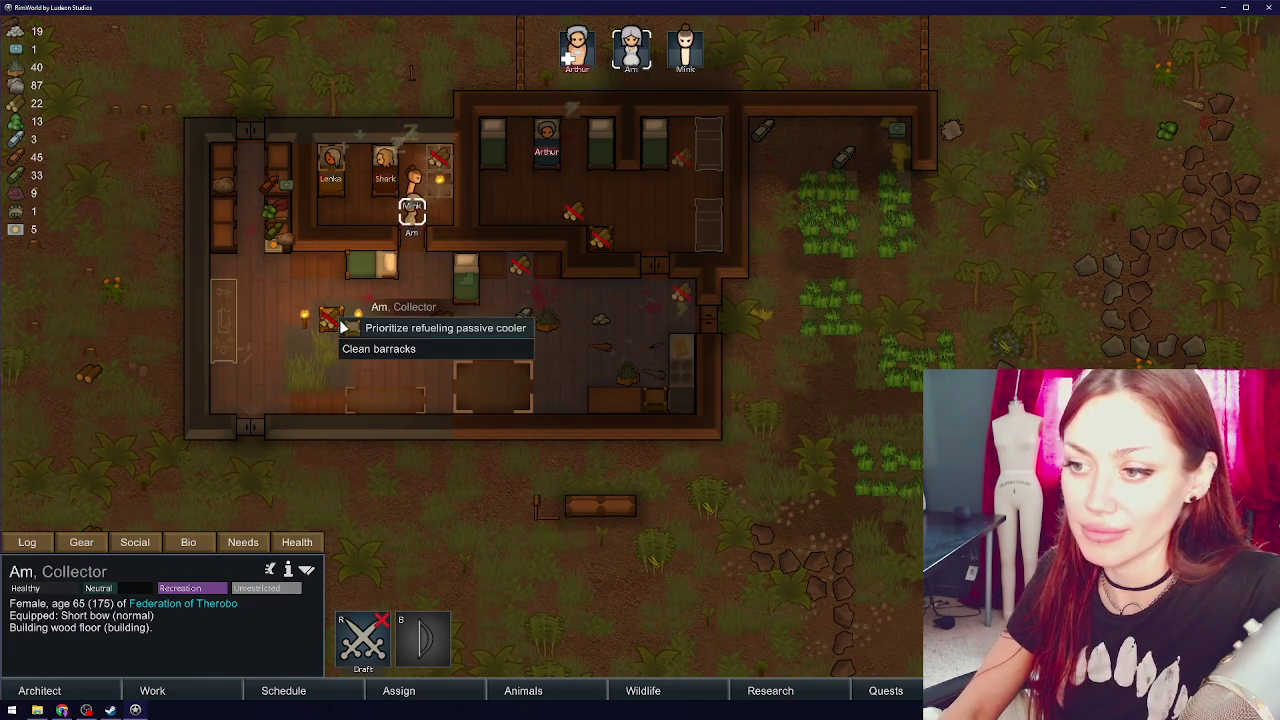
click(355, 327)
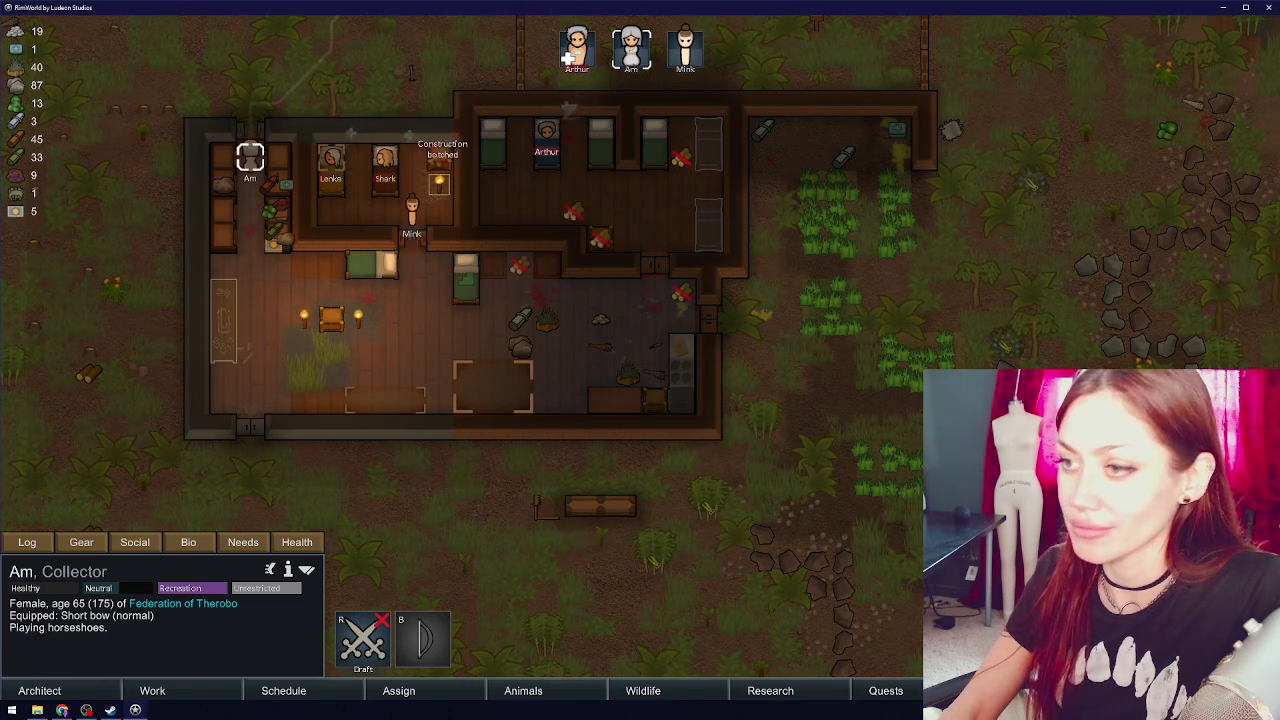
key(w)
click(590, 58)
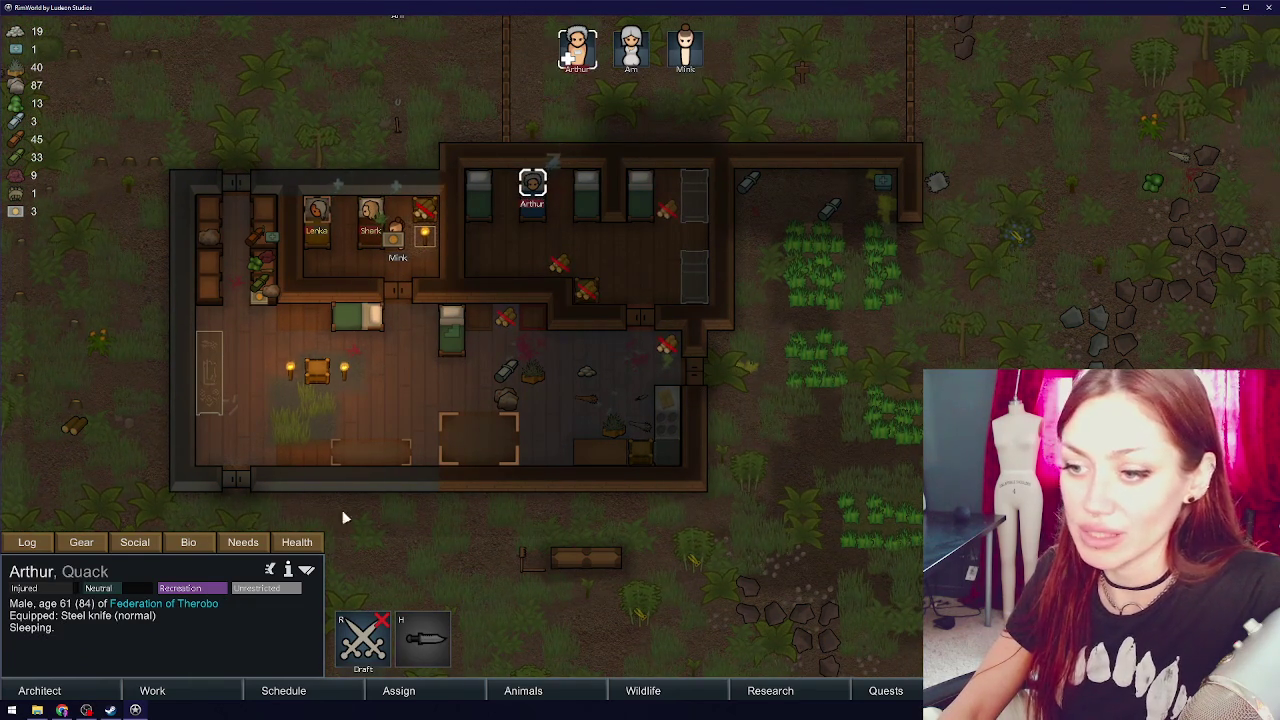
- Check Arthur's health details, then inspect a wooden wall
click(297, 542)
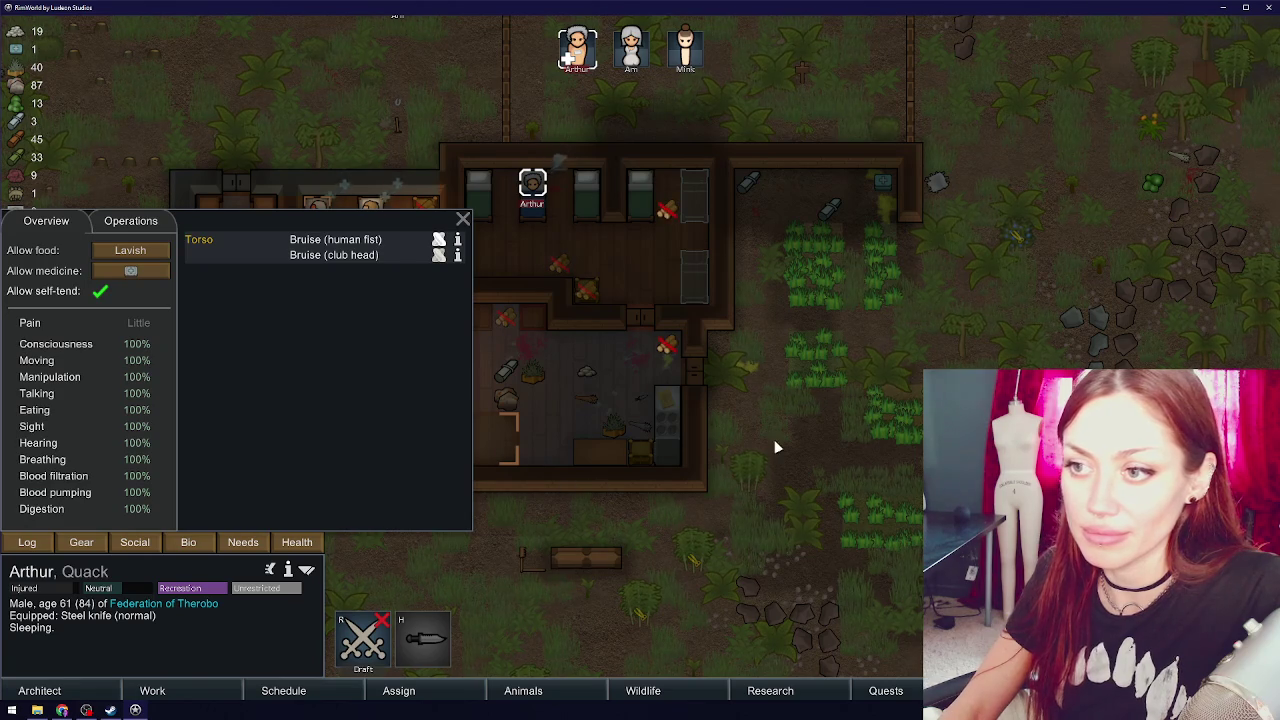
key(s)
key(a)
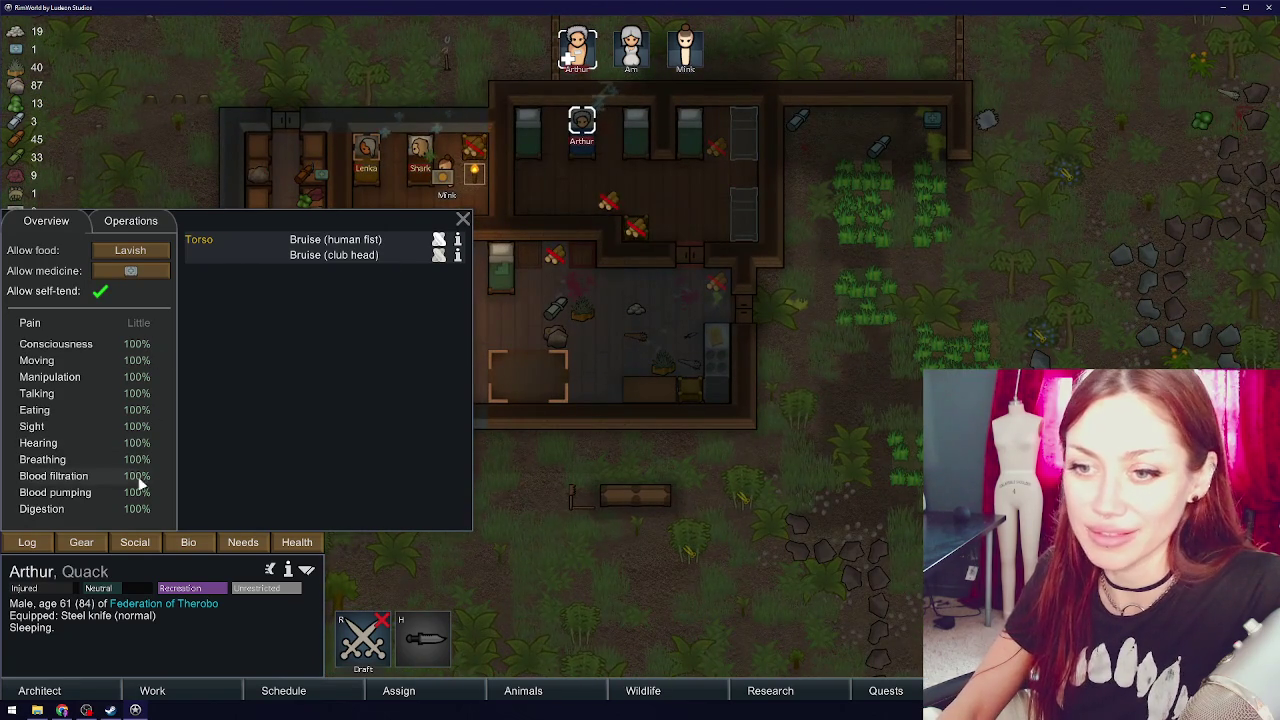
click(582, 412)
click(636, 306)
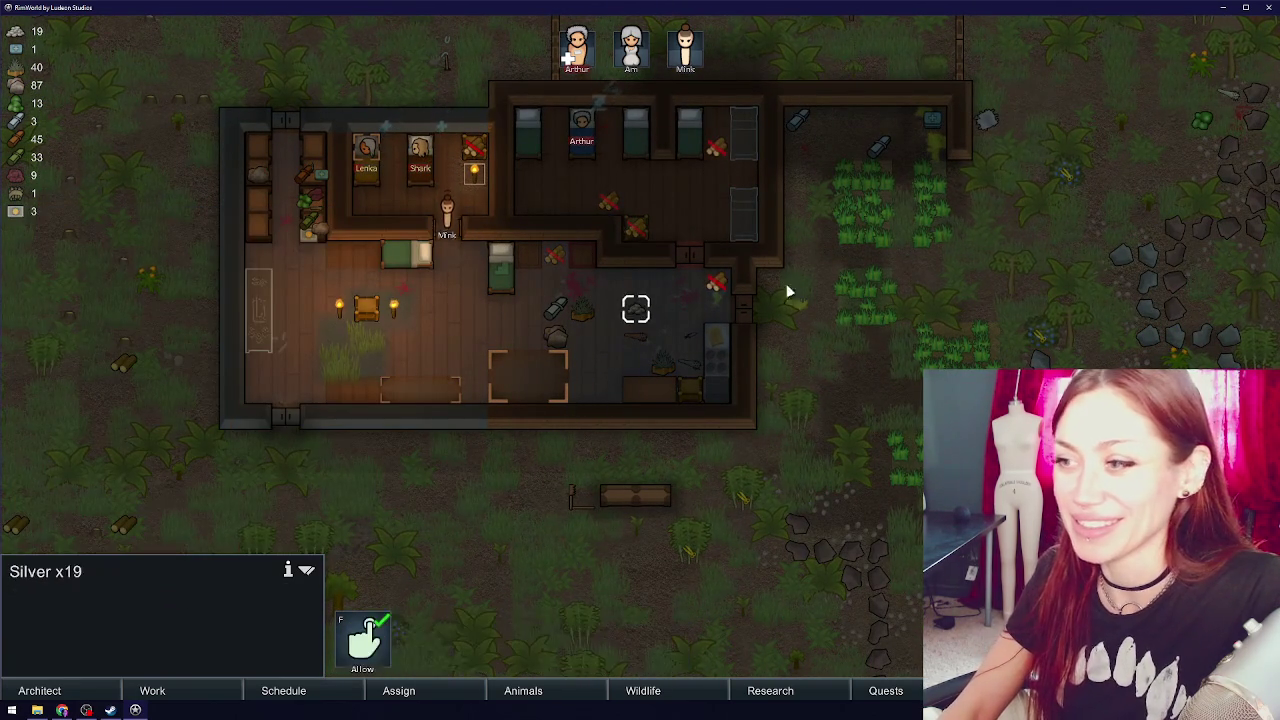
click(774, 283)
- Inspect the Silver x19 stack and its stockpile tile, then read the abandoned cows letter
key(s)
key(a)
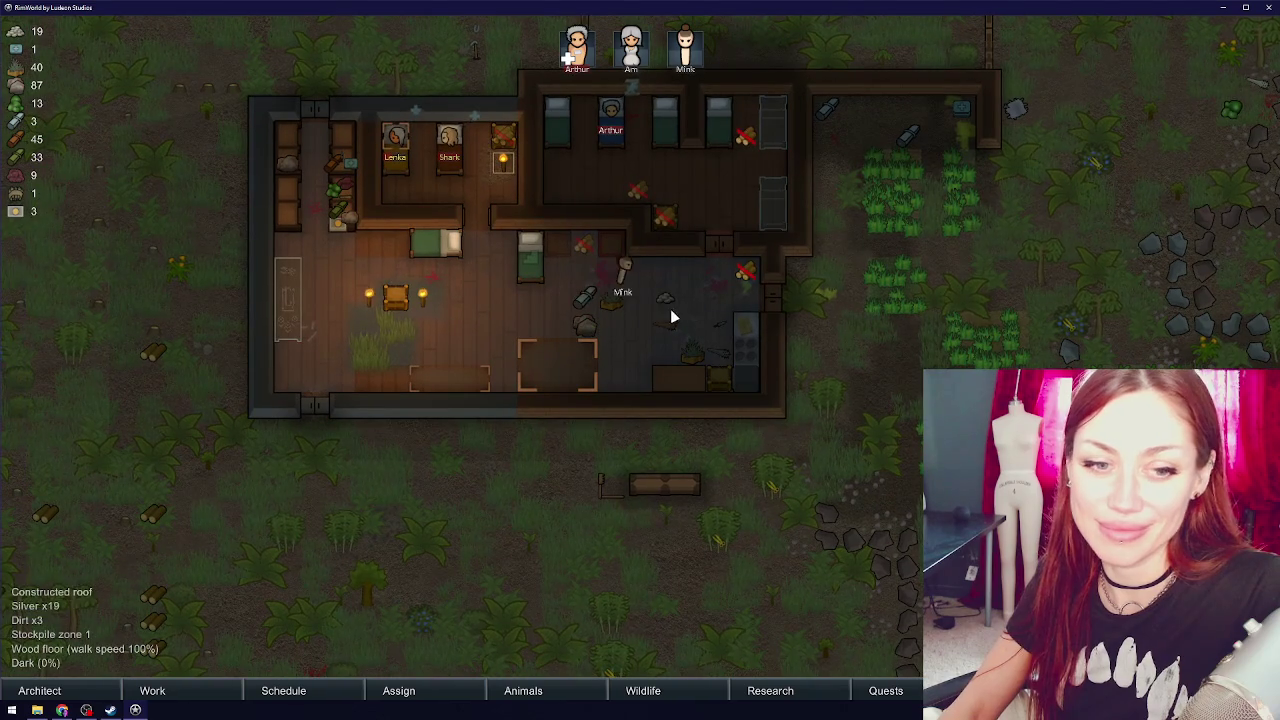
click(655, 308)
click(655, 308)
click(798, 248)
key(w)
key(d)
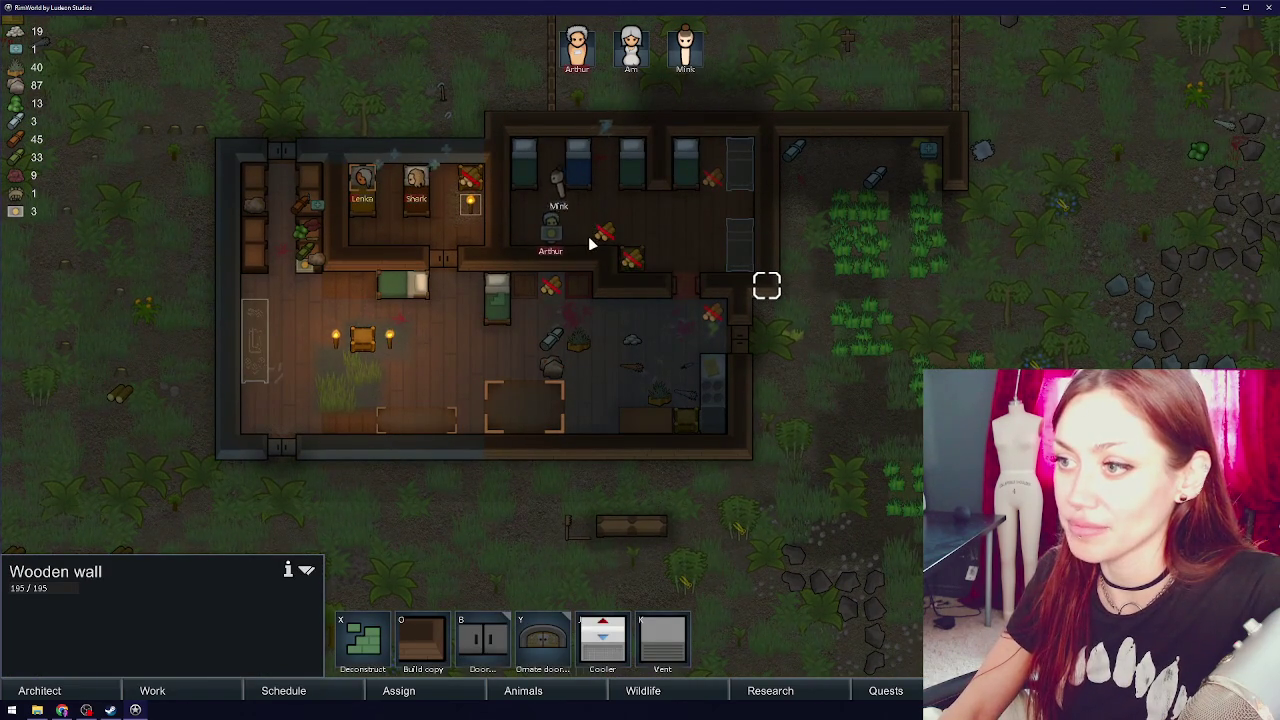
click(1258, 345)
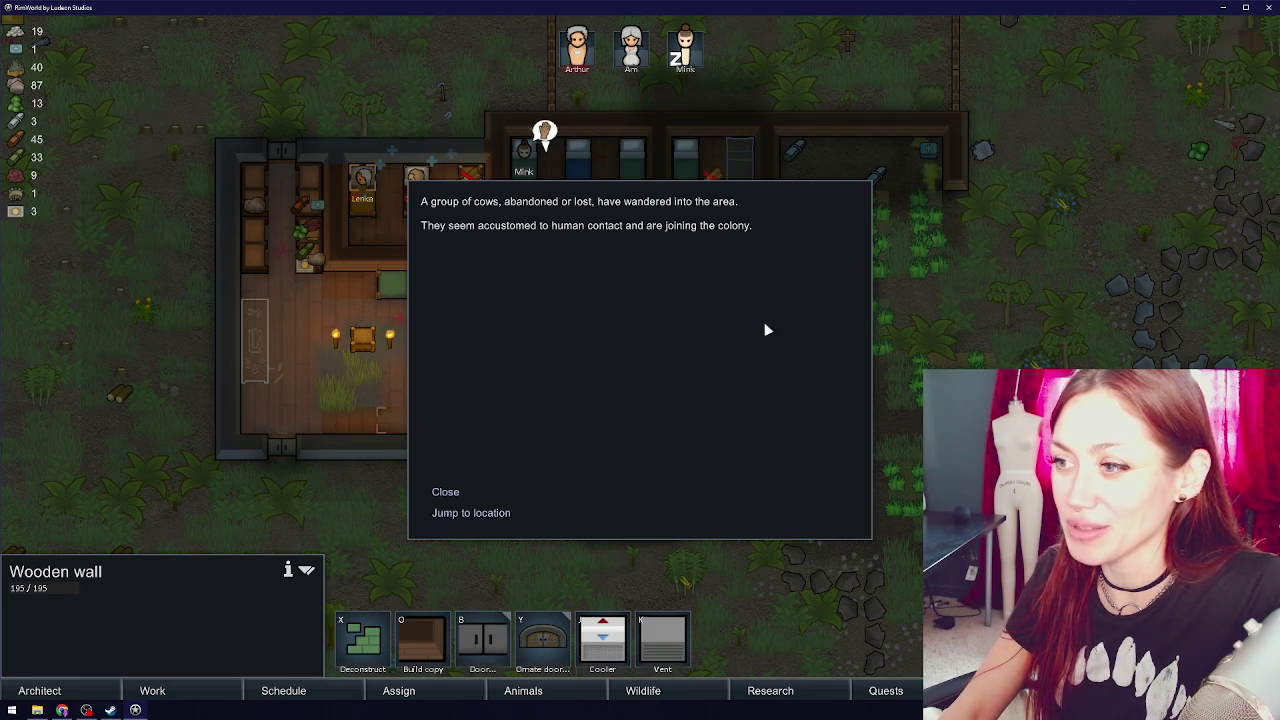
- Jump to the cows and have Mink rope Bull 1 to the pen marker
click(460, 511)
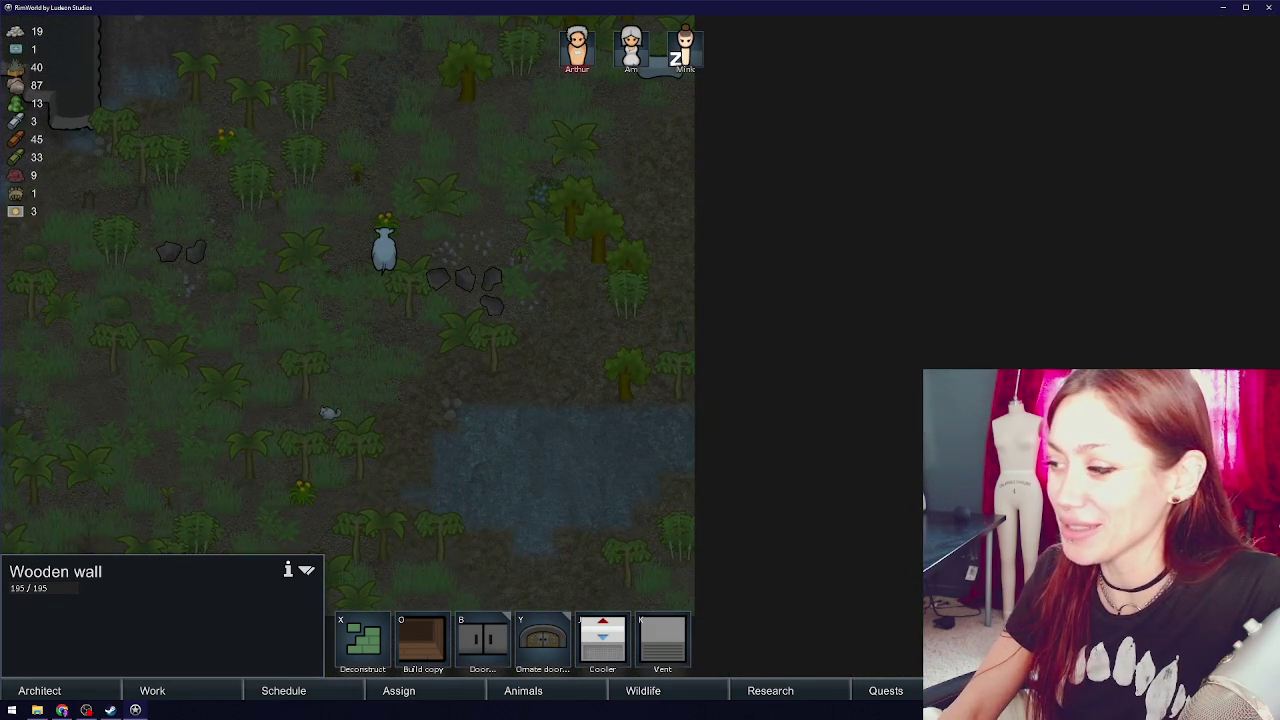
key(a)
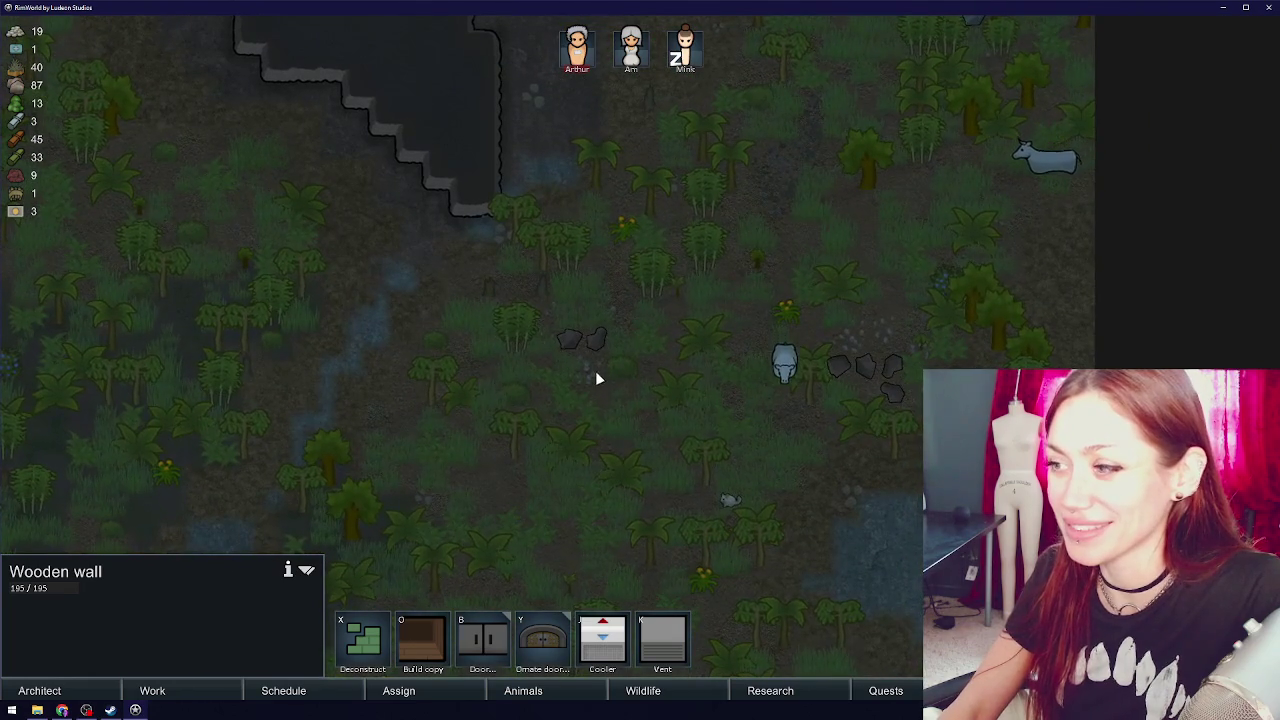
scroll(613, 371, down, 2)
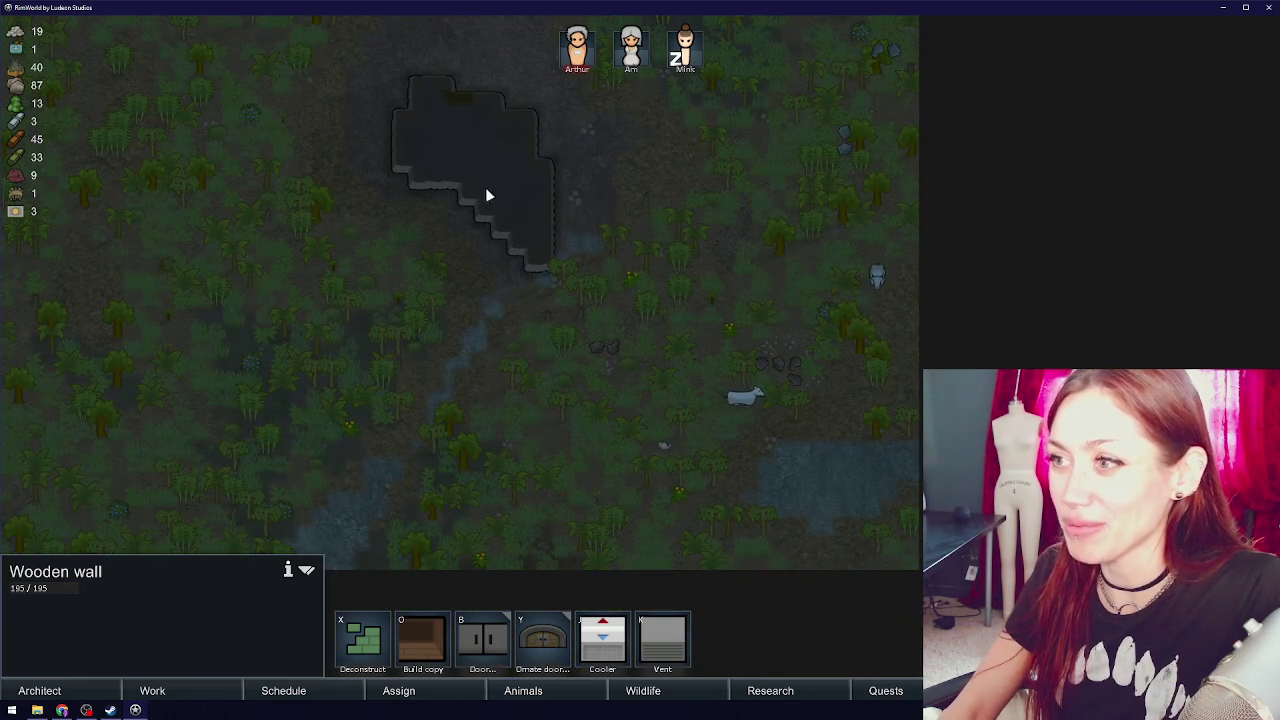
click(638, 64)
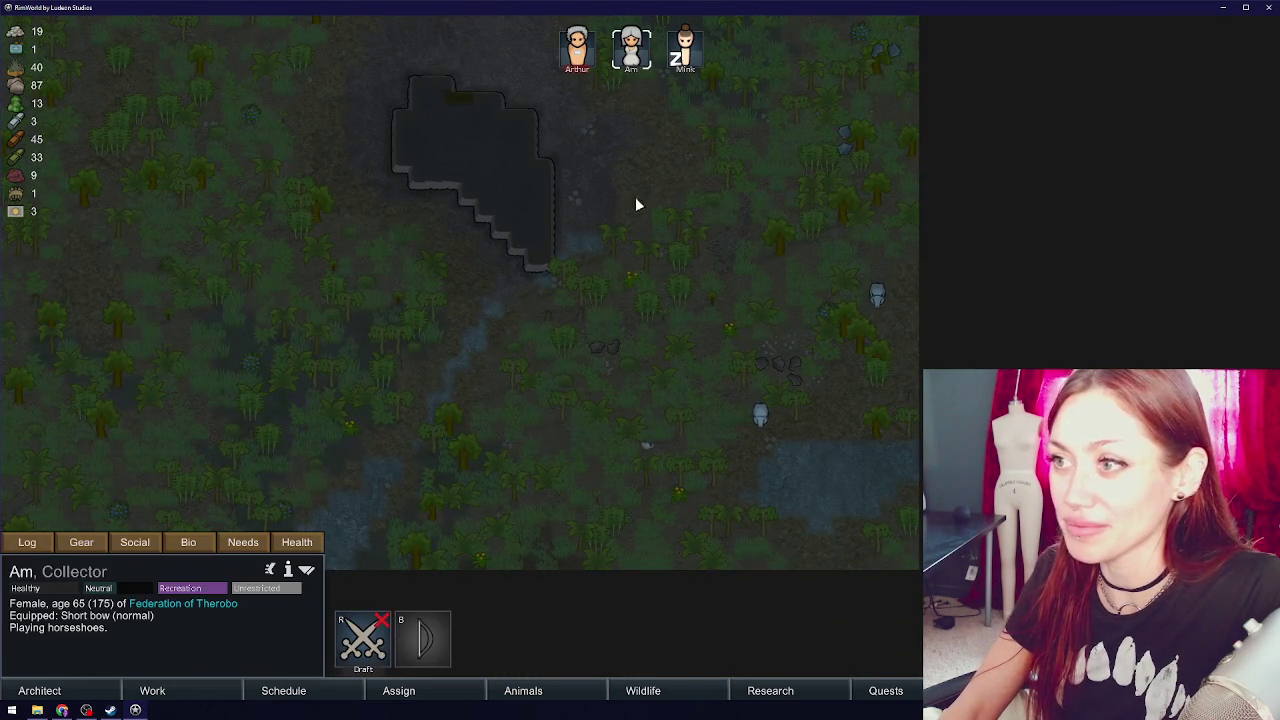
click(695, 60)
right_click(877, 300)
click(897, 307)
- Pan back to the base, check each colonist, and open the daily schedule
key(w)
key(a)
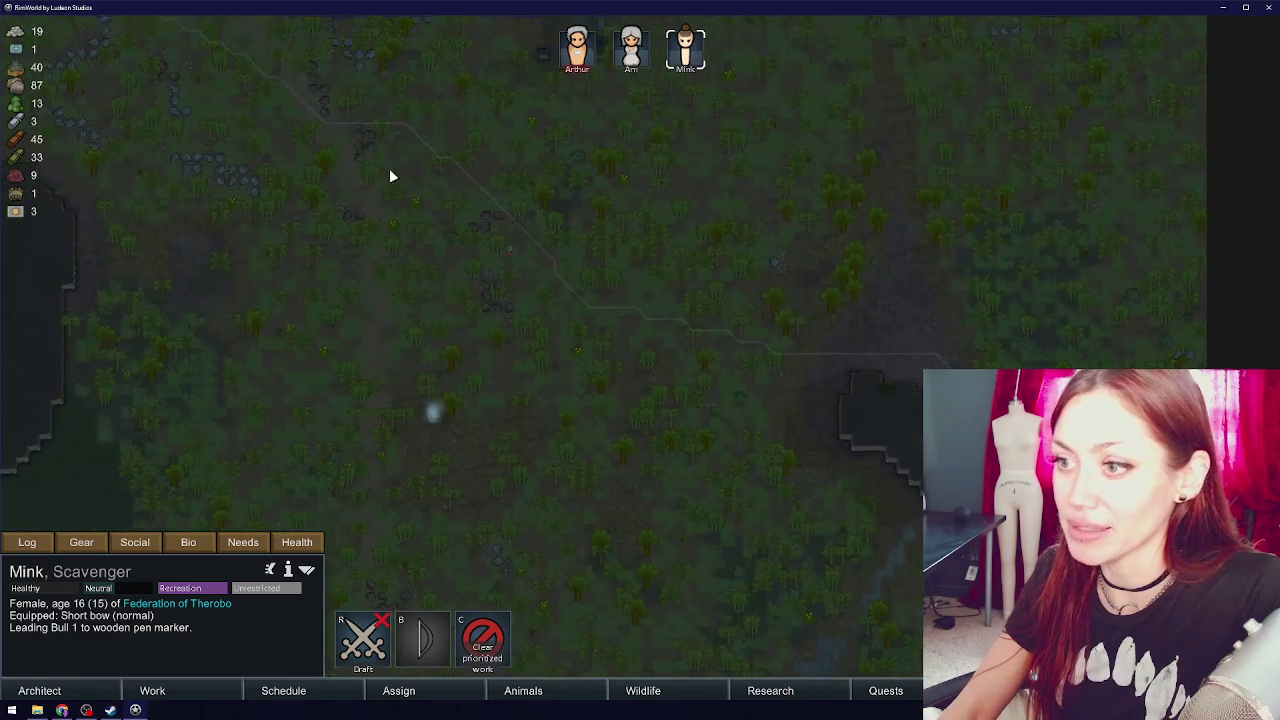
key(a)
scroll(404, 314, up, 3)
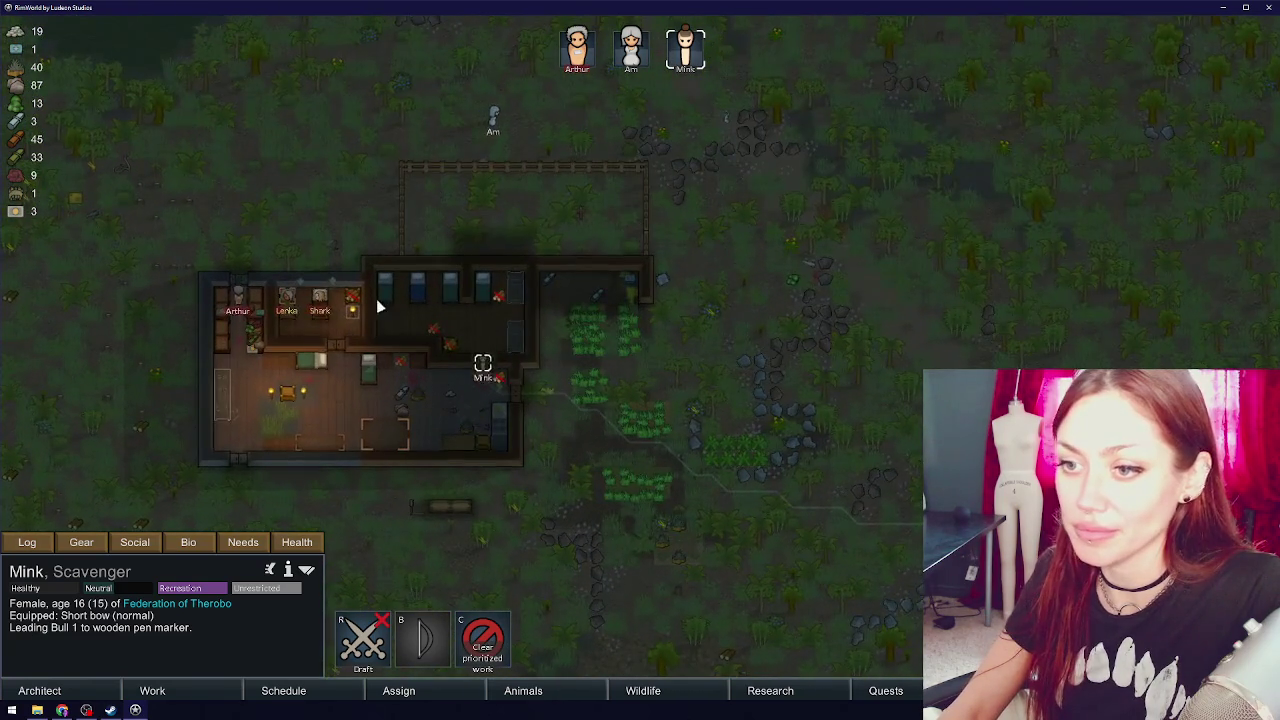
scroll(491, 286, up, 2)
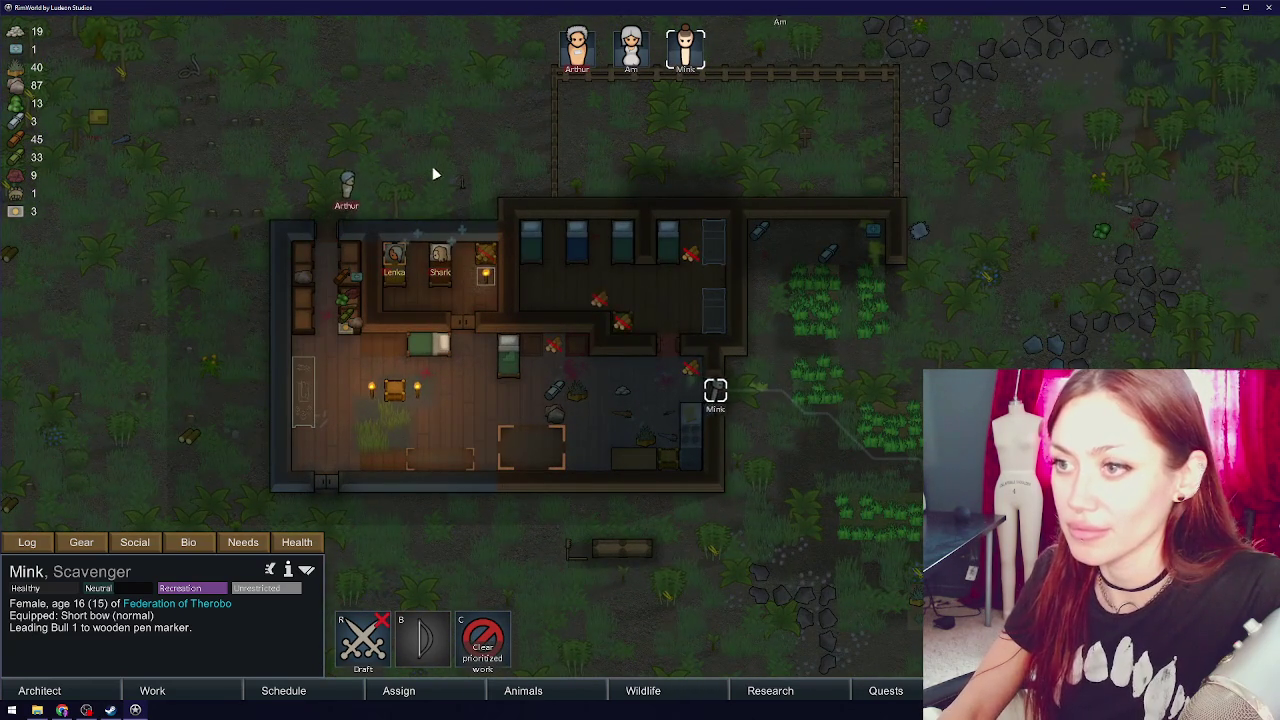
click(229, 541)
click(577, 48)
click(634, 50)
click(685, 50)
click(349, 195)
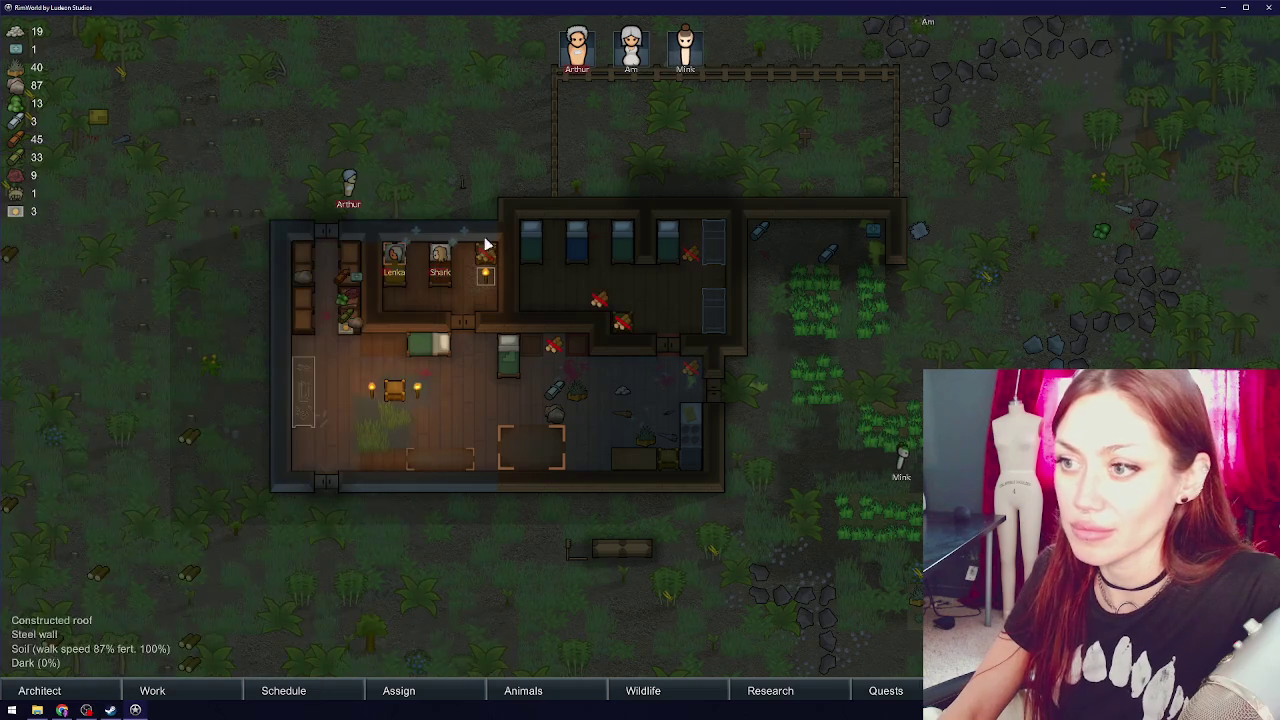
click(350, 188)
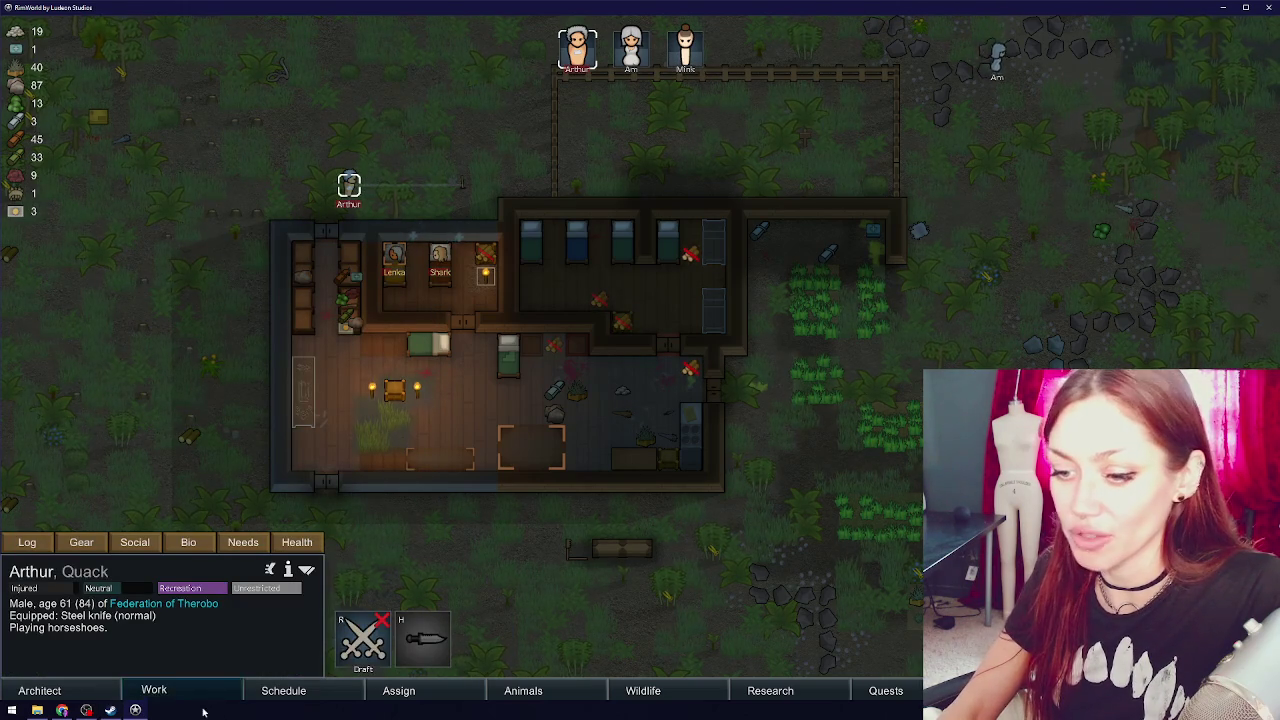
click(264, 689)
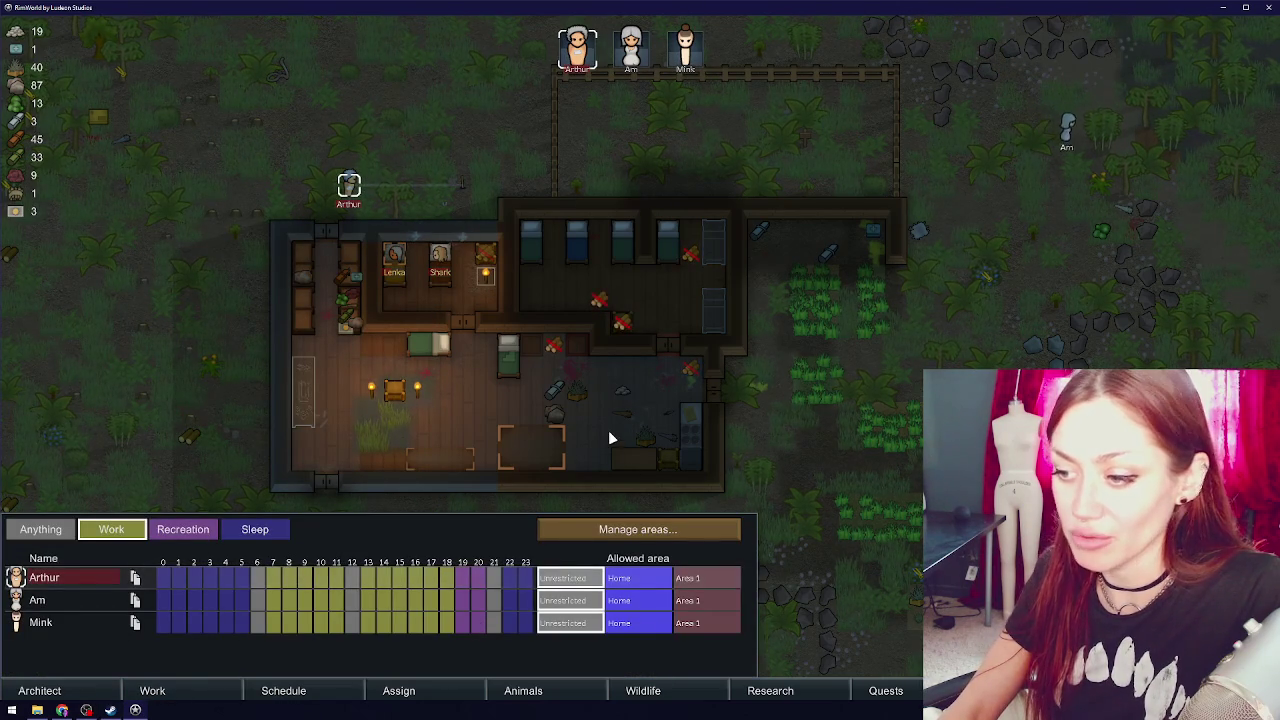
- Set Haul and Clean work priorities to 2 for Arthur and Am
key(Escape)
key(Escape)
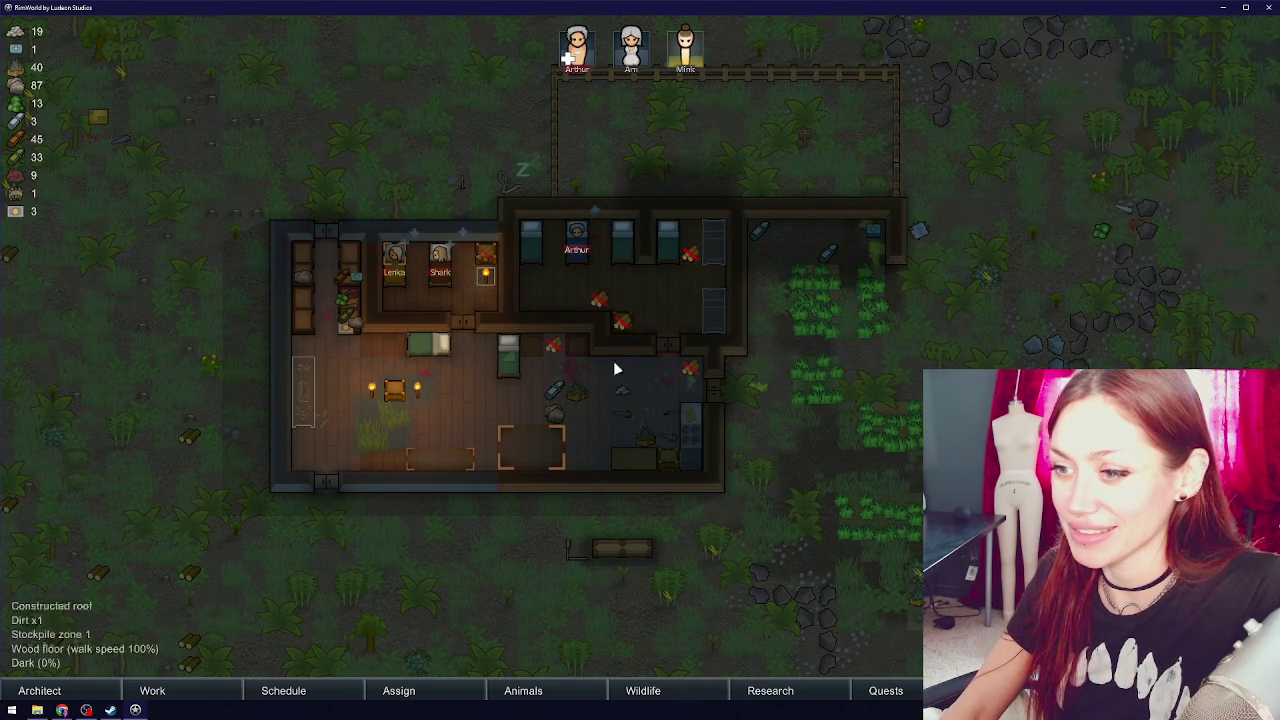
click(238, 692)
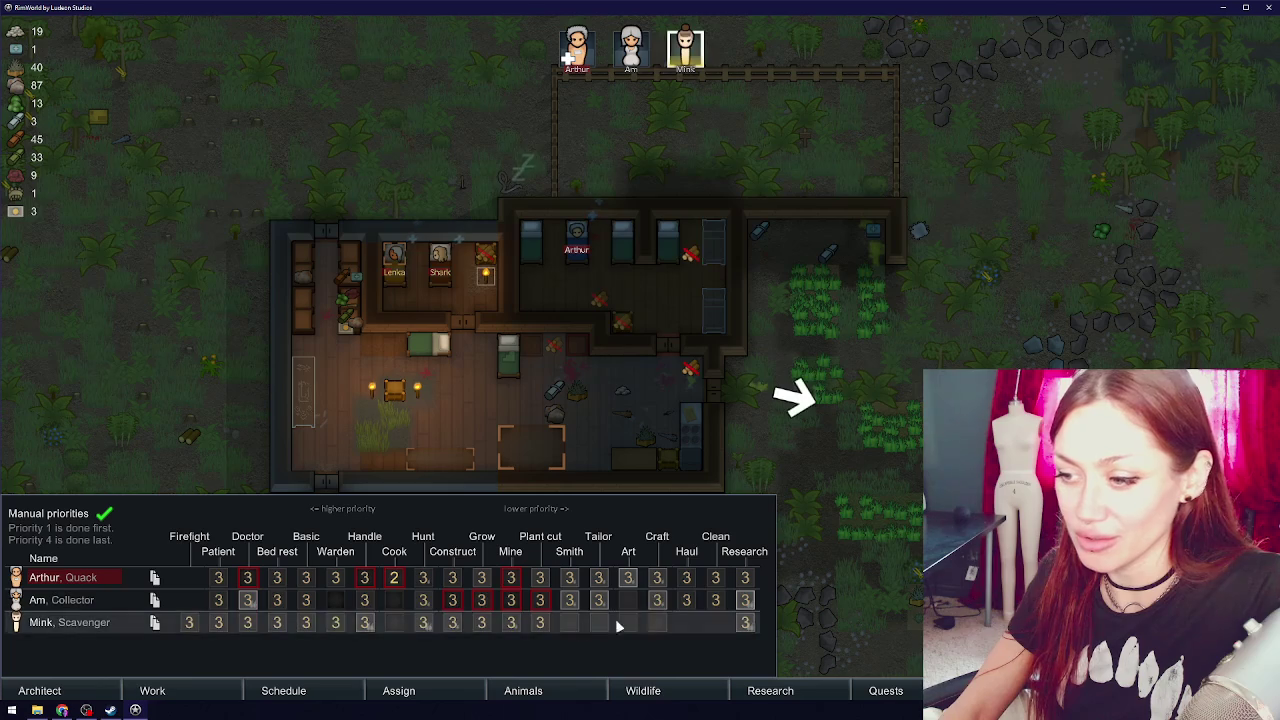
click(690, 579)
click(697, 598)
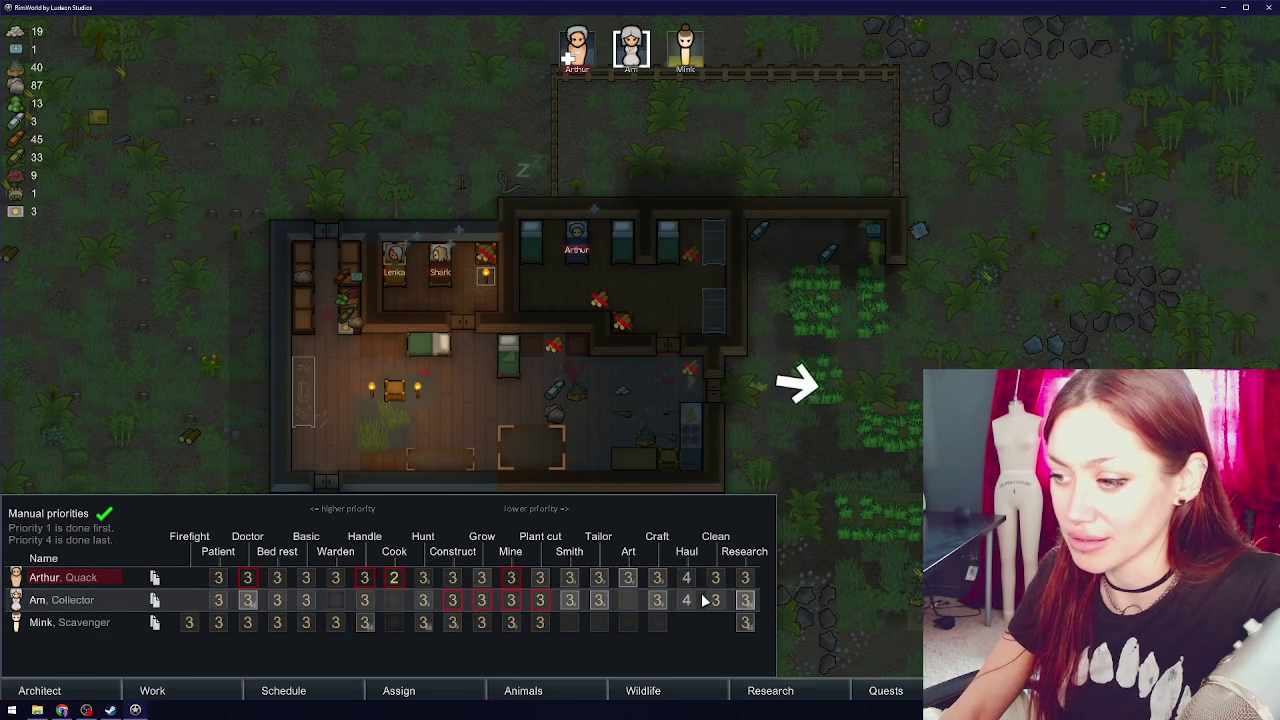
drag(690, 602, 703, 583)
click(716, 600)
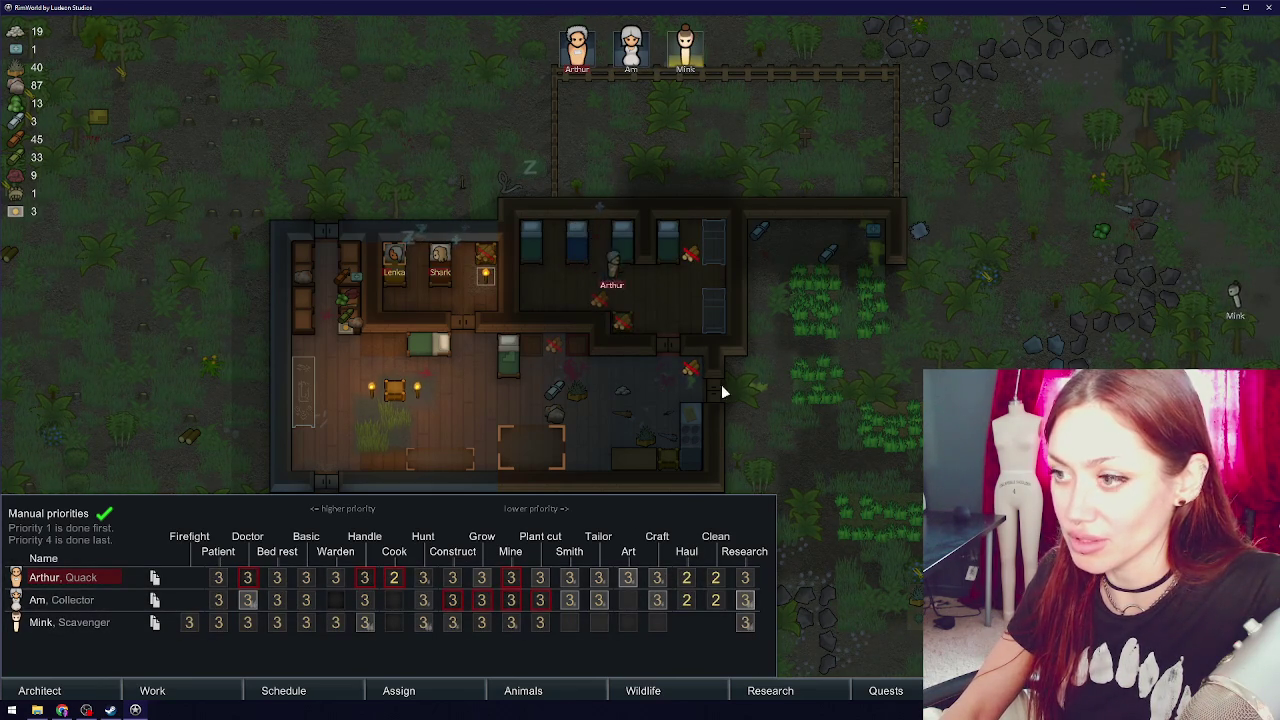
- Close the work priorities and inspect the house's wooden door
key(d)
key(s)
key(Escape)
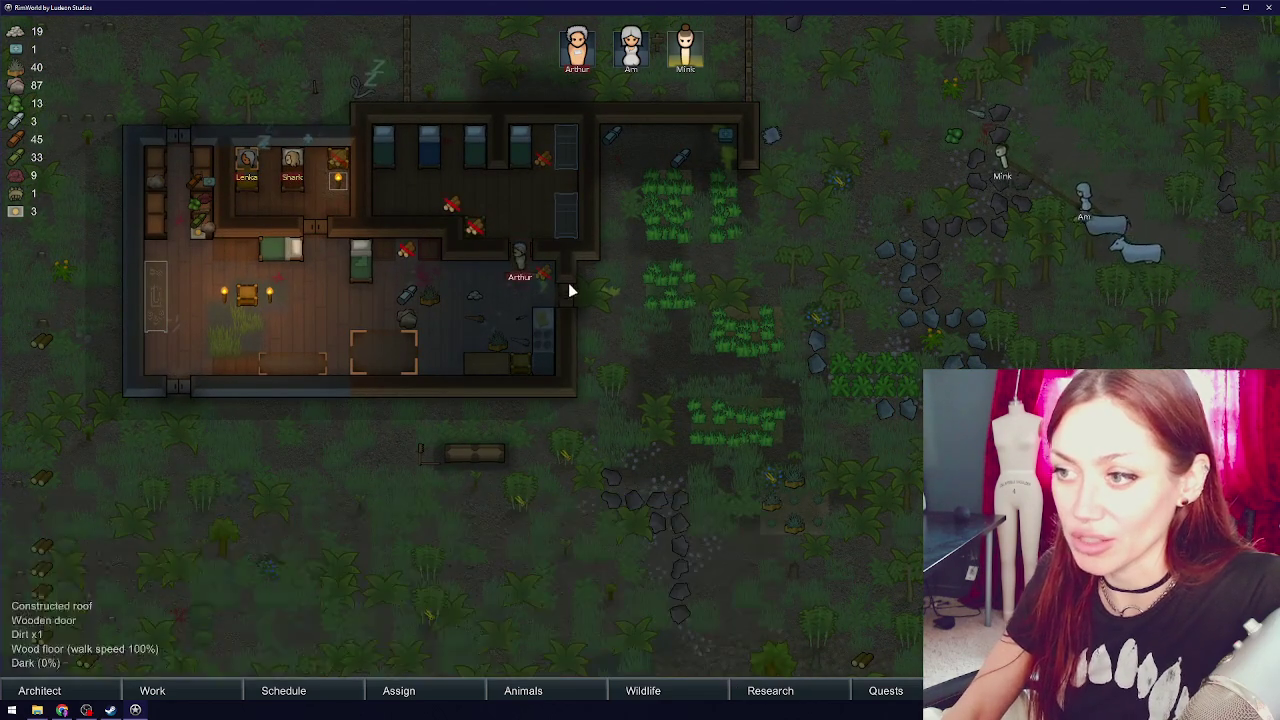
click(570, 290)
click(527, 369)
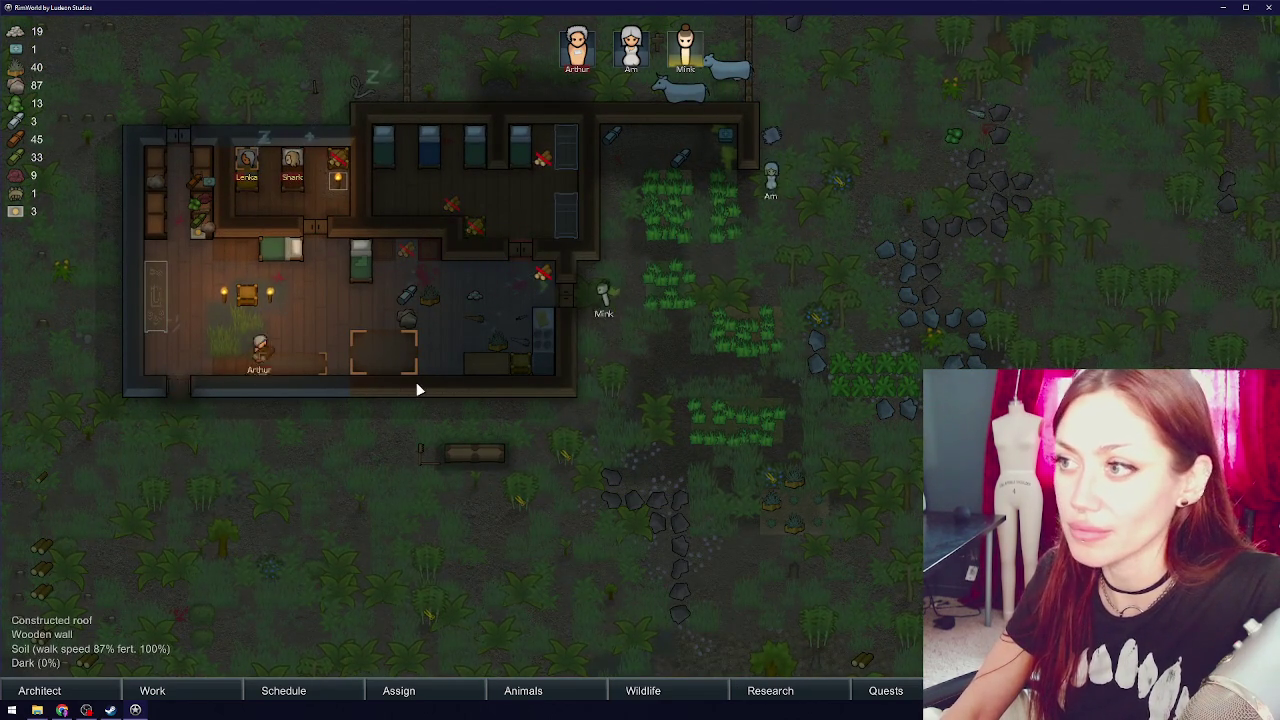
key(w)
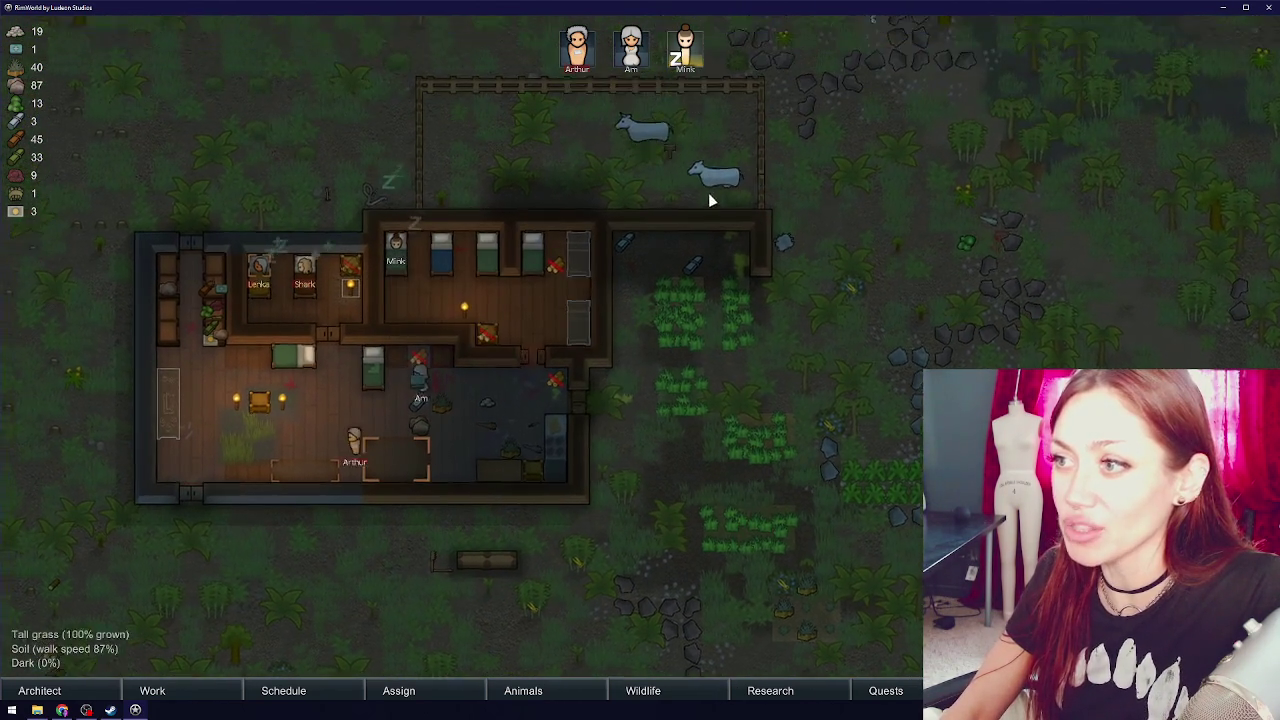
click(706, 189)
scroll(709, 218, down, 4)
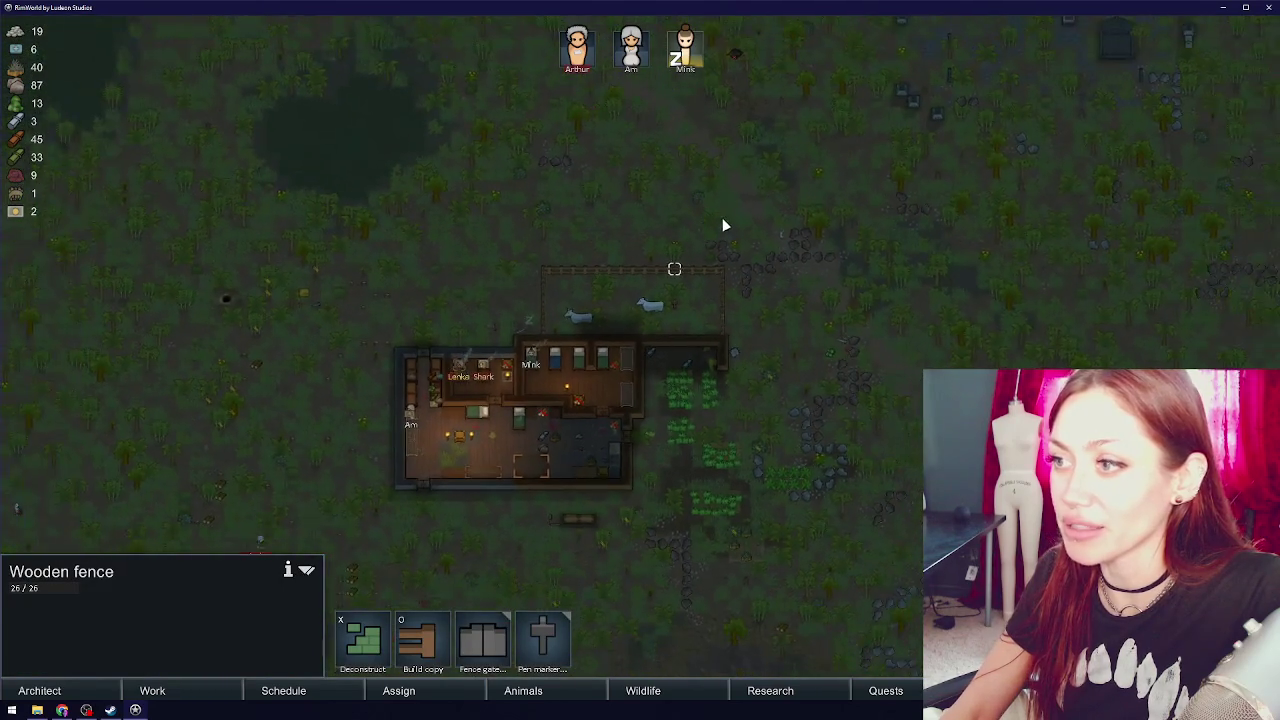
scroll(623, 325, up, 2)
key(o)
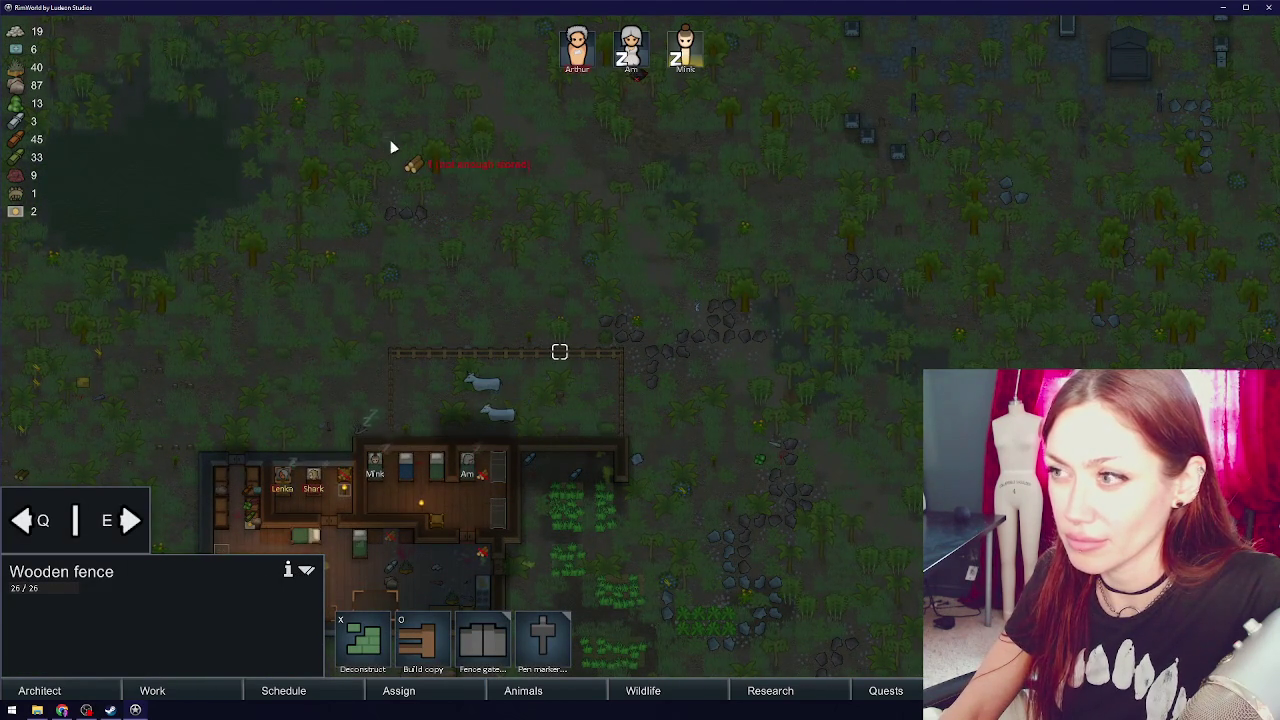
mouse_move(386, 146)
mouse_down()
mouse_move(391, 346)
mouse_move(392, 192)
mouse_up()
right_click(390, 222)
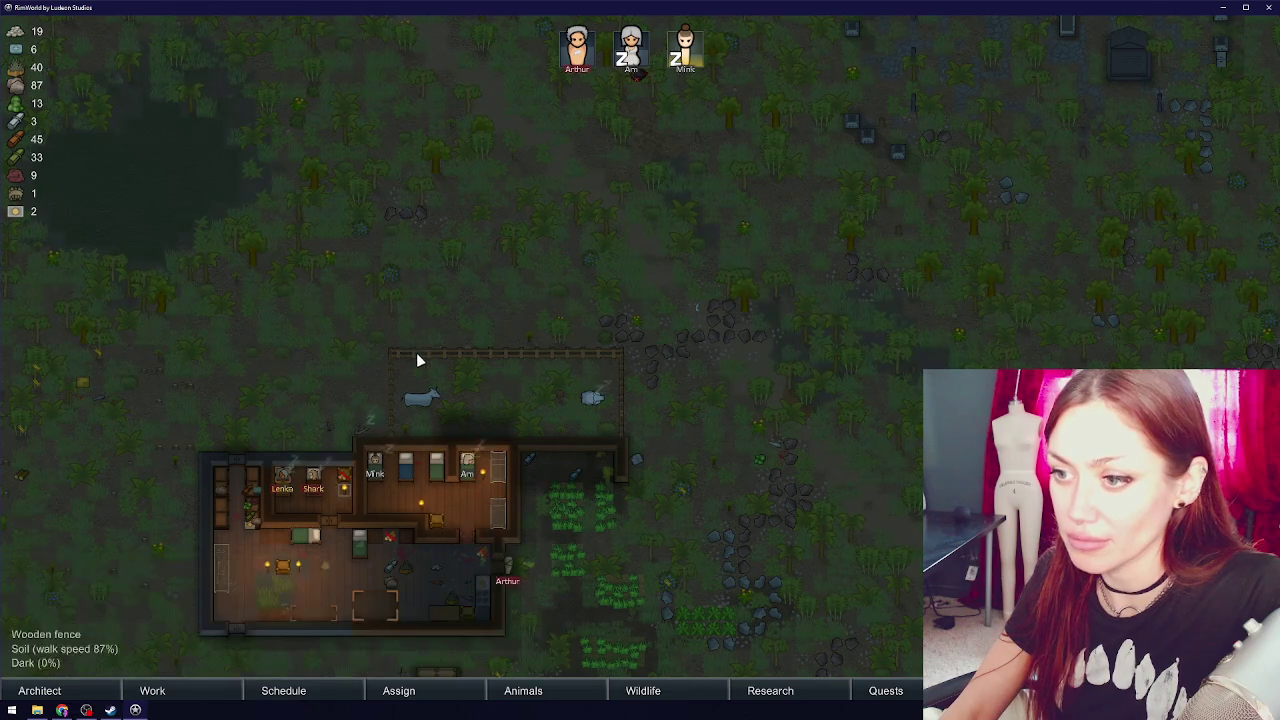
click(423, 640)
drag(378, 167, 380, 355)
mouse_move(375, 150)
mouse_down()
mouse_move(650, 152)
mouse_move(632, 155)
mouse_up()
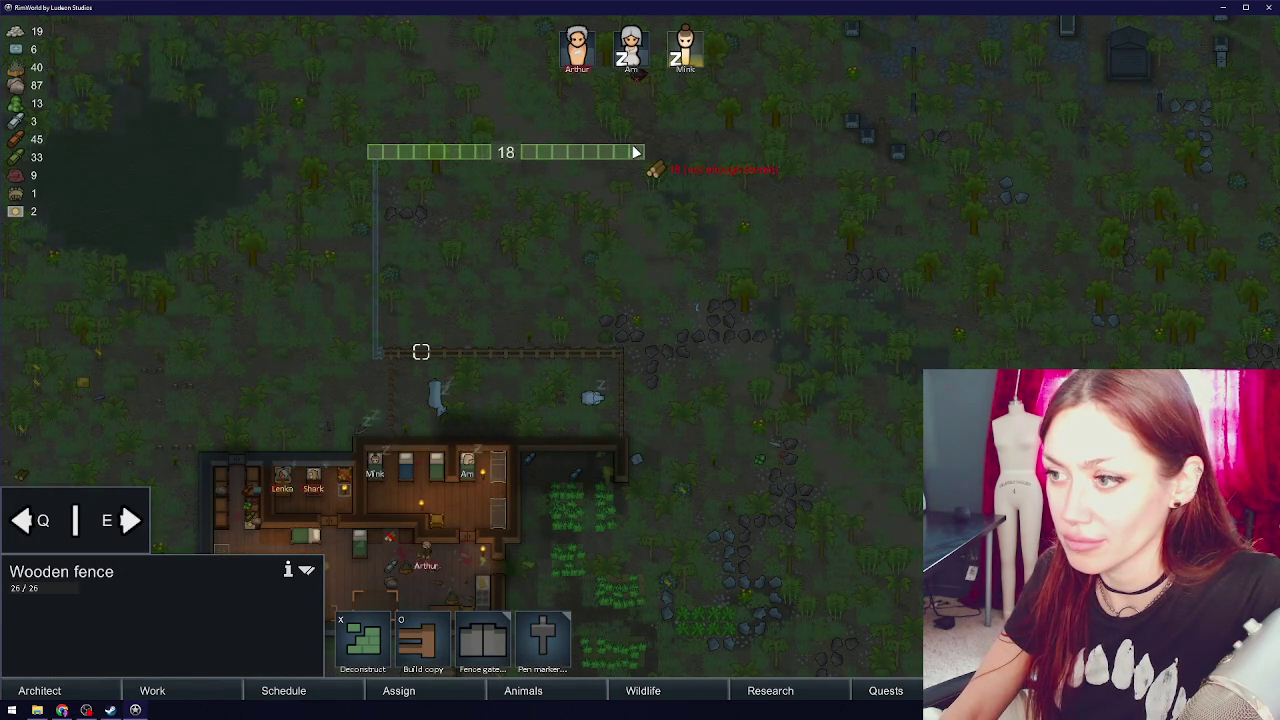
drag(630, 154, 634, 349)
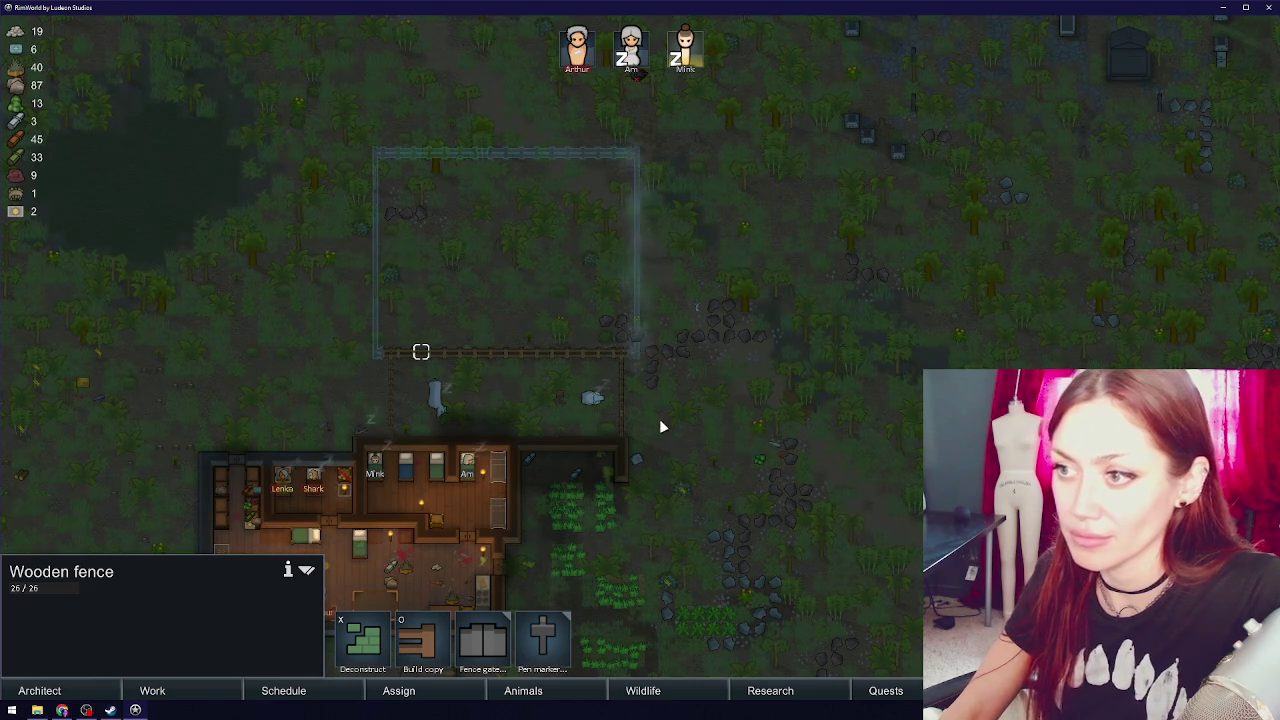
scroll(633, 344, up, 2)
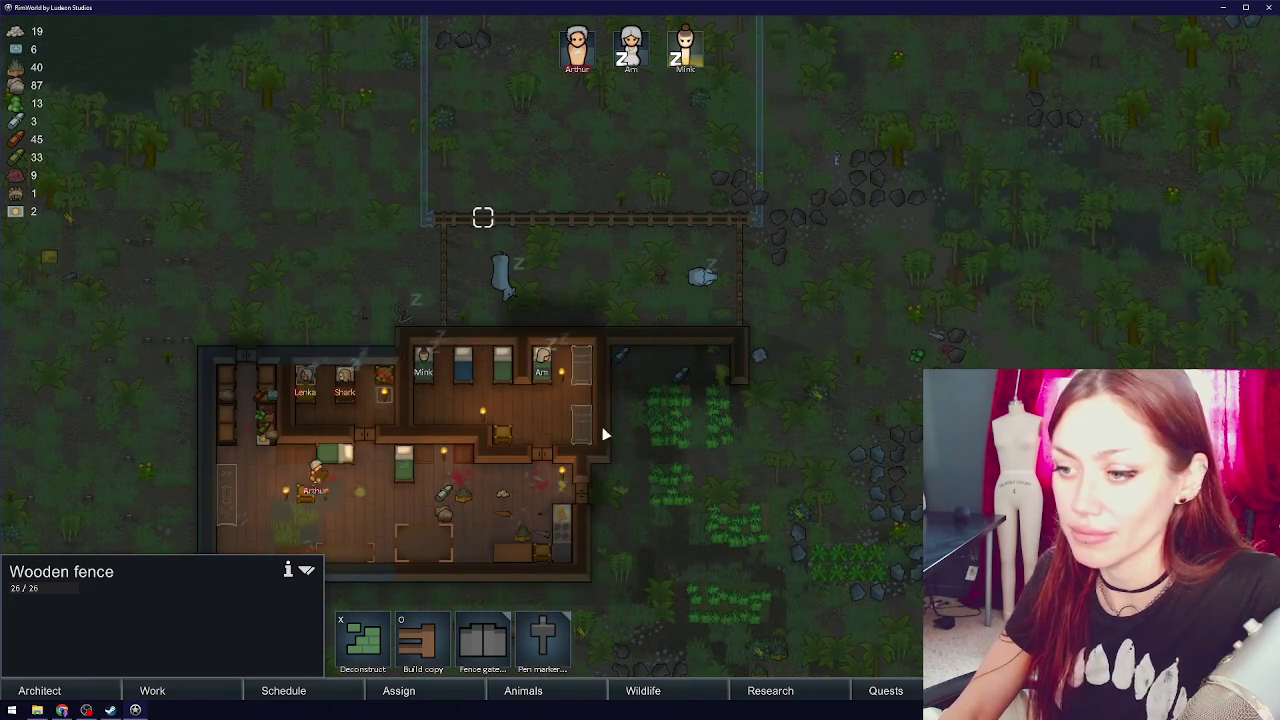
key(s)
scroll(606, 380, up, 2)
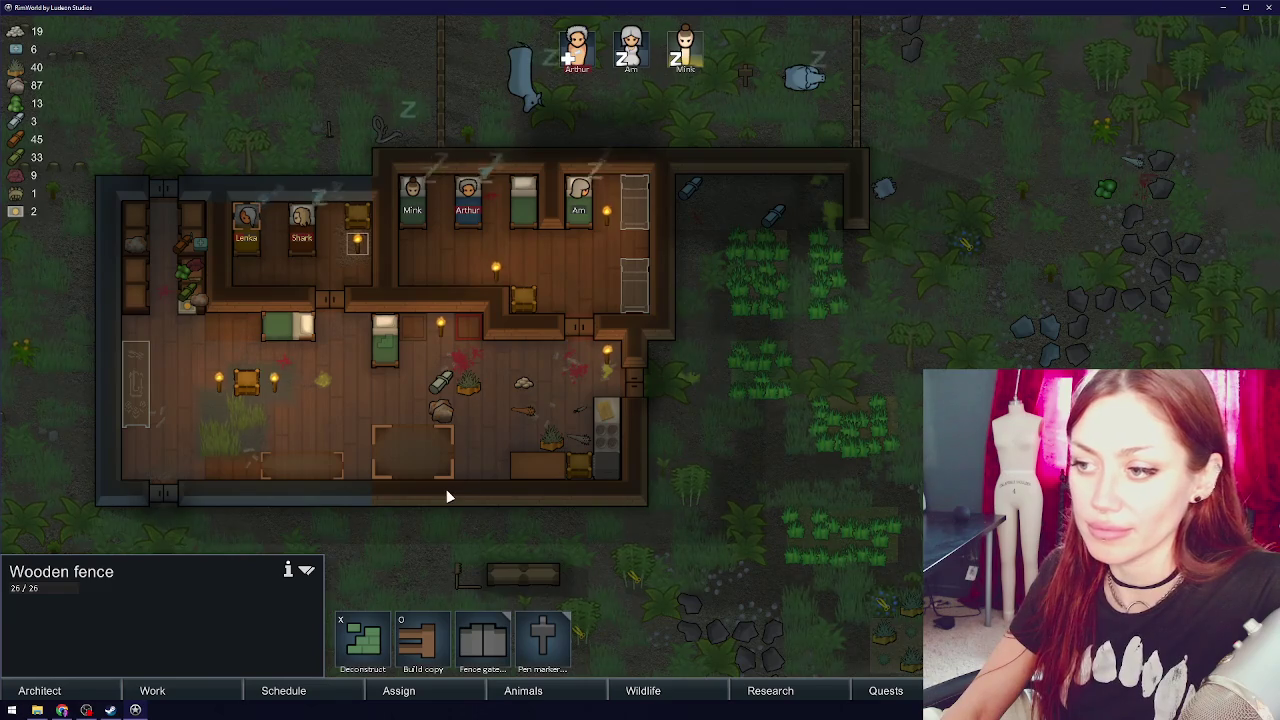
scroll(446, 489, down, 2)
key(s)
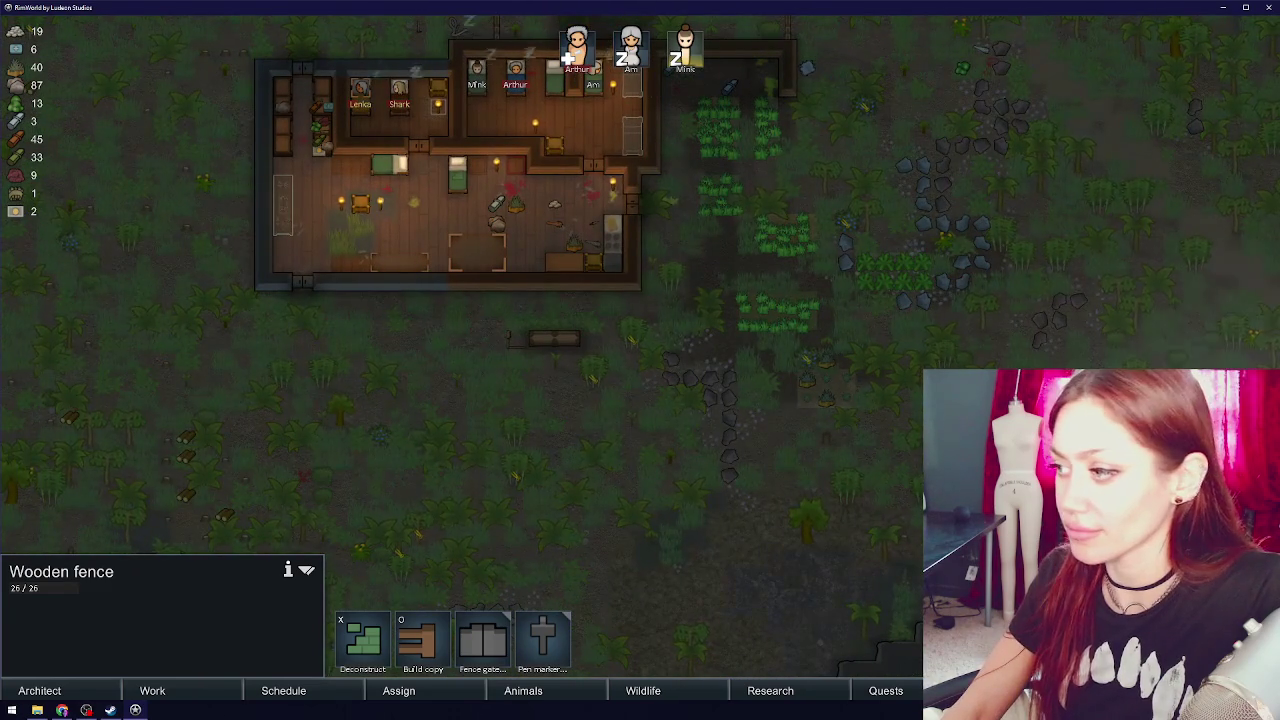
- Review the failed Stash of Fortune and Accepting Contreras quests, then close the quest log
click(1248, 338)
click(511, 513)
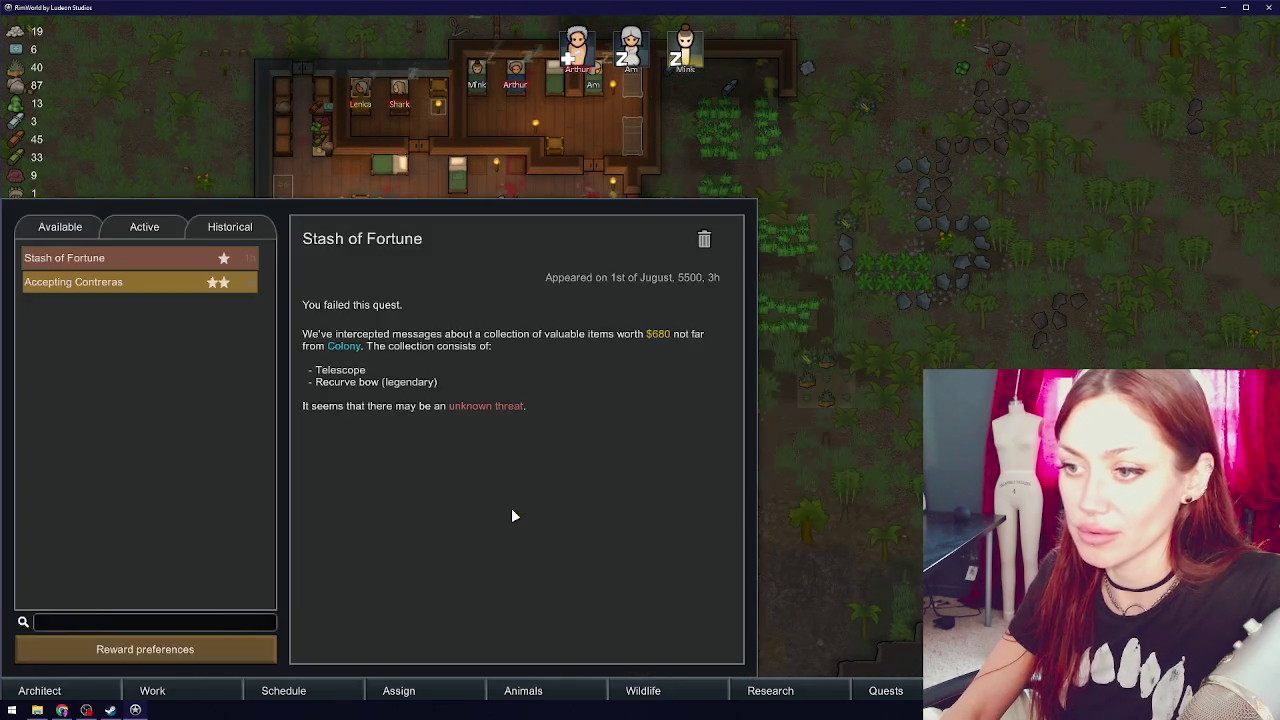
click(104, 283)
click(800, 370)
click(800, 370)
click(446, 395)
- Set the Quack colonist's Clean work priority to 1
key(w)
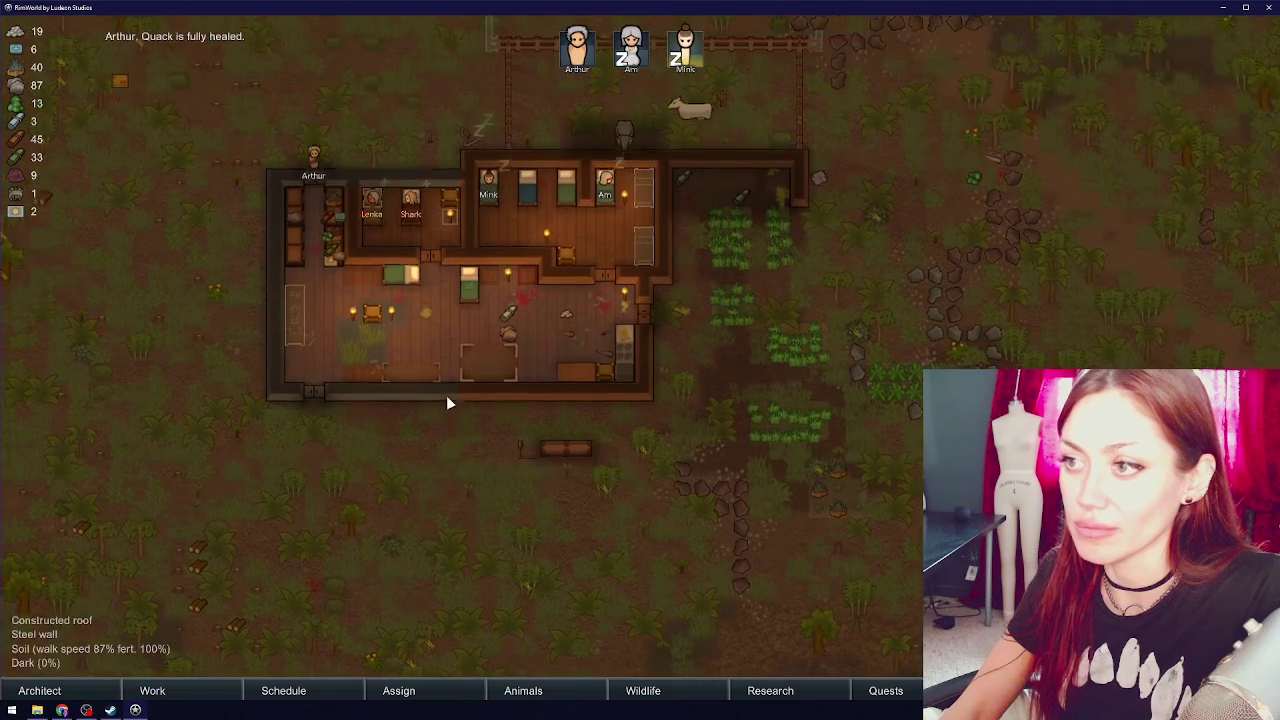
scroll(471, 368, up, 2)
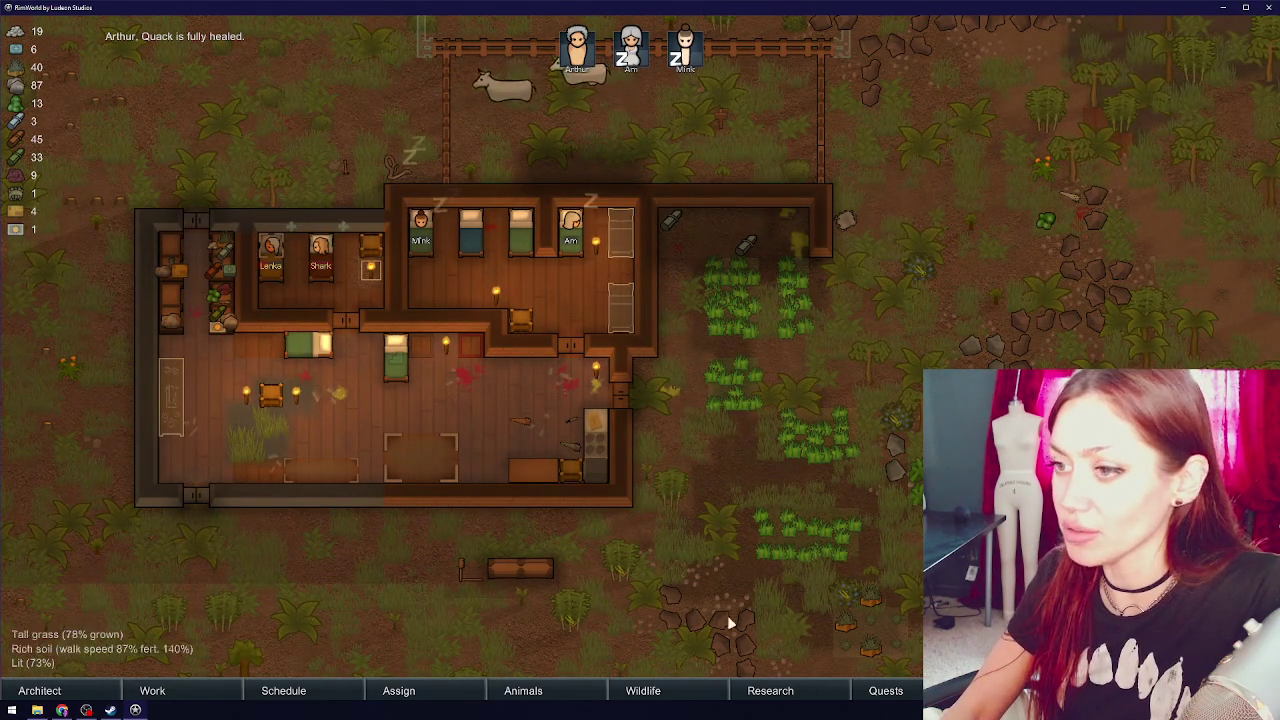
click(151, 689)
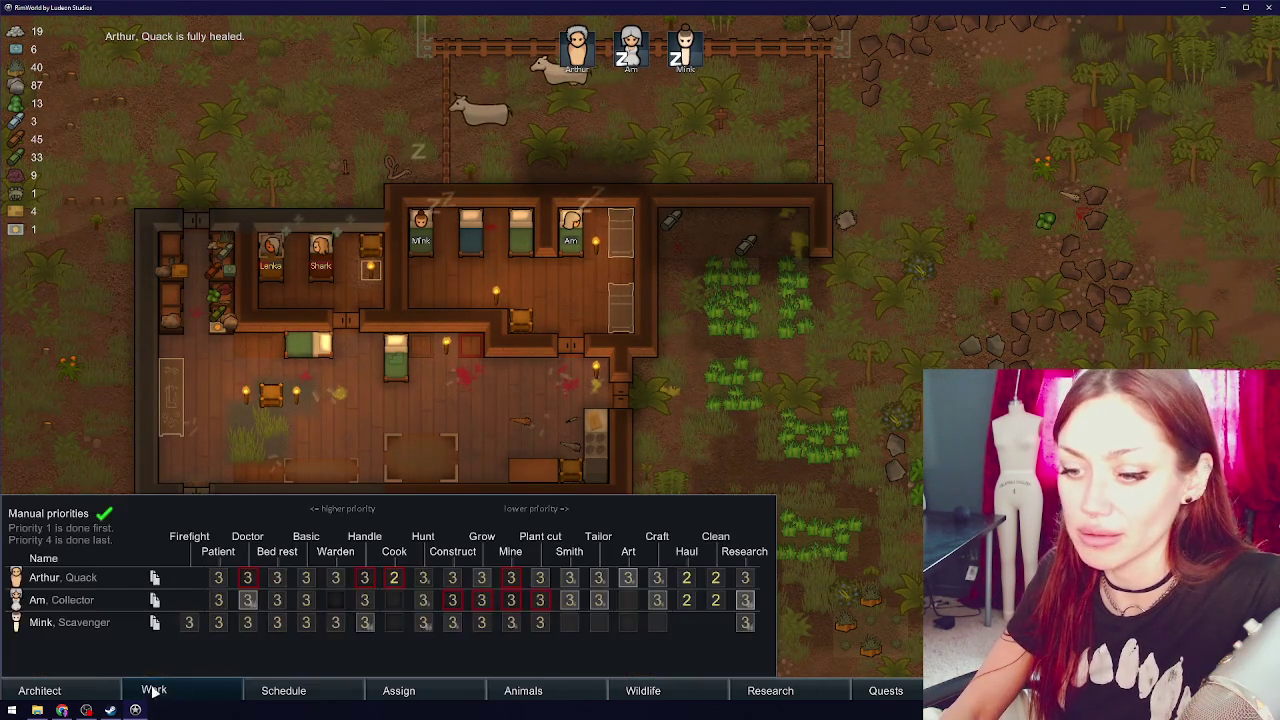
click(714, 578)
click(845, 445)
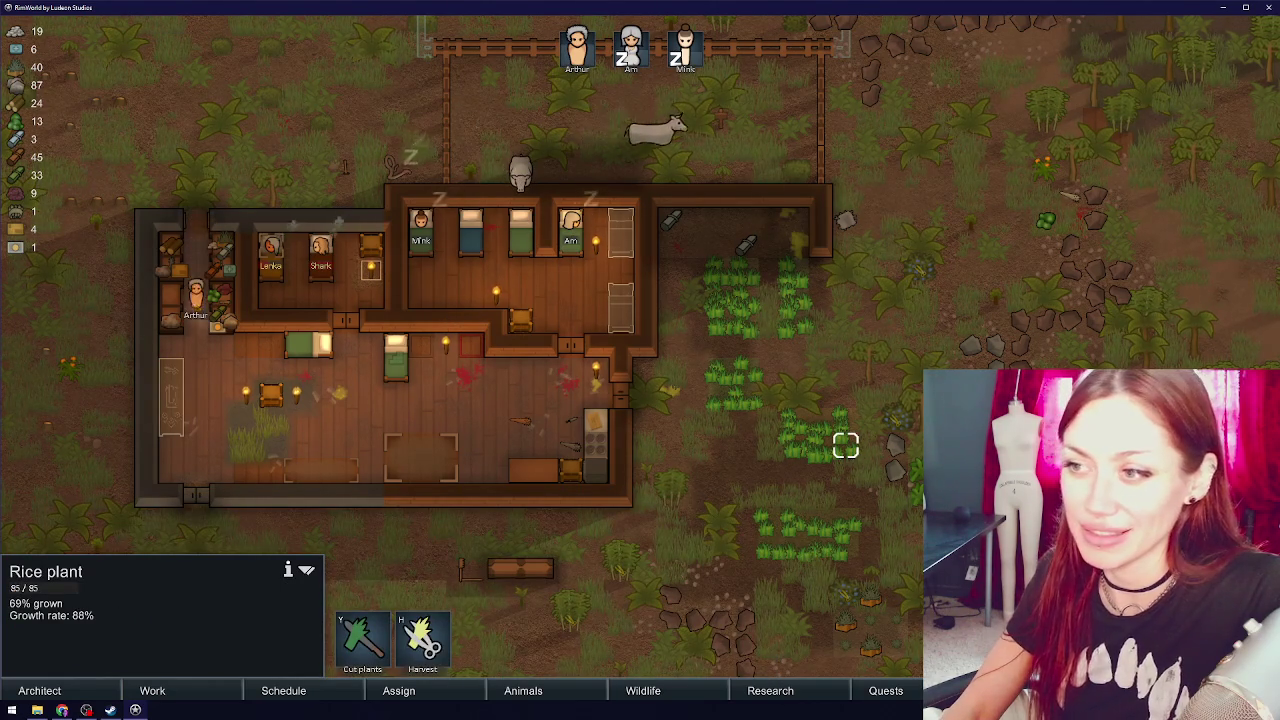
- Pan north past the house to view the cow pen
scroll(640, 360, up, 1)
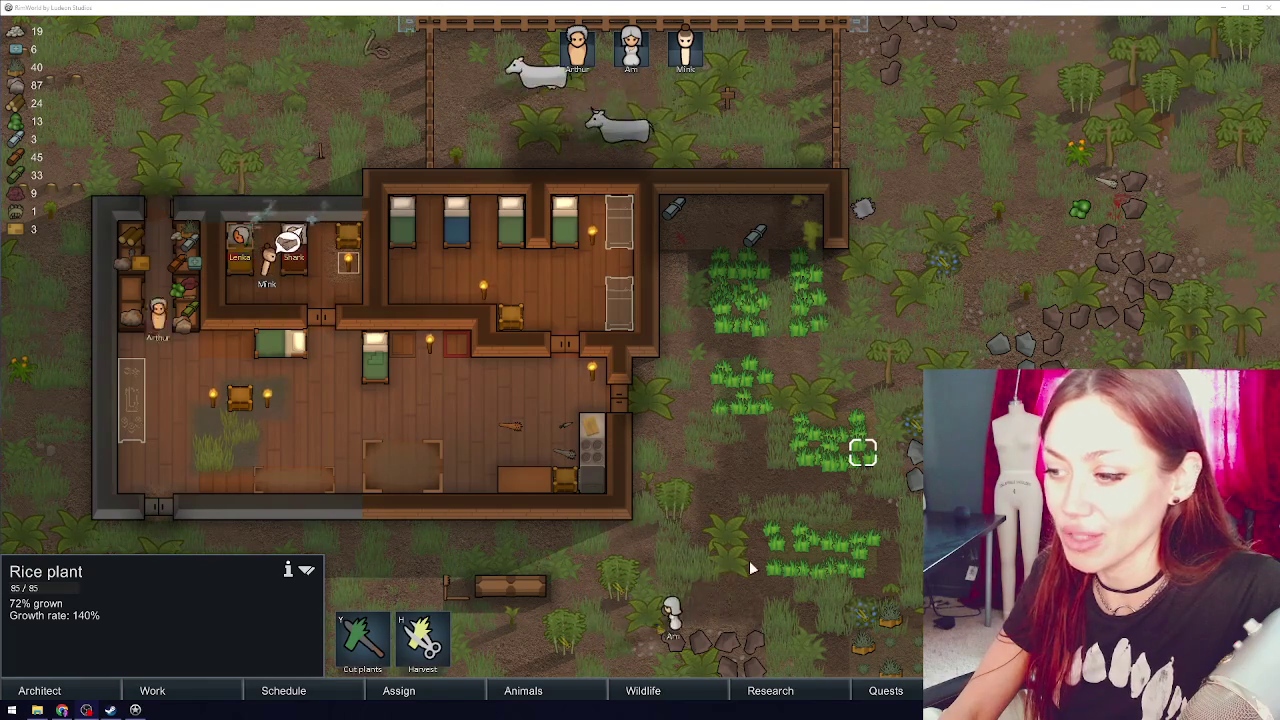
scroll(749, 560, down, 2)
key(s)
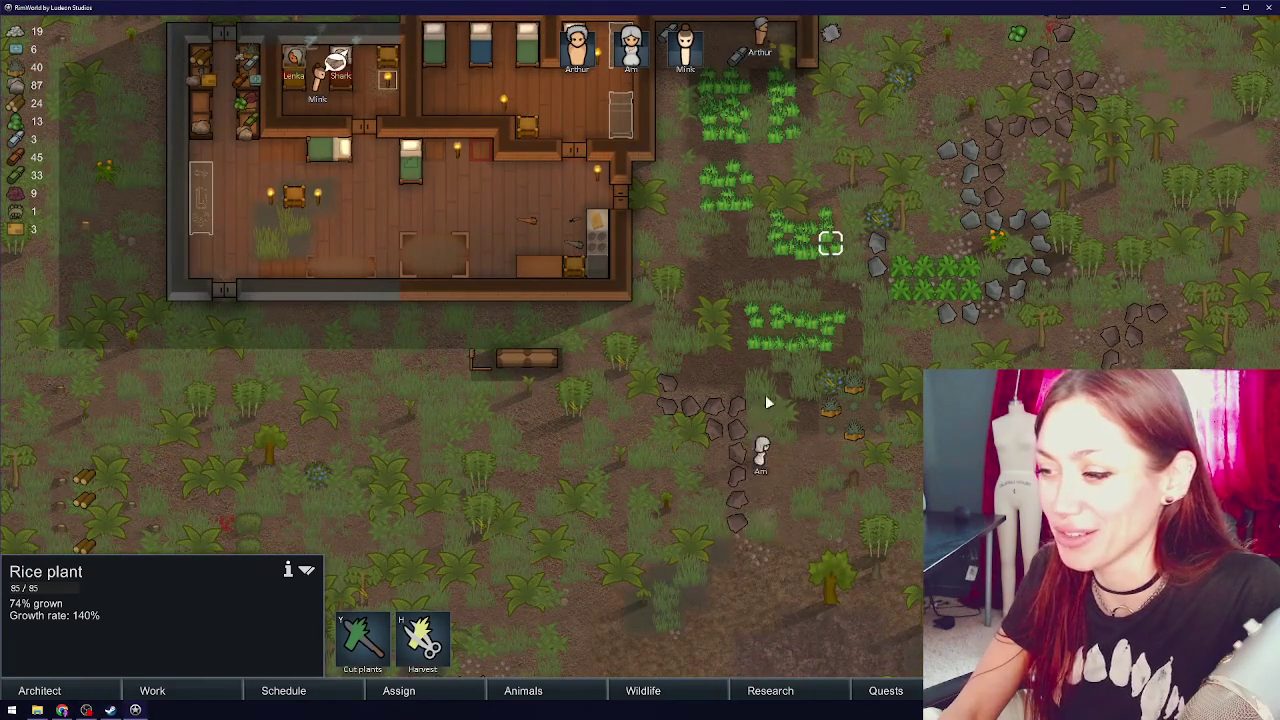
key(w)
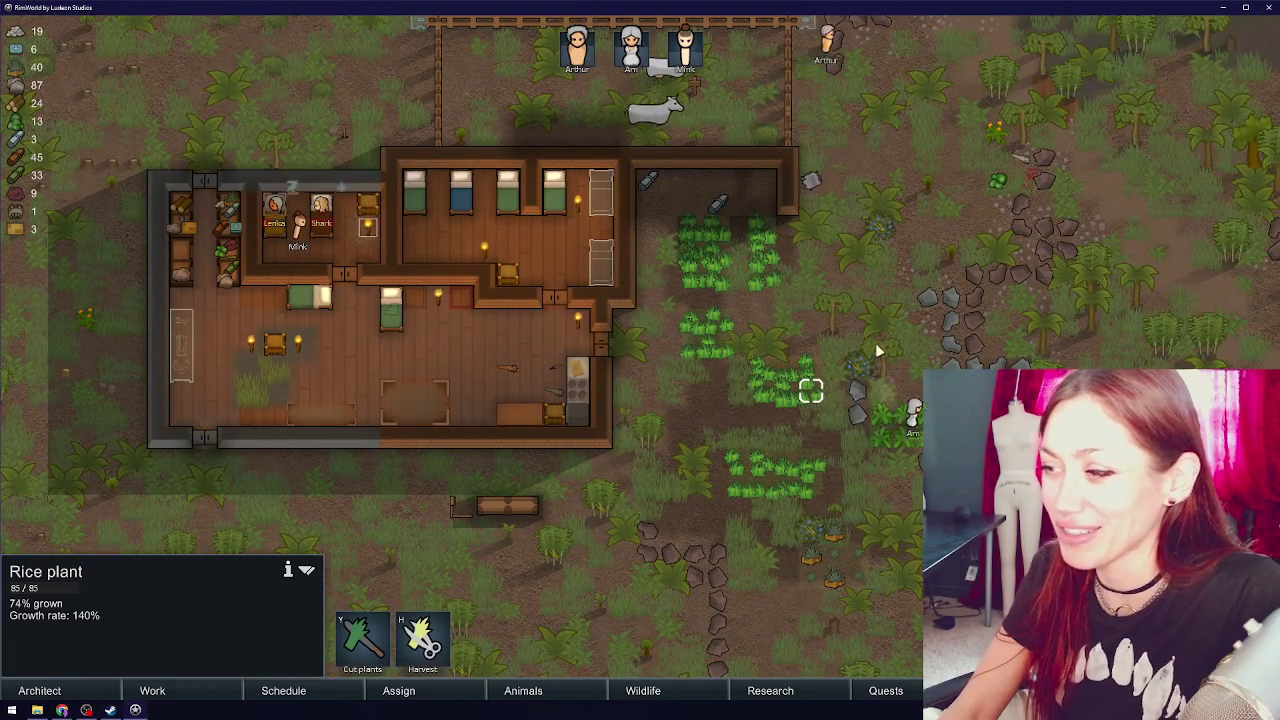
key(w)
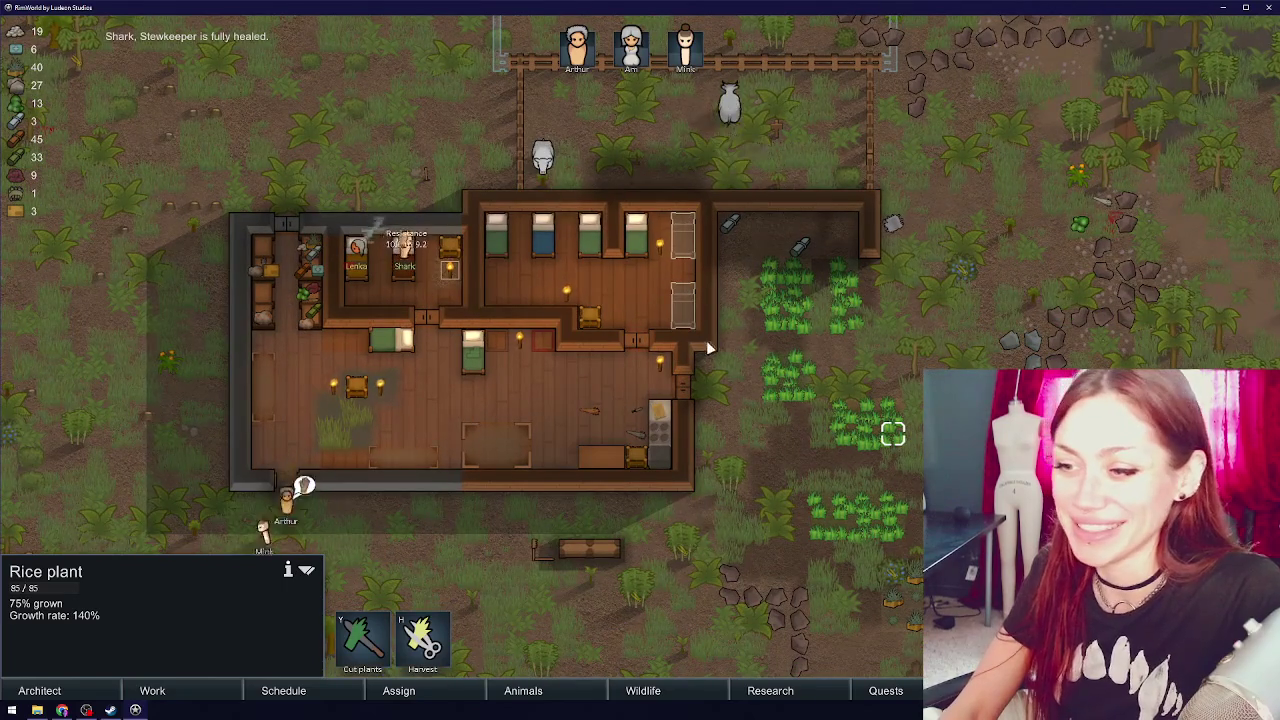
scroll(448, 453, down, 2)
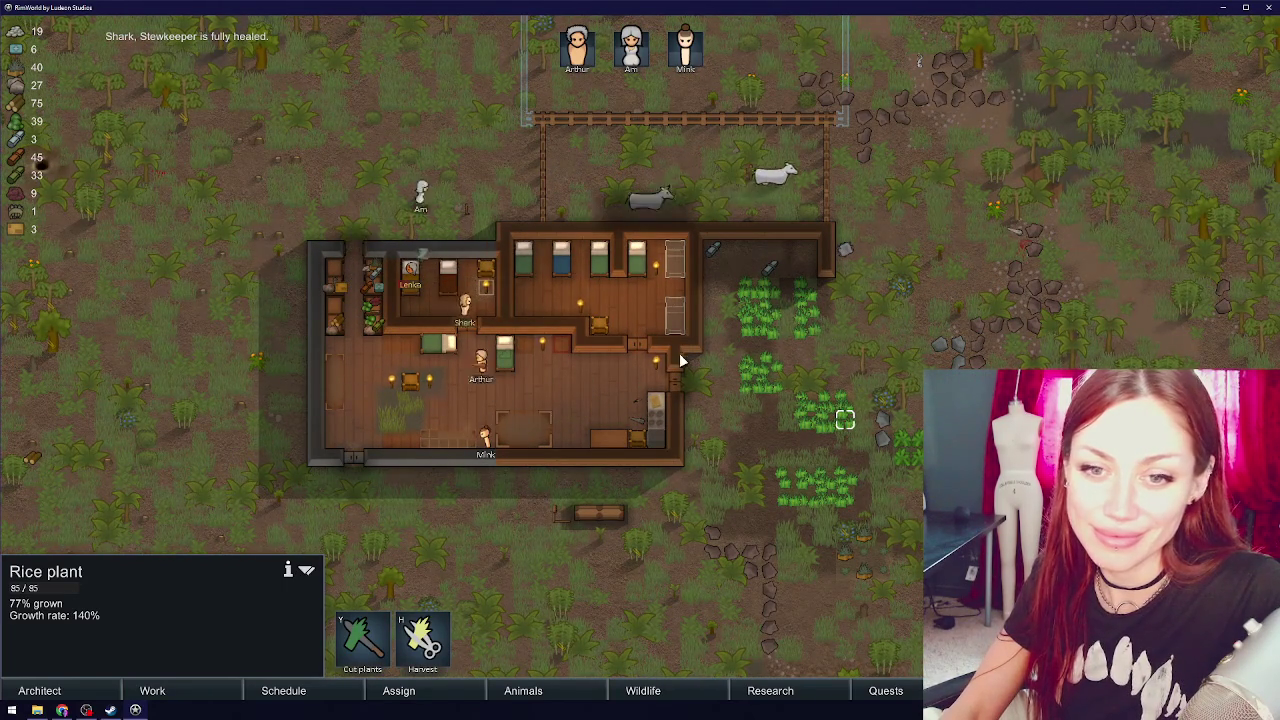
key(w)
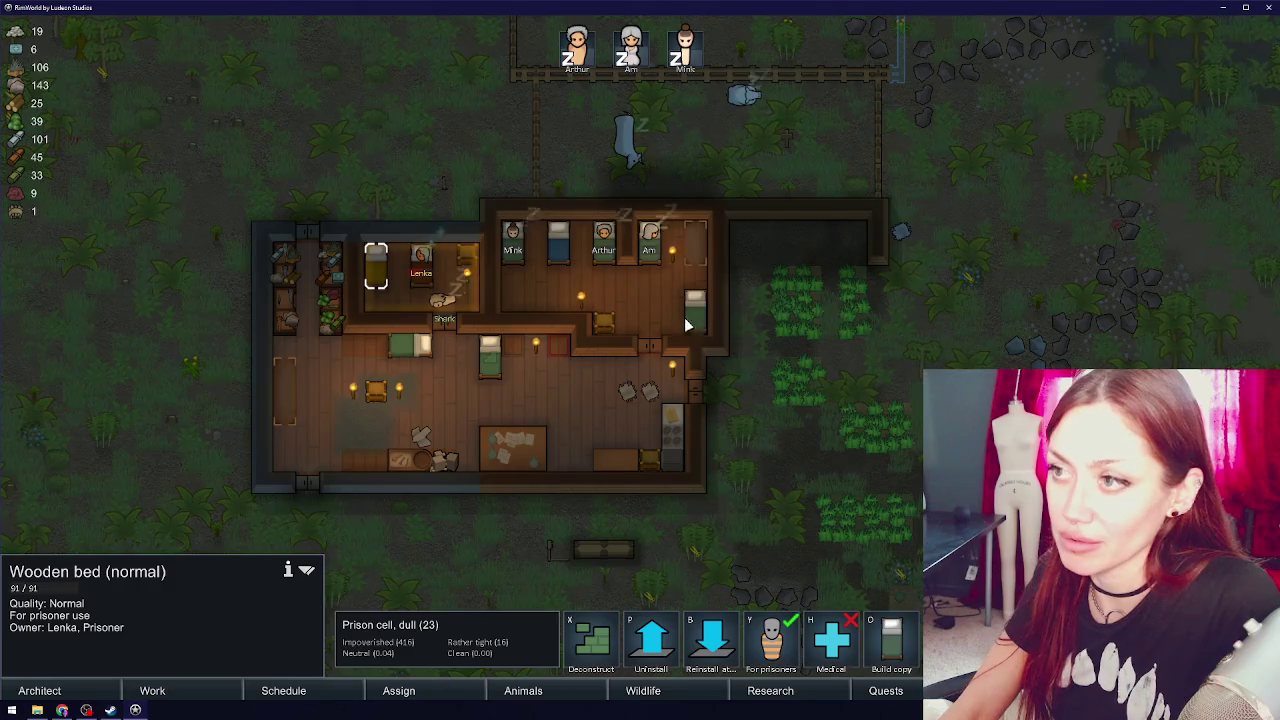
- Check the sleeping Stewkeeper prisoner, then expand Stockpile zone 1 over the main room floor
click(447, 303)
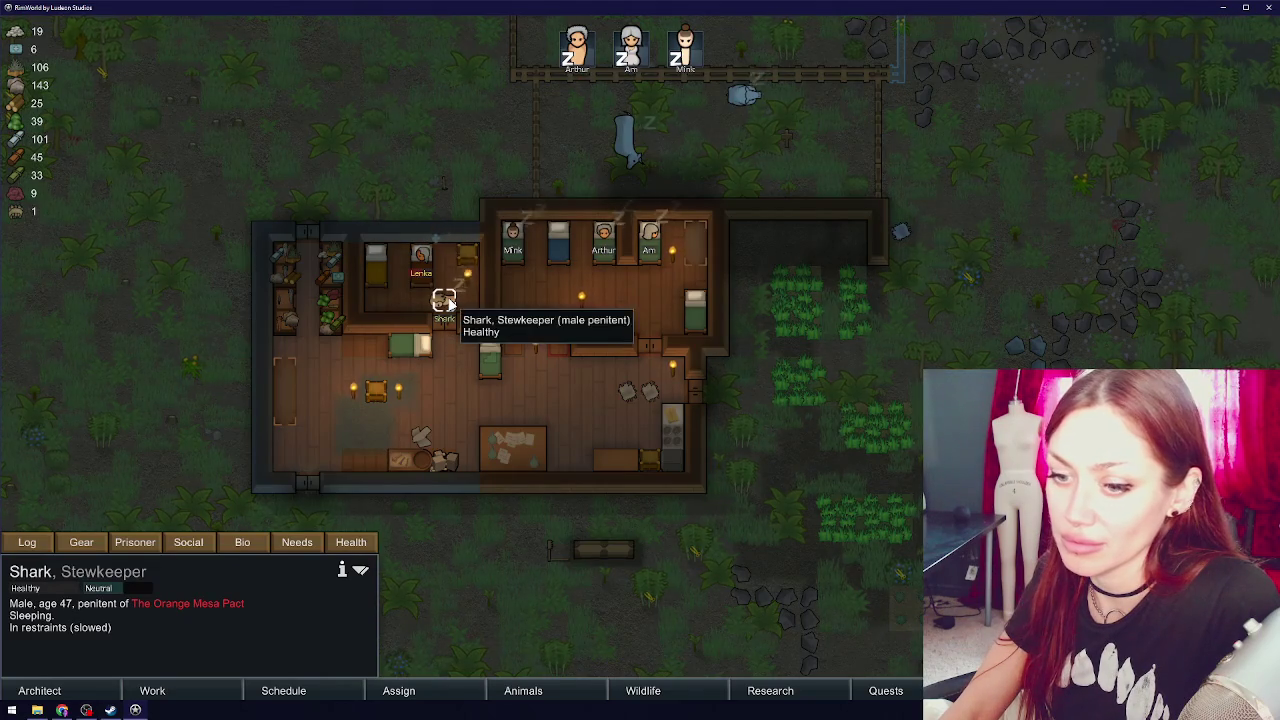
click(735, 404)
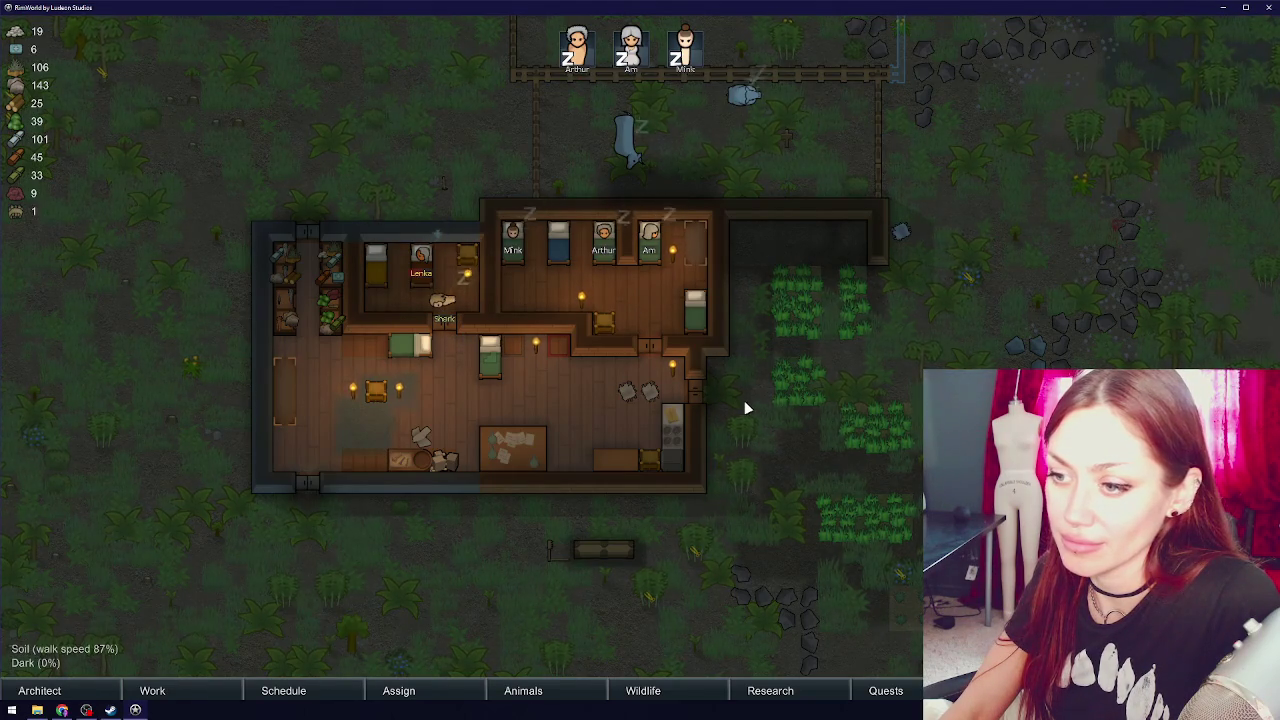
click(578, 374)
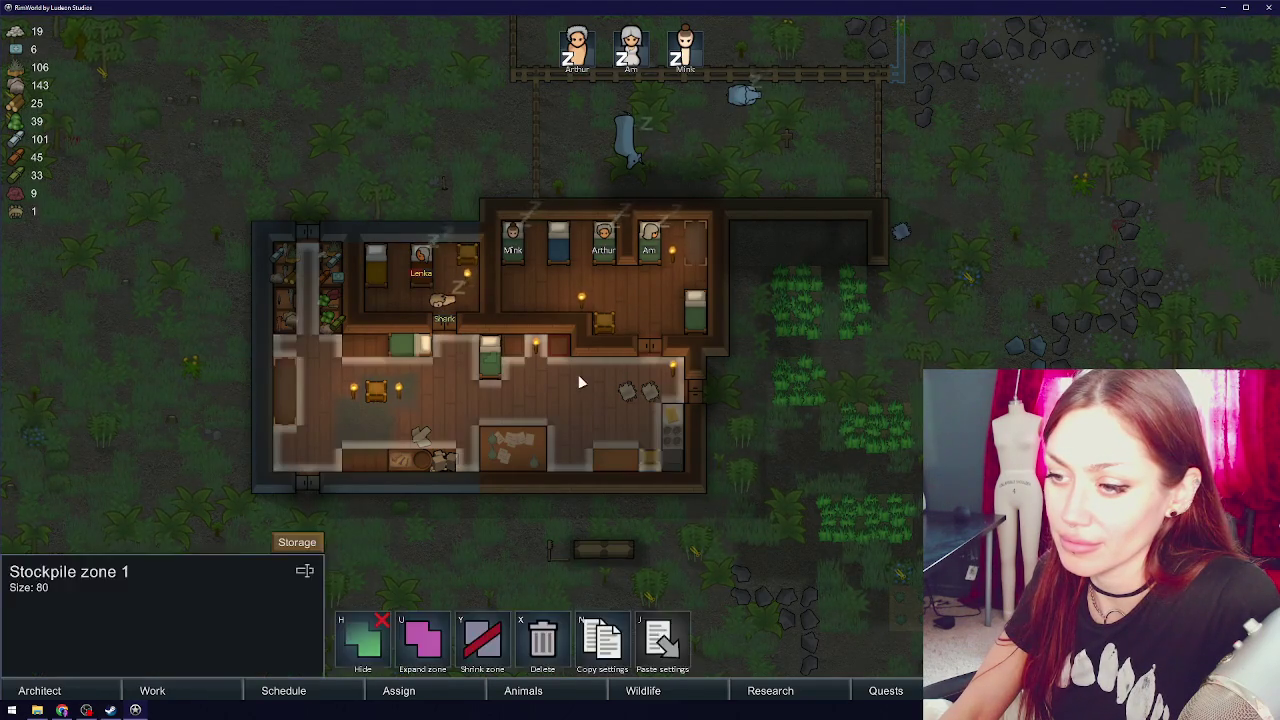
click(422, 640)
mouse_move(325, 347)
mouse_down()
mouse_move(612, 455)
mouse_move(610, 470)
mouse_up()
right_click(690, 460)
click(773, 443)
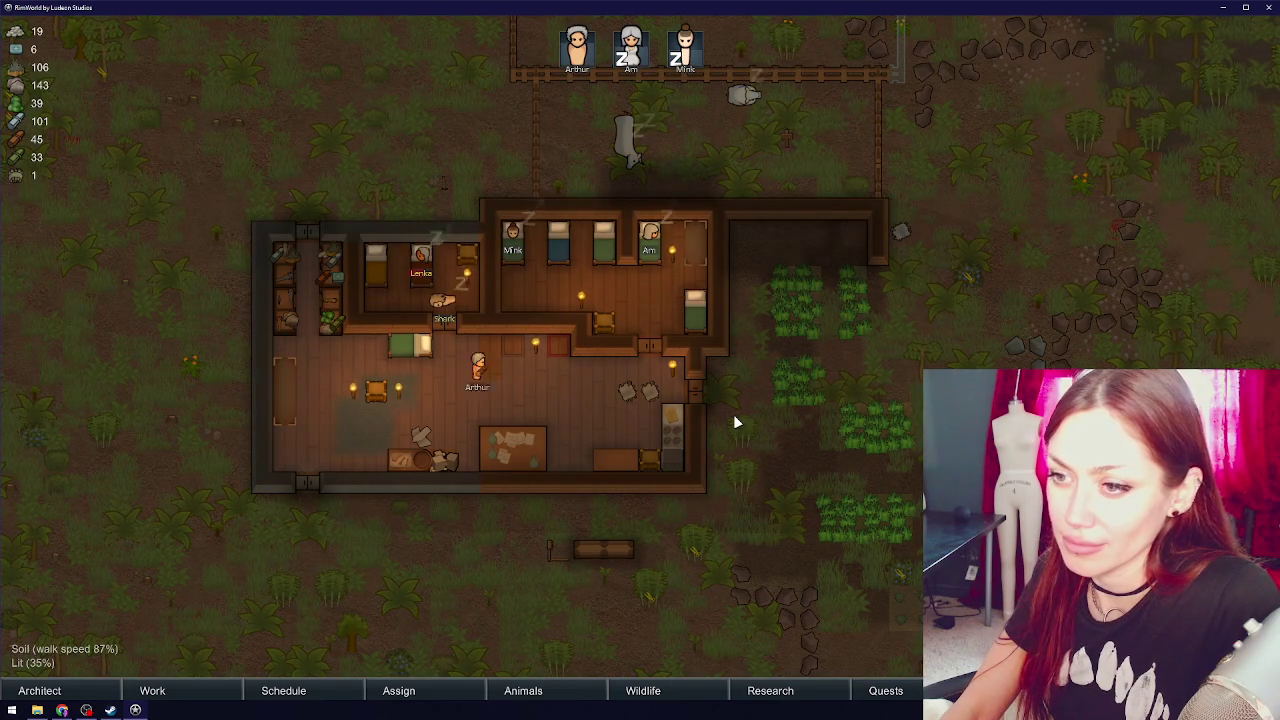
- Mark the trees inside the cow pen for chopping, then cancel the marks
key(w)
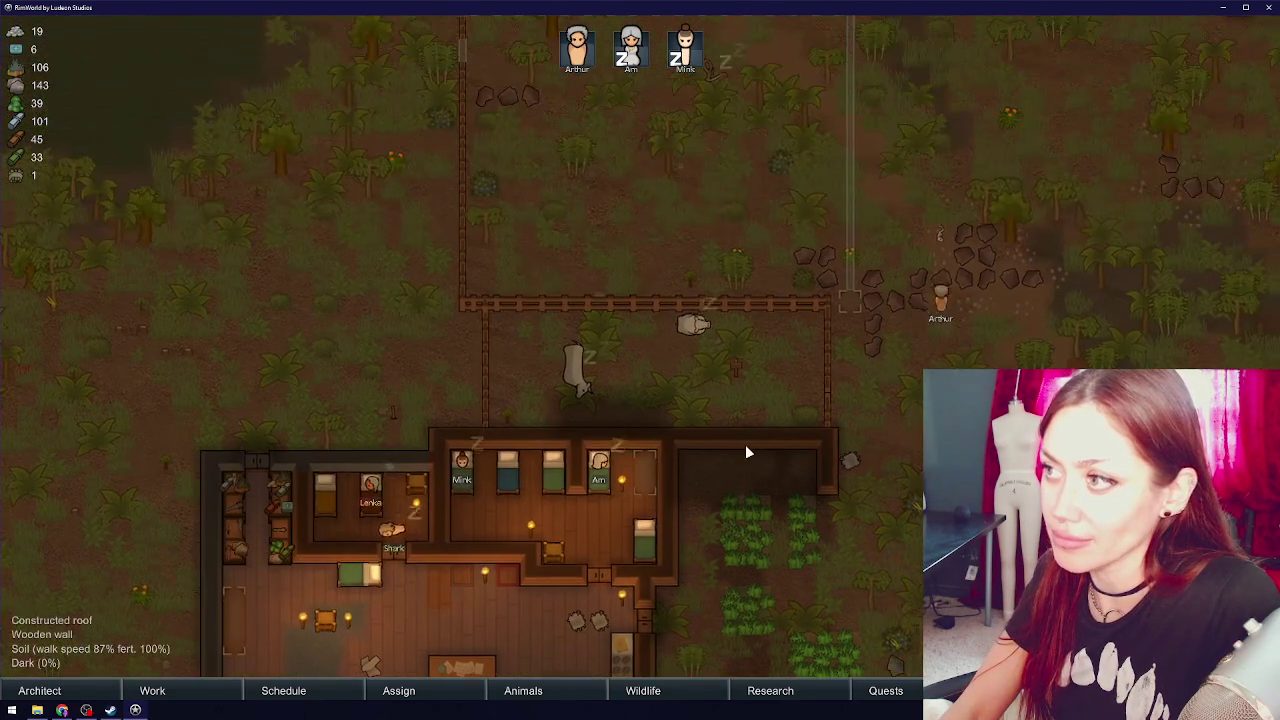
click(60, 690)
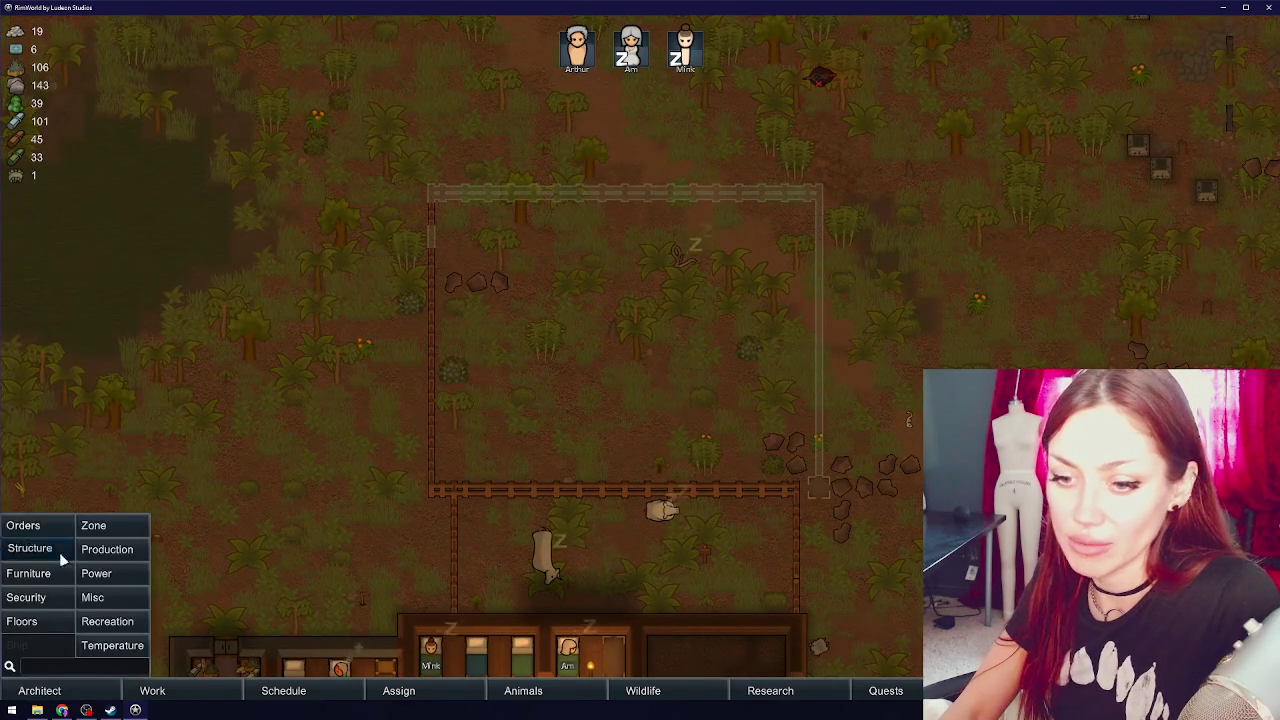
click(30, 525)
drag(394, 90, 912, 466)
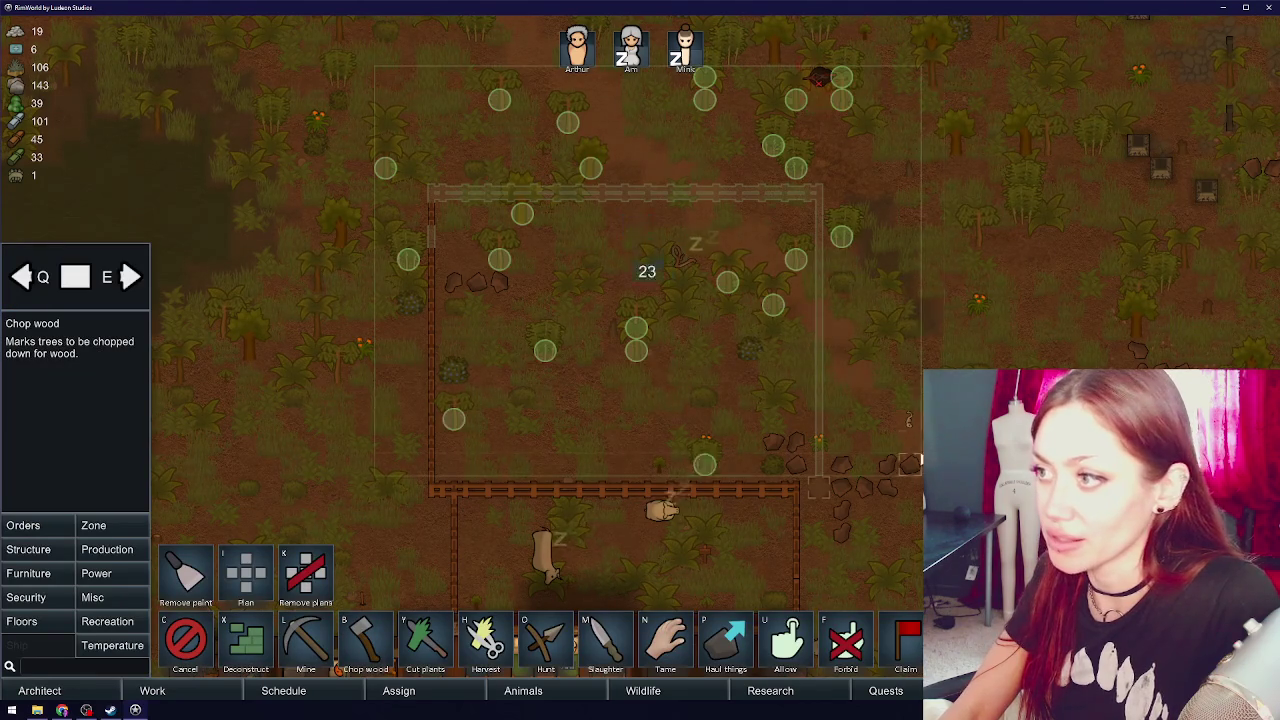
right_click(897, 450)
- Inspect the dead cassowary in the pen and pan back to the house
click(819, 80)
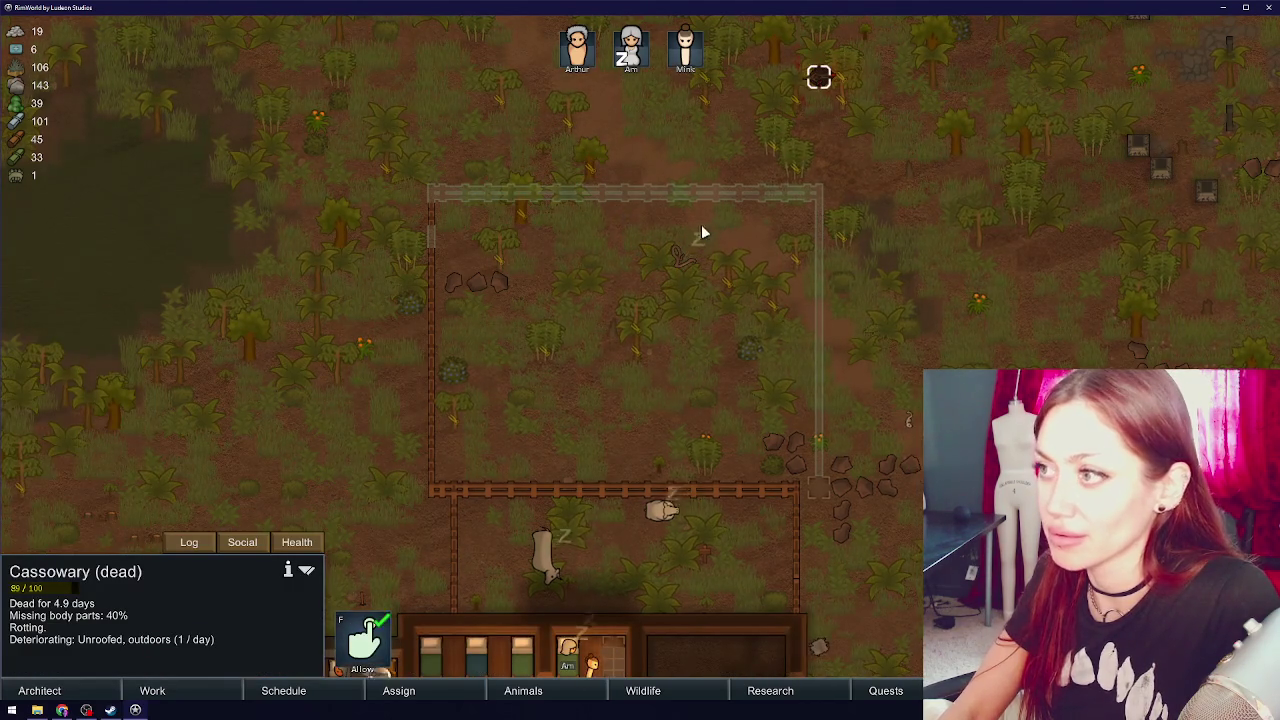
drag(708, 233, 581, 393)
key(s)
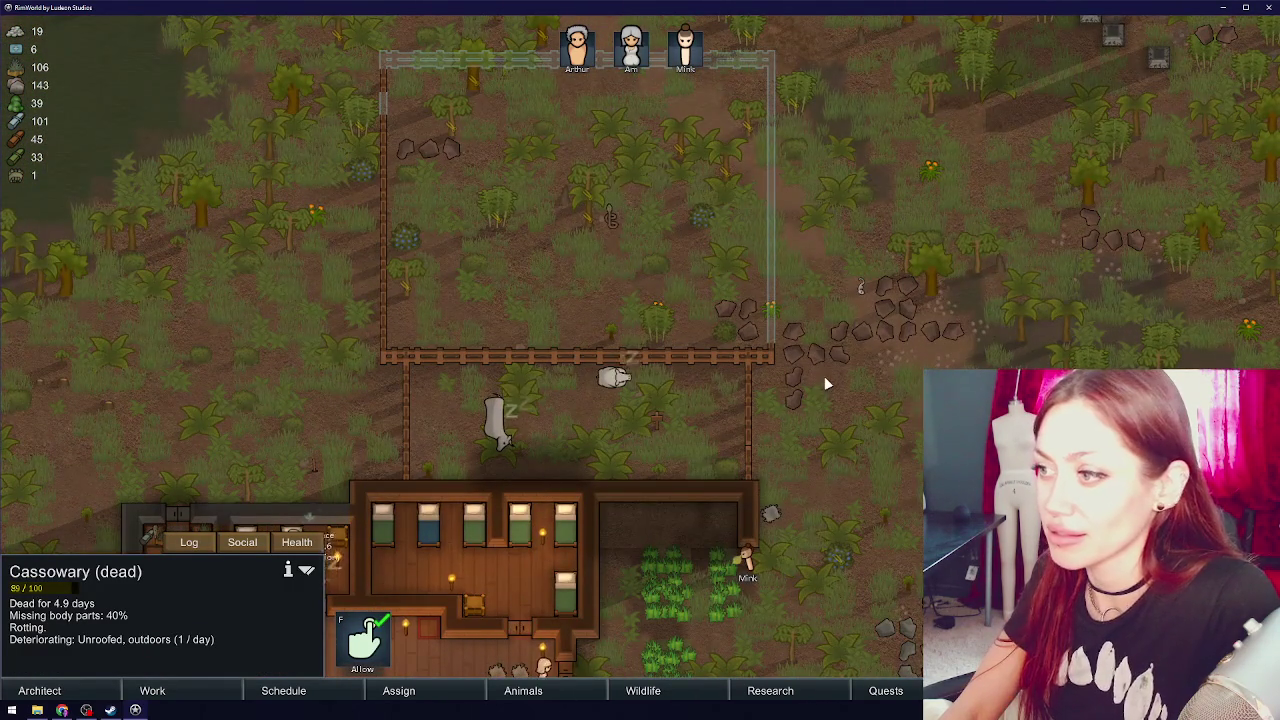
click(824, 376)
key(s)
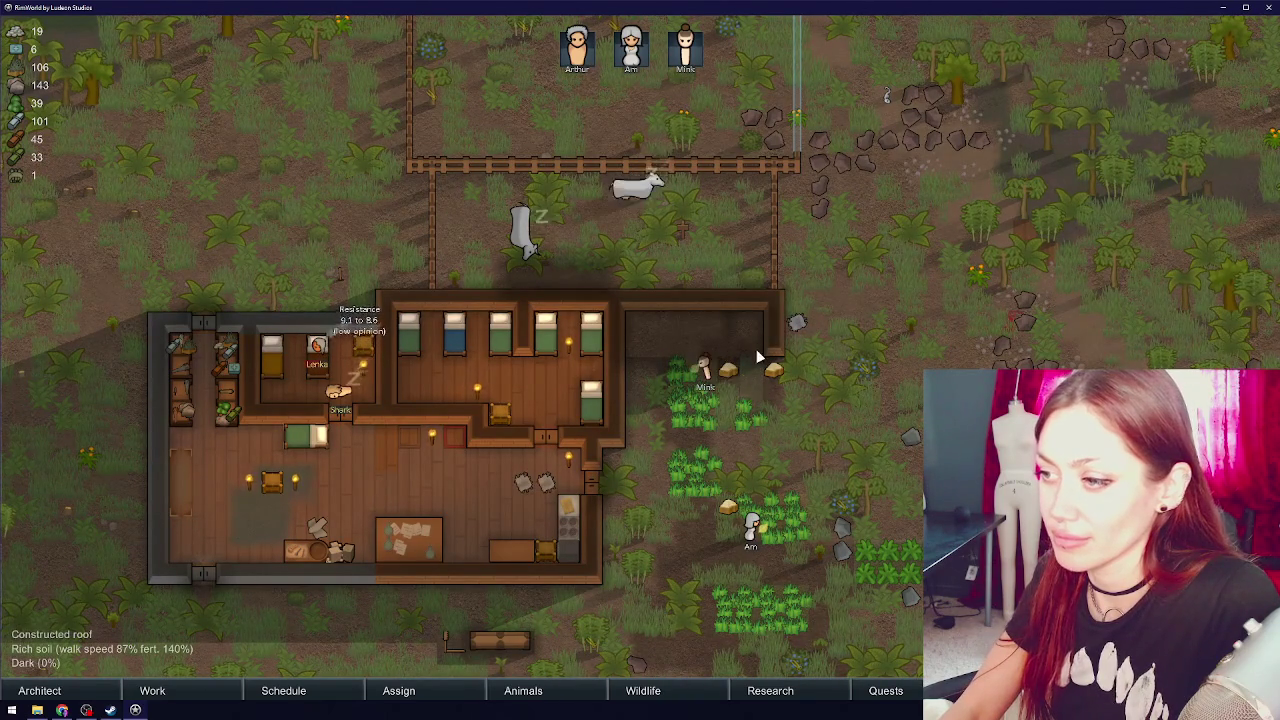
- Turn off sowing for Growing zone 1 in the back room
click(750, 410)
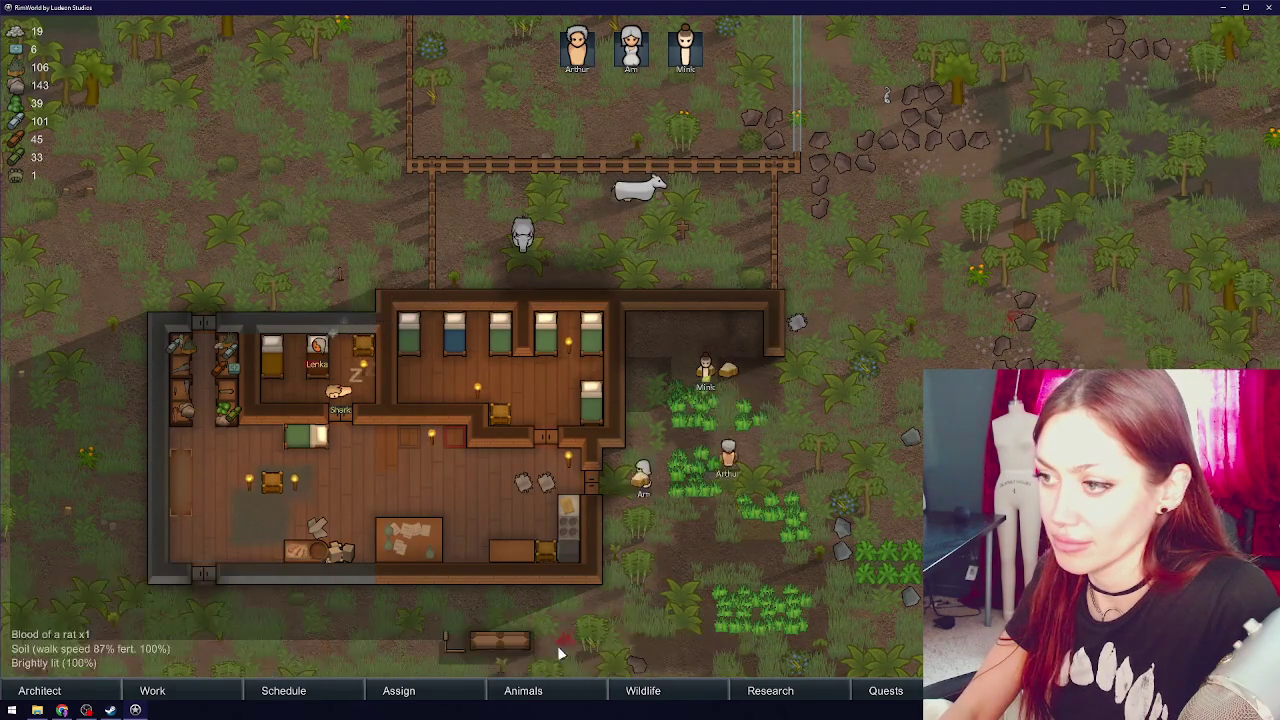
click(684, 368)
click(684, 368)
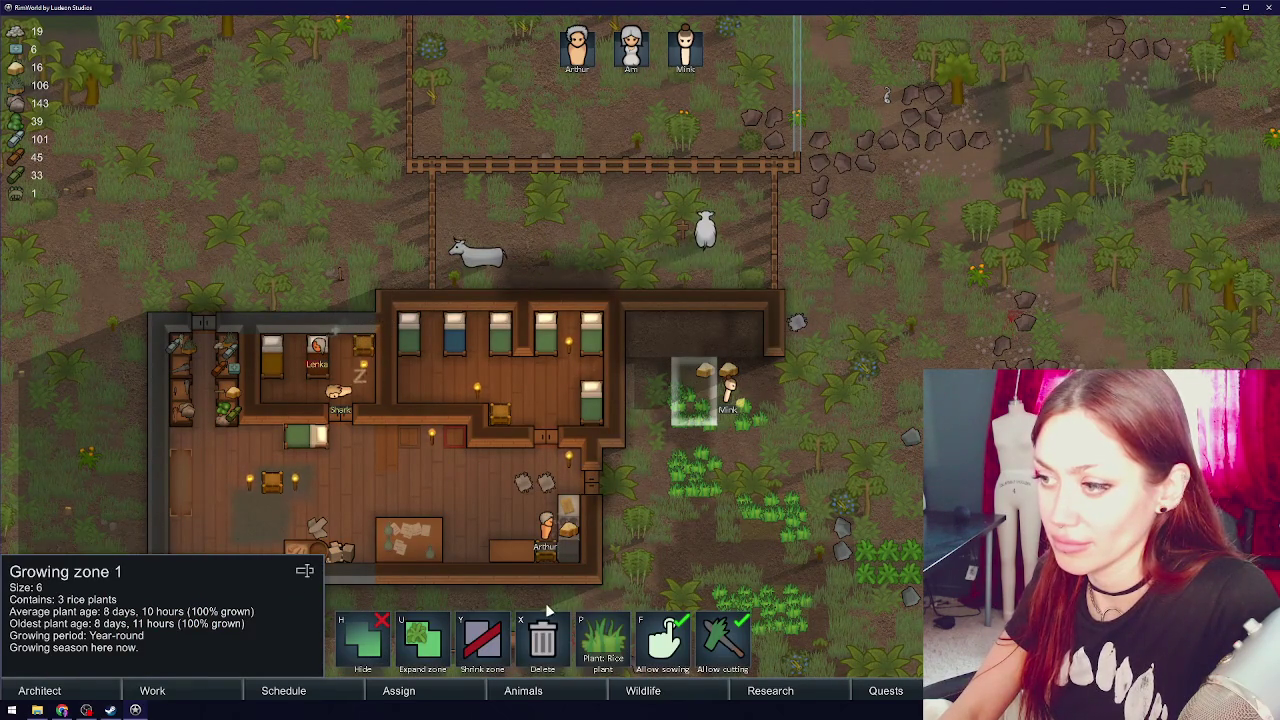
key(f)
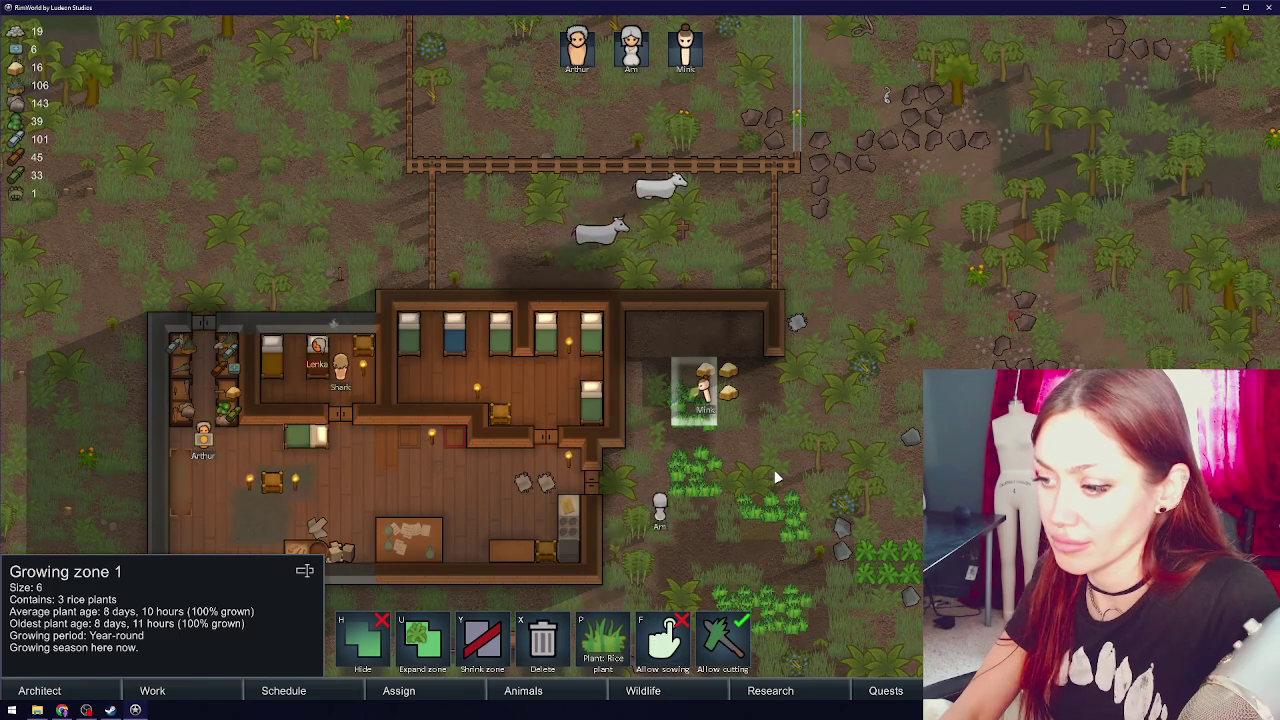
right_click(779, 469)
- Inspect the rice, smokeleaf and ripe potato plants and choose the Harvest order
key(s)
key(d)
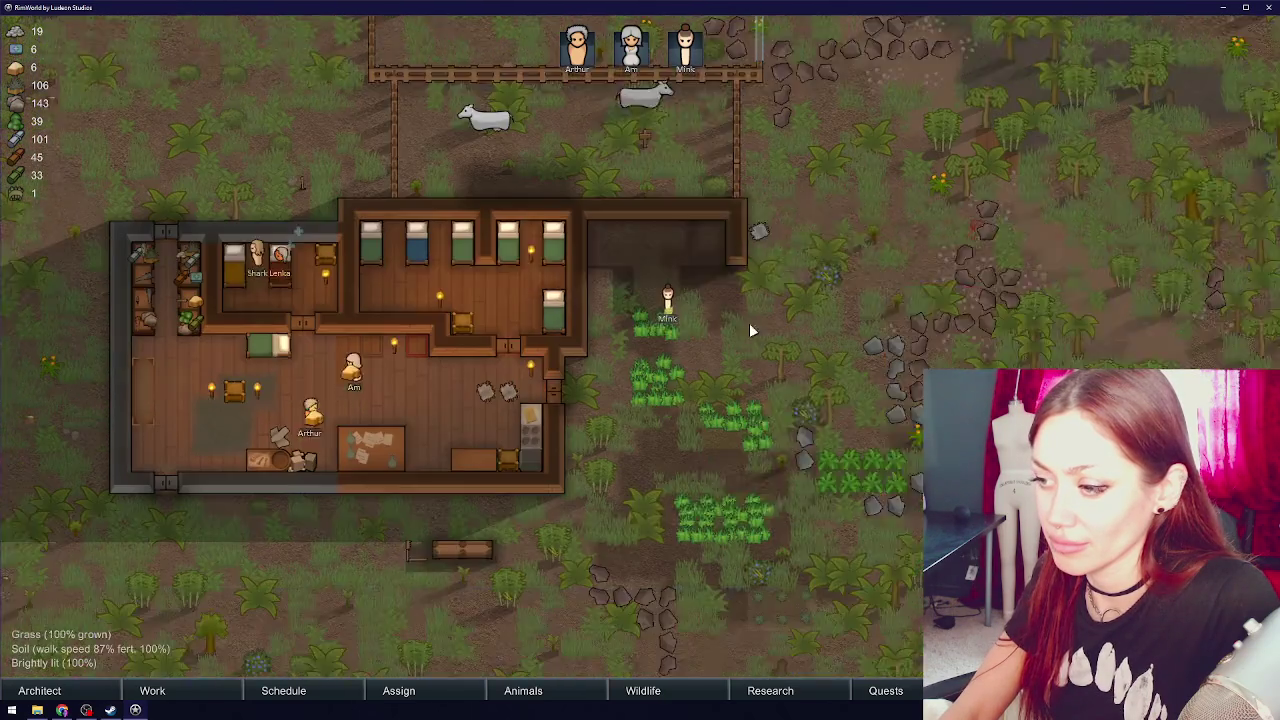
click(700, 426)
click(730, 508)
click(795, 392)
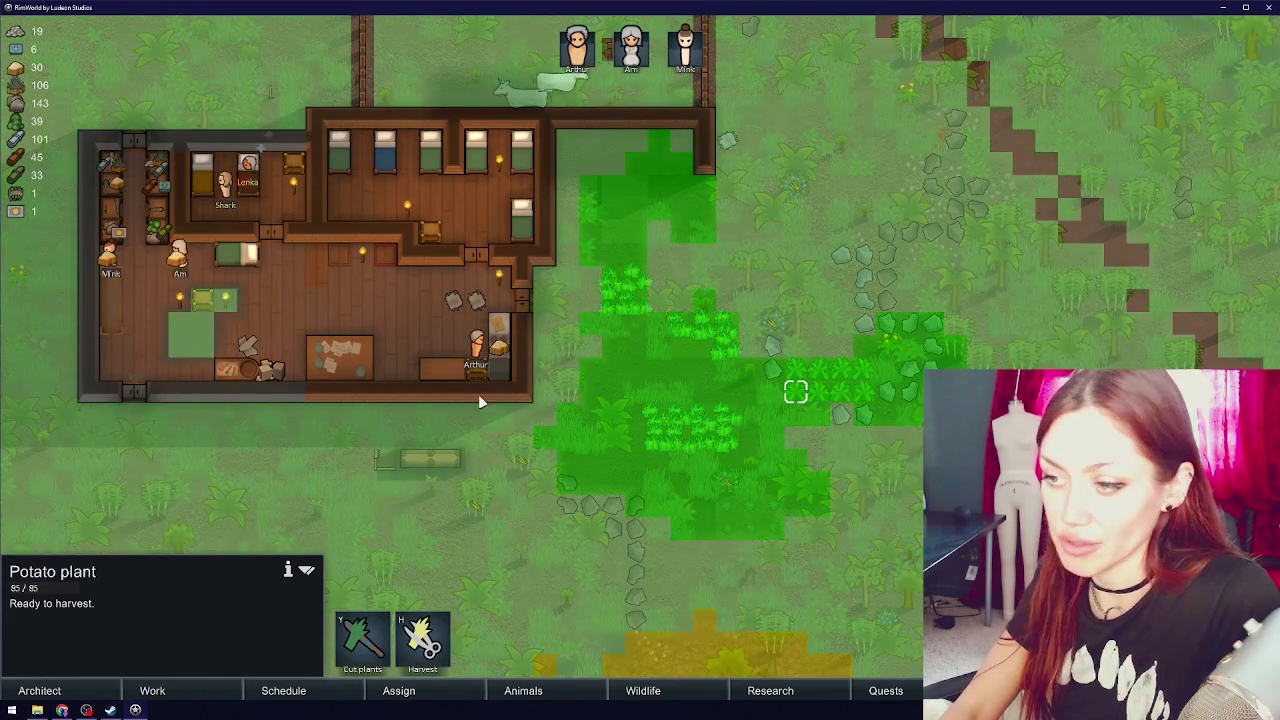
click(40, 690)
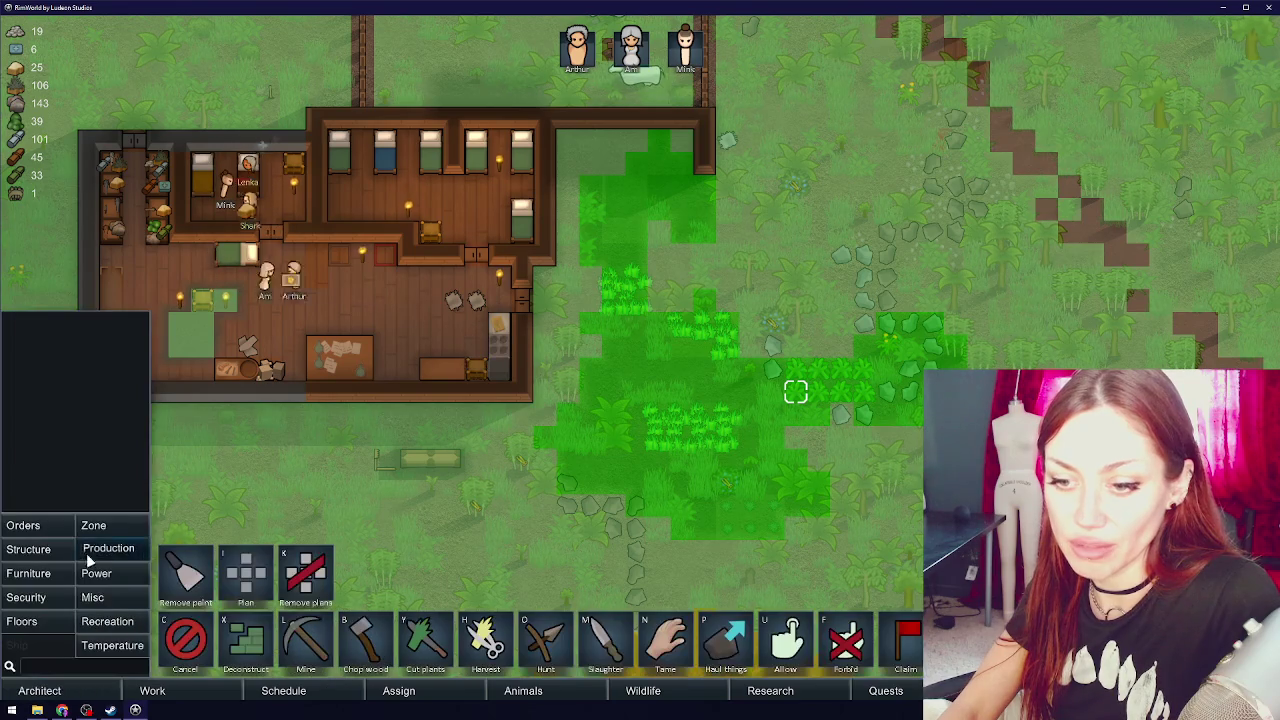
click(485, 640)
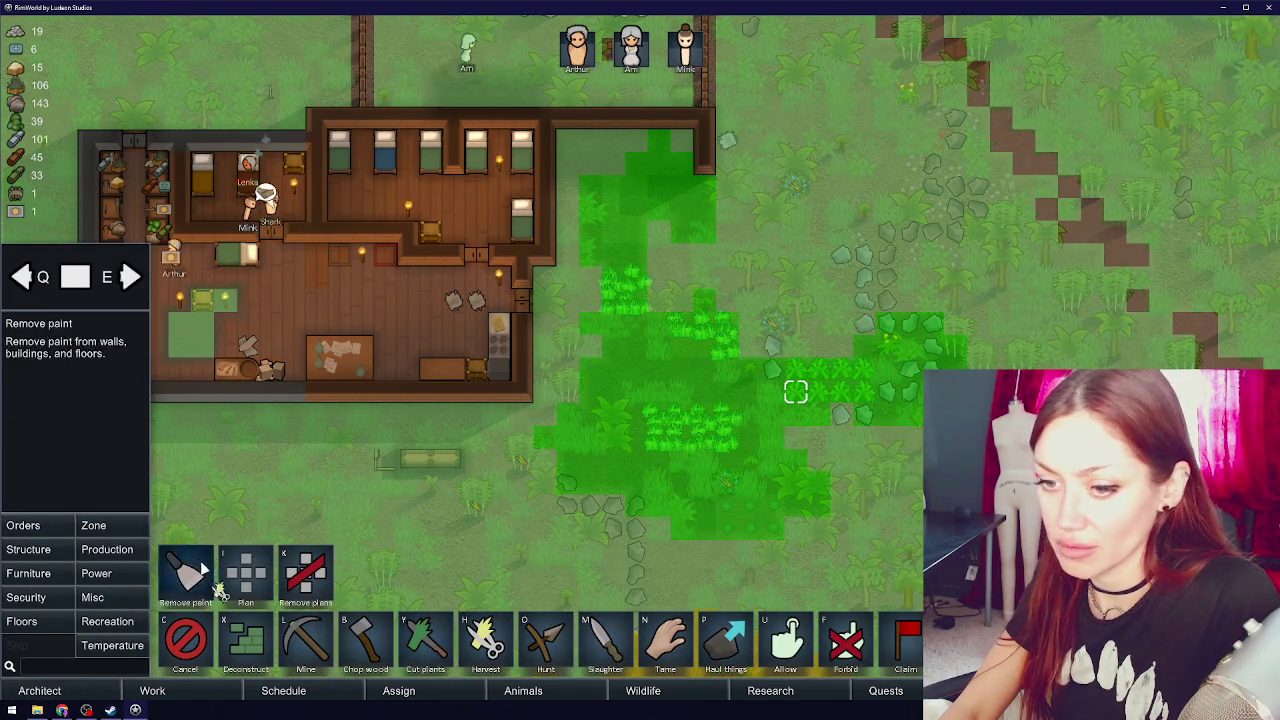
- Mark a 12-tile growing zone below the main crop fields and set it to grow rice
click(93, 525)
click(425, 640)
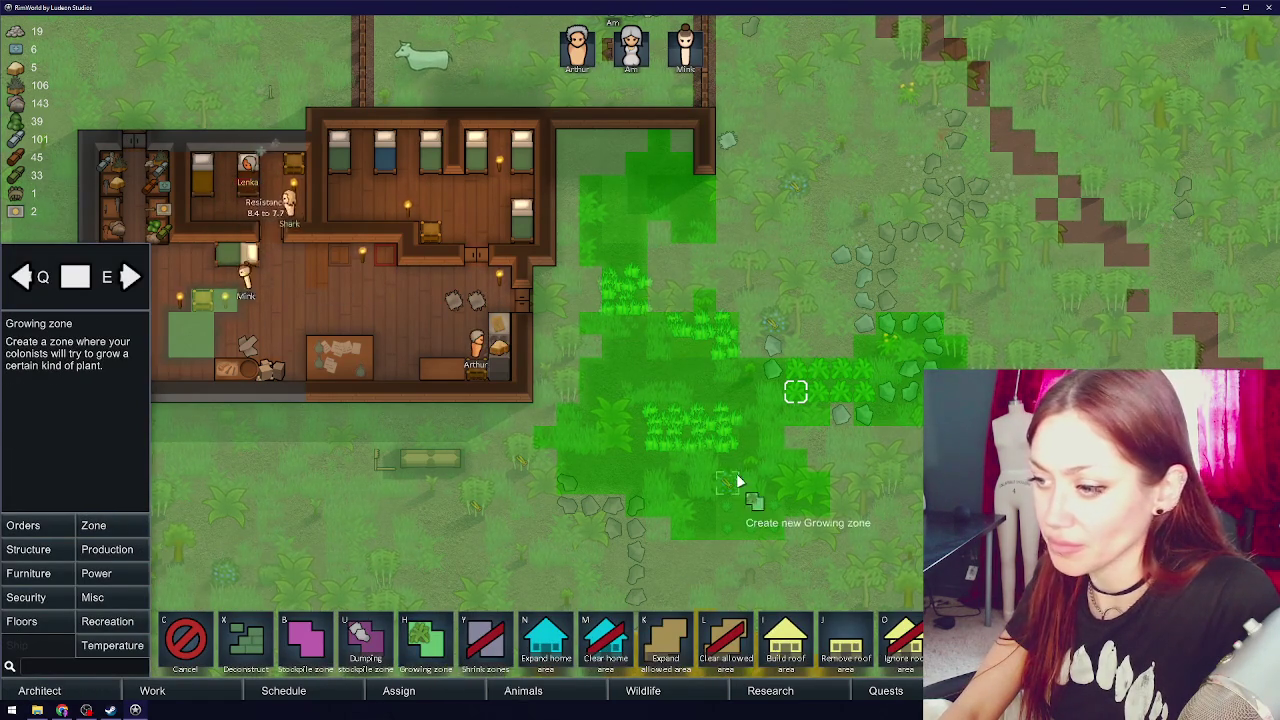
key(s)
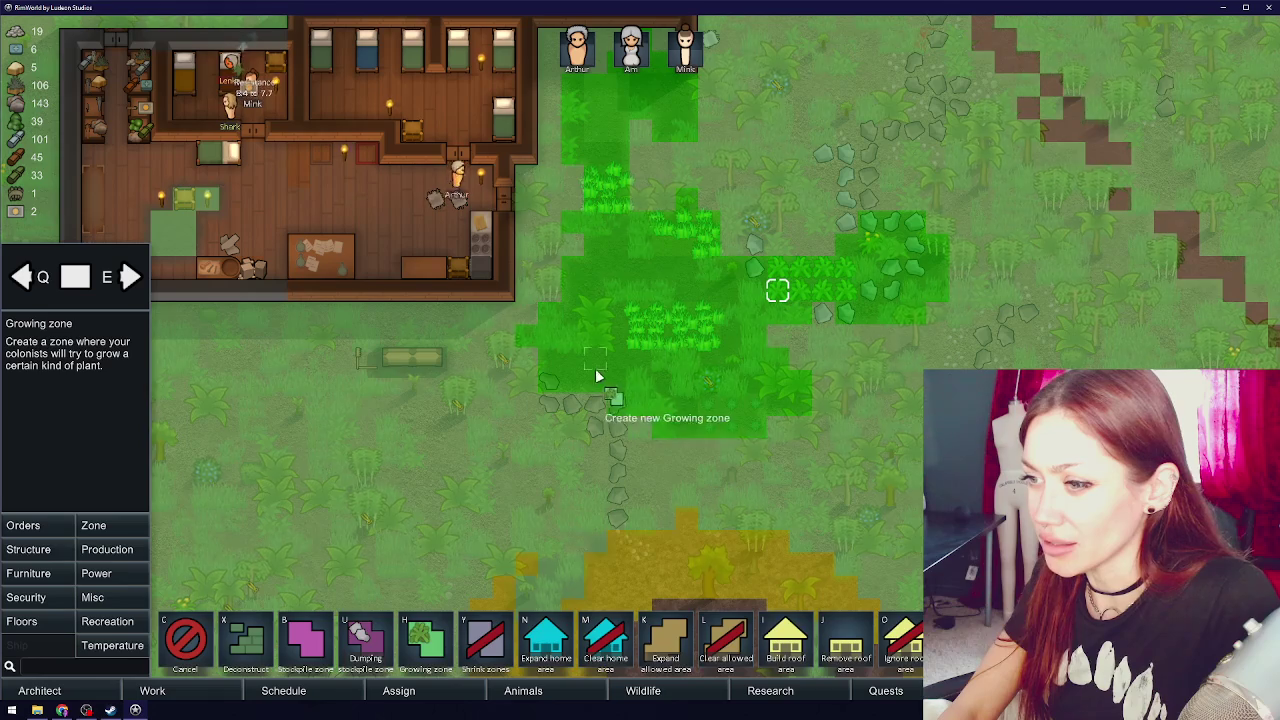
drag(560, 363, 668, 384)
click(668, 632)
click(603, 640)
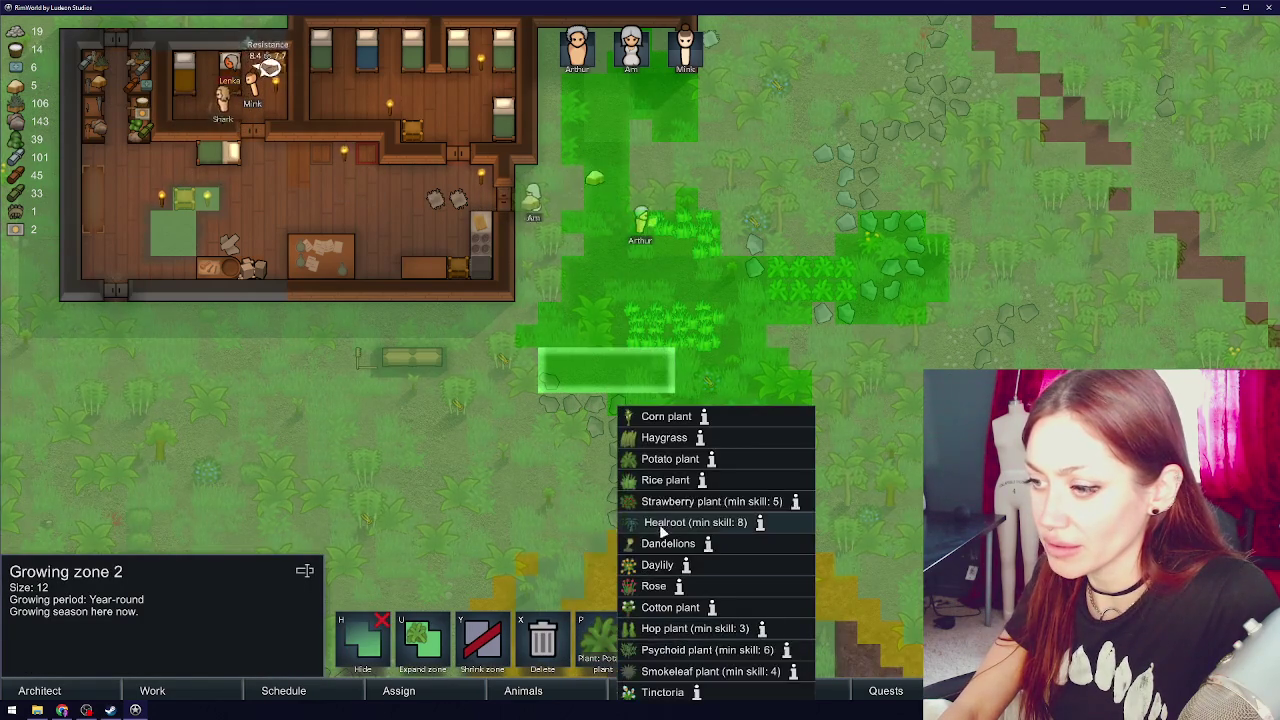
click(655, 485)
key(Escape)
scroll(806, 400, up, 2)
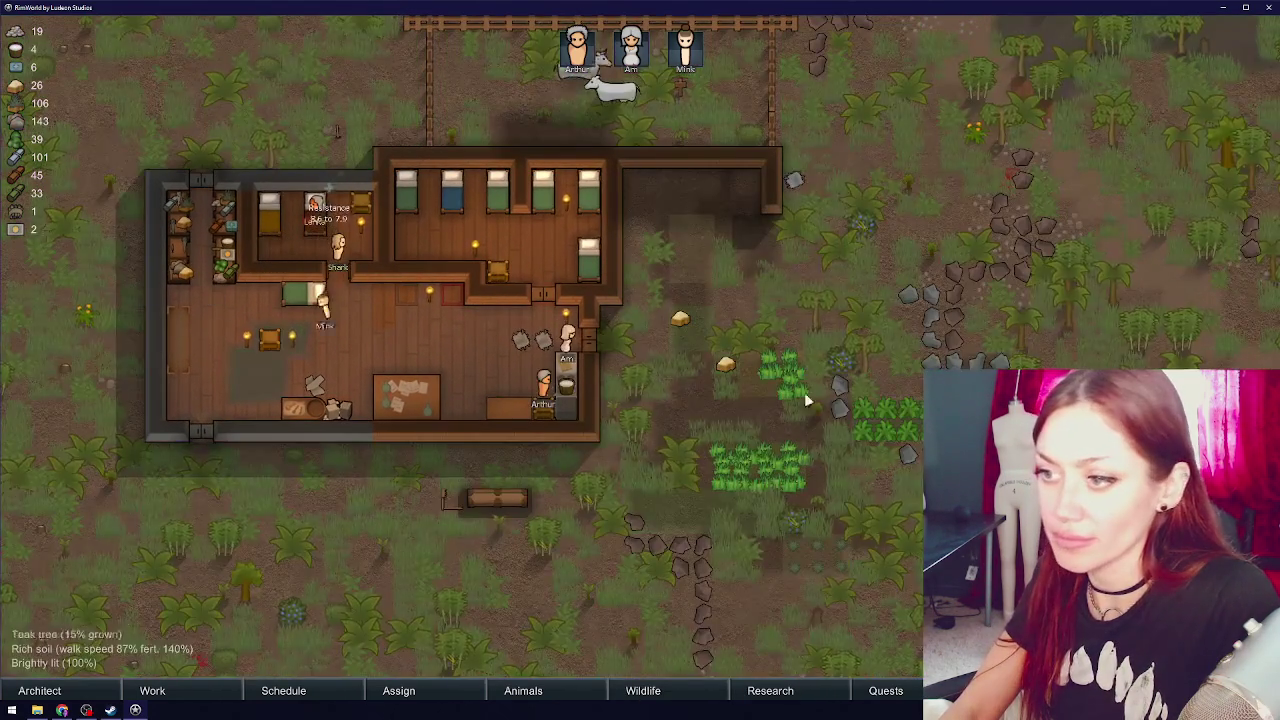
scroll(804, 392, down, 3)
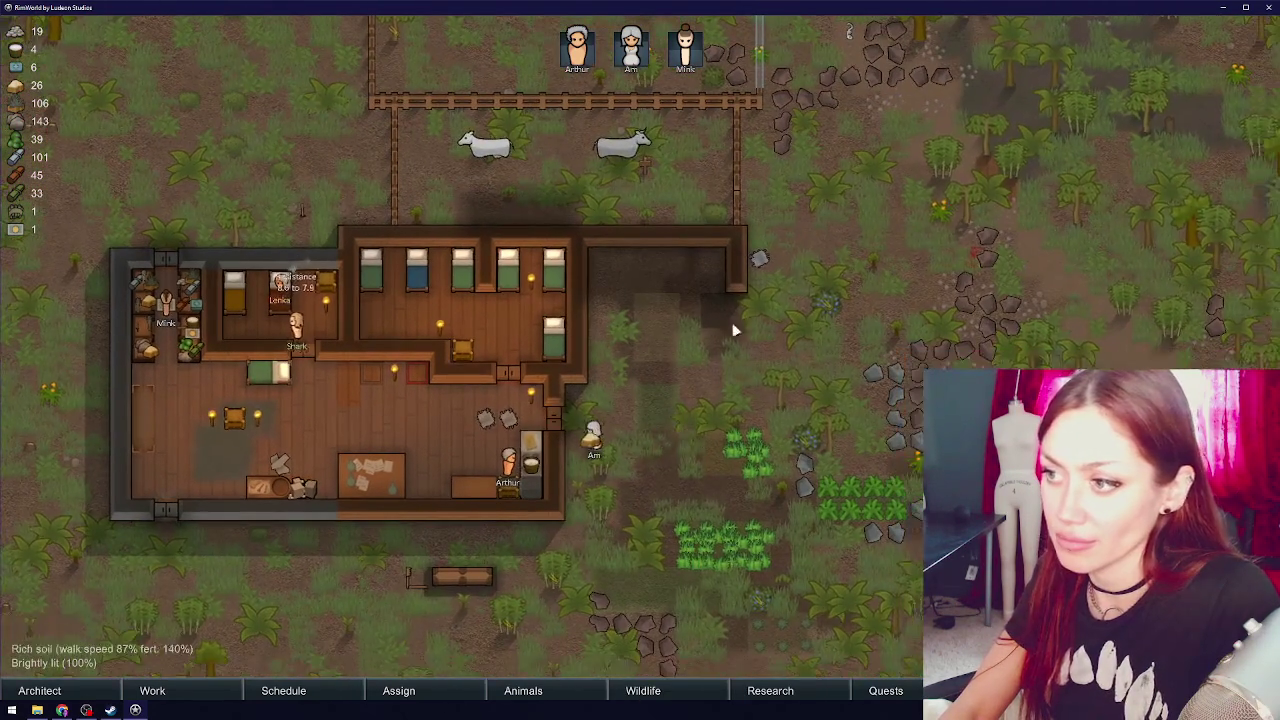
- Blueprint a door along the empty east room's open bottom edge, then select the house door
click(736, 281)
click(459, 648)
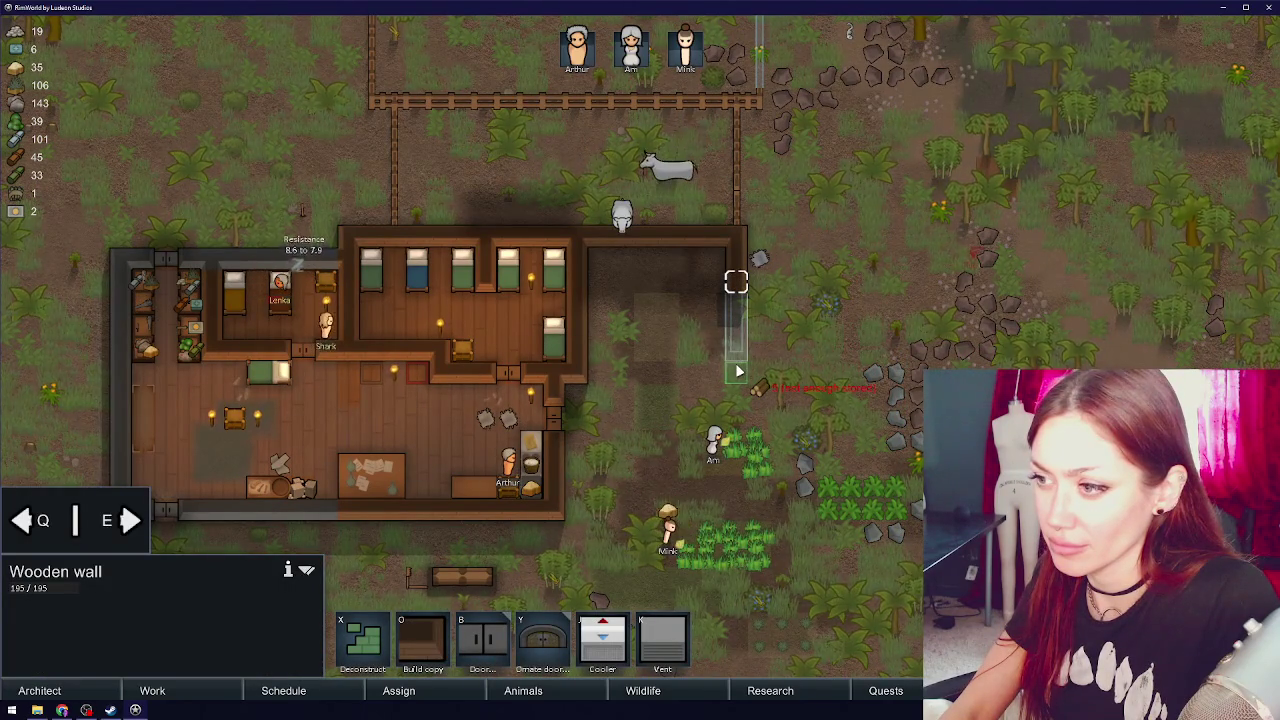
drag(686, 376, 592, 378)
right_click(643, 371)
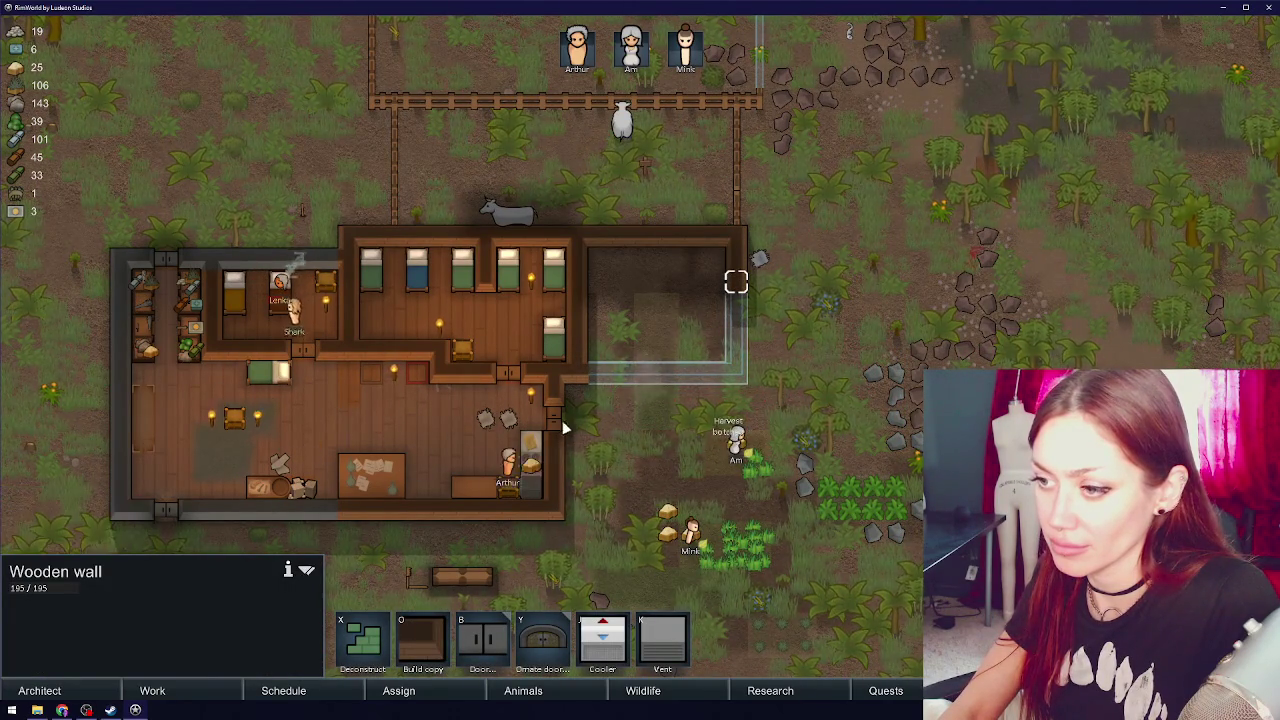
click(553, 418)
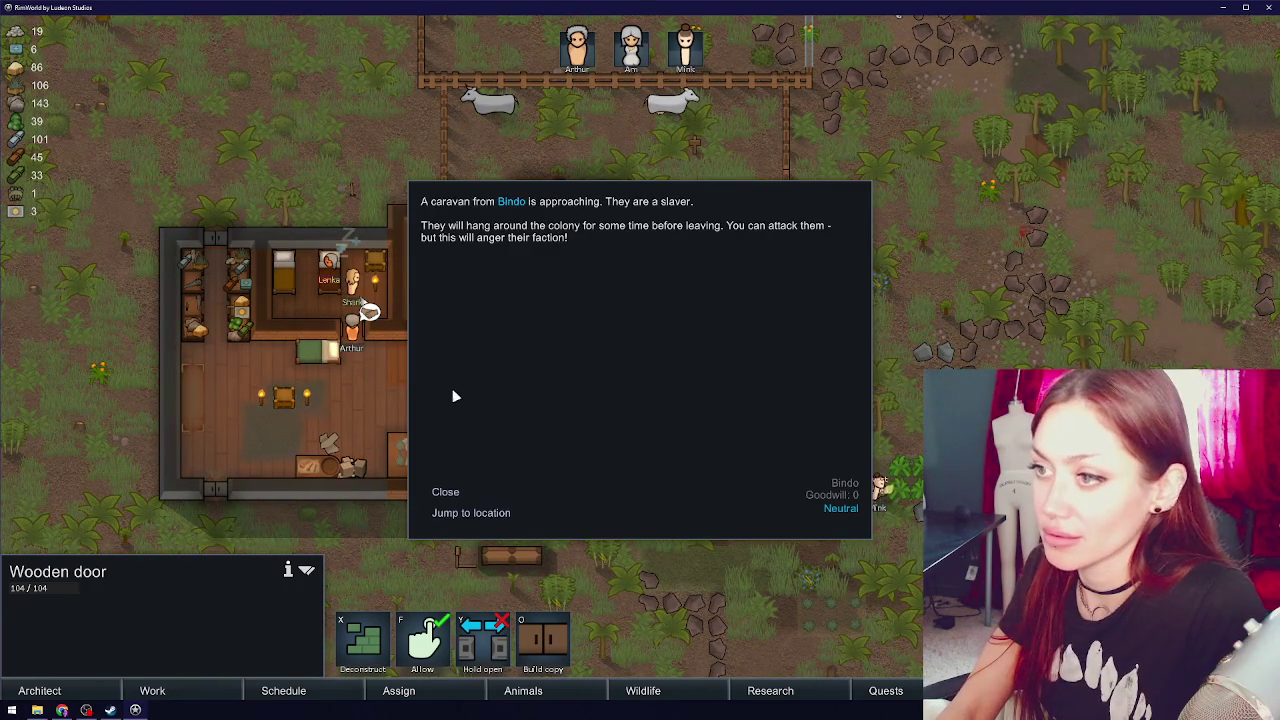
- Dismiss the slaver caravan notice, deselect the door, and pan over the base and cow pen
click(455, 492)
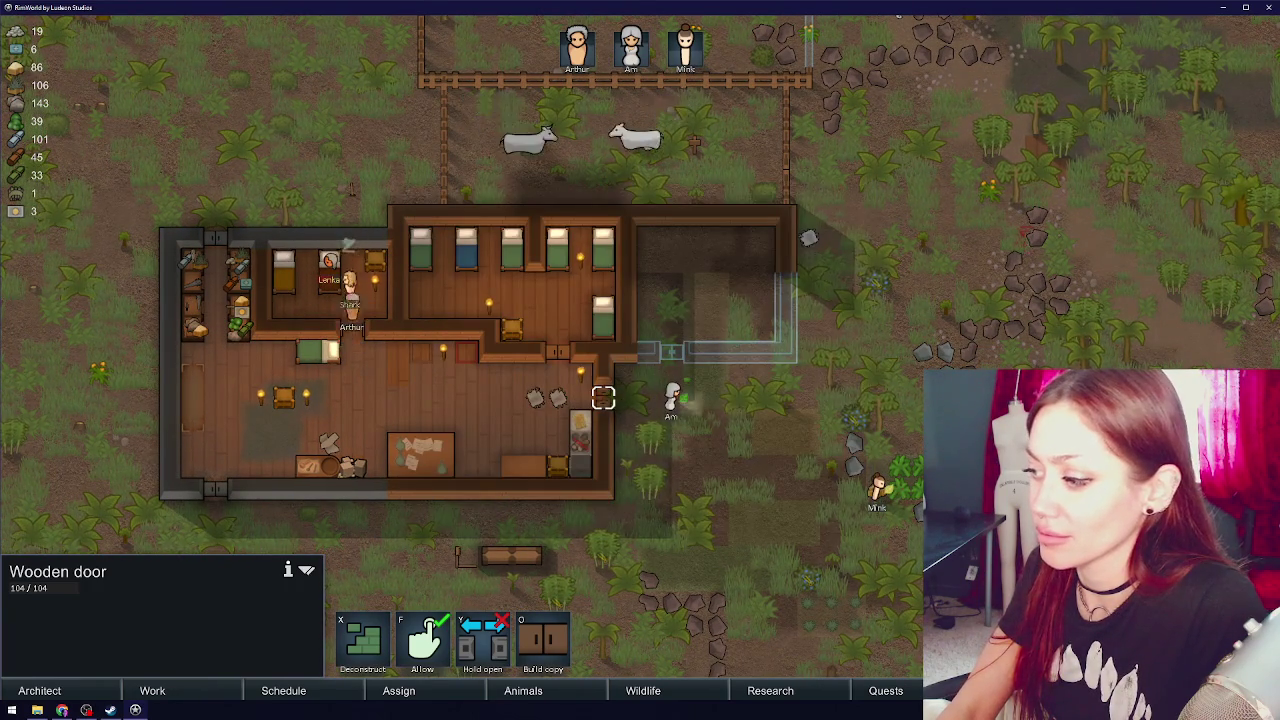
key(a)
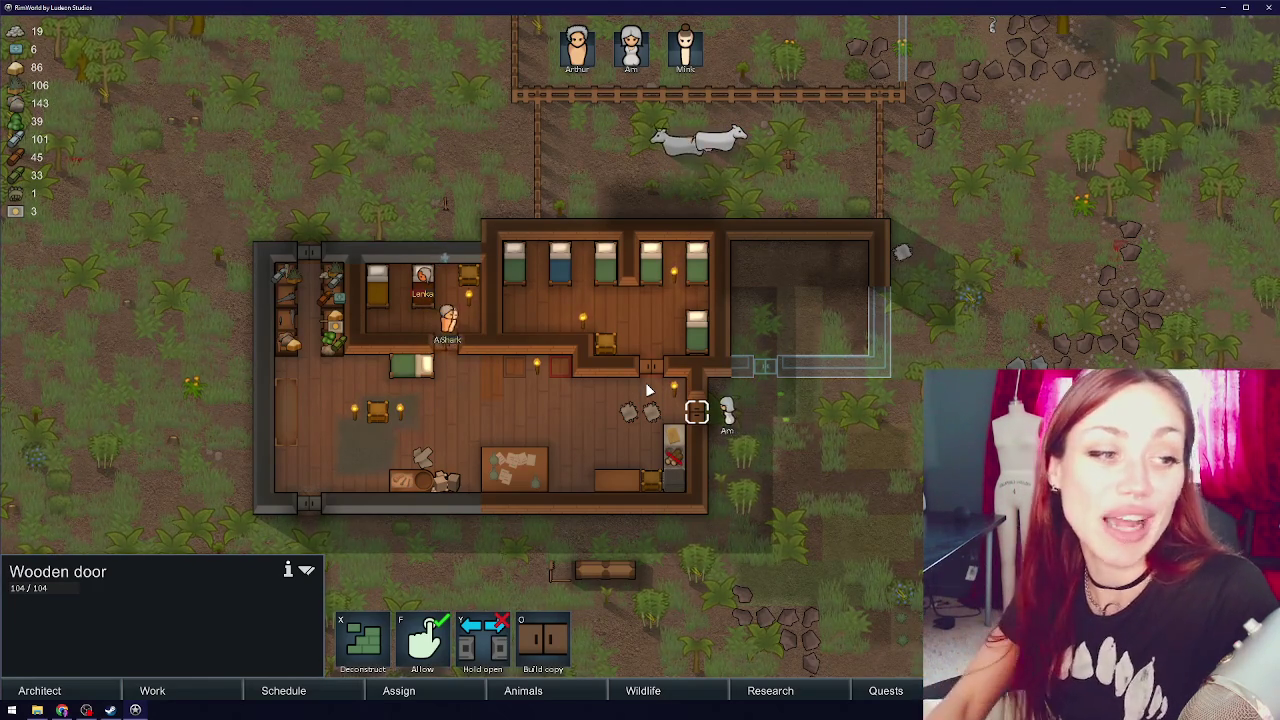
click(798, 200)
key(w)
key(d)
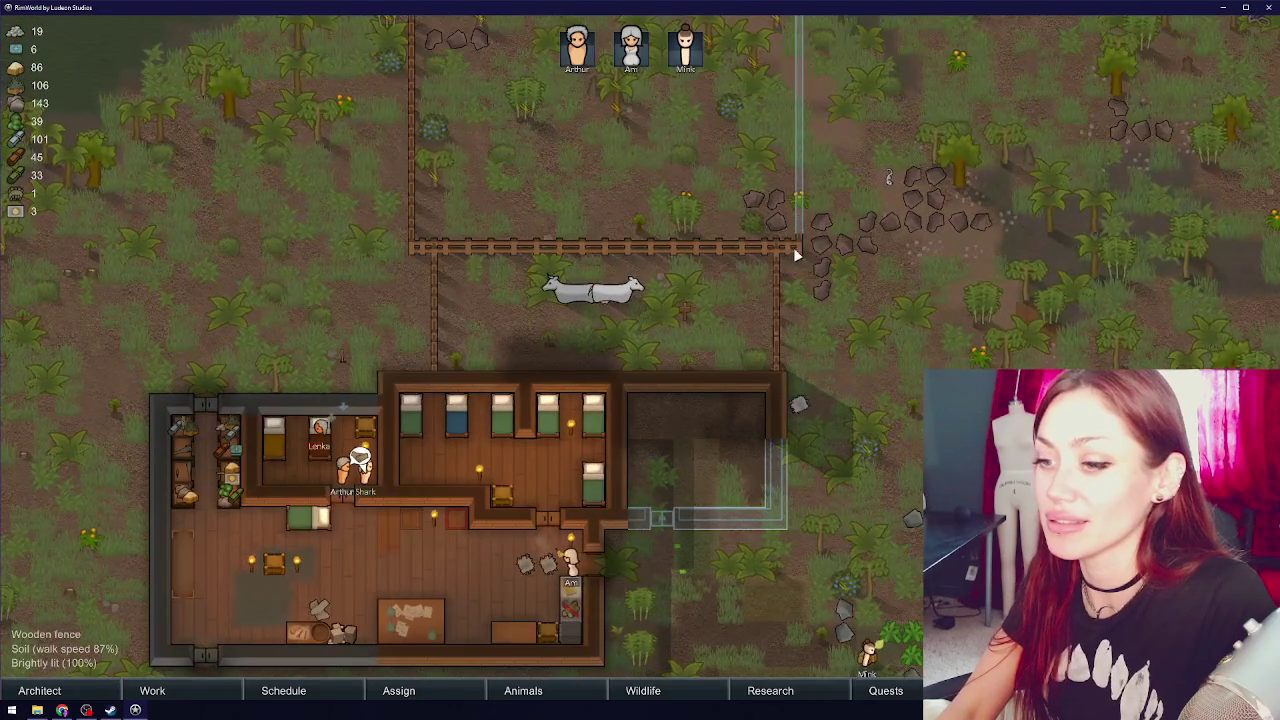
key(s)
key(a)
scroll(740, 150, down, 2)
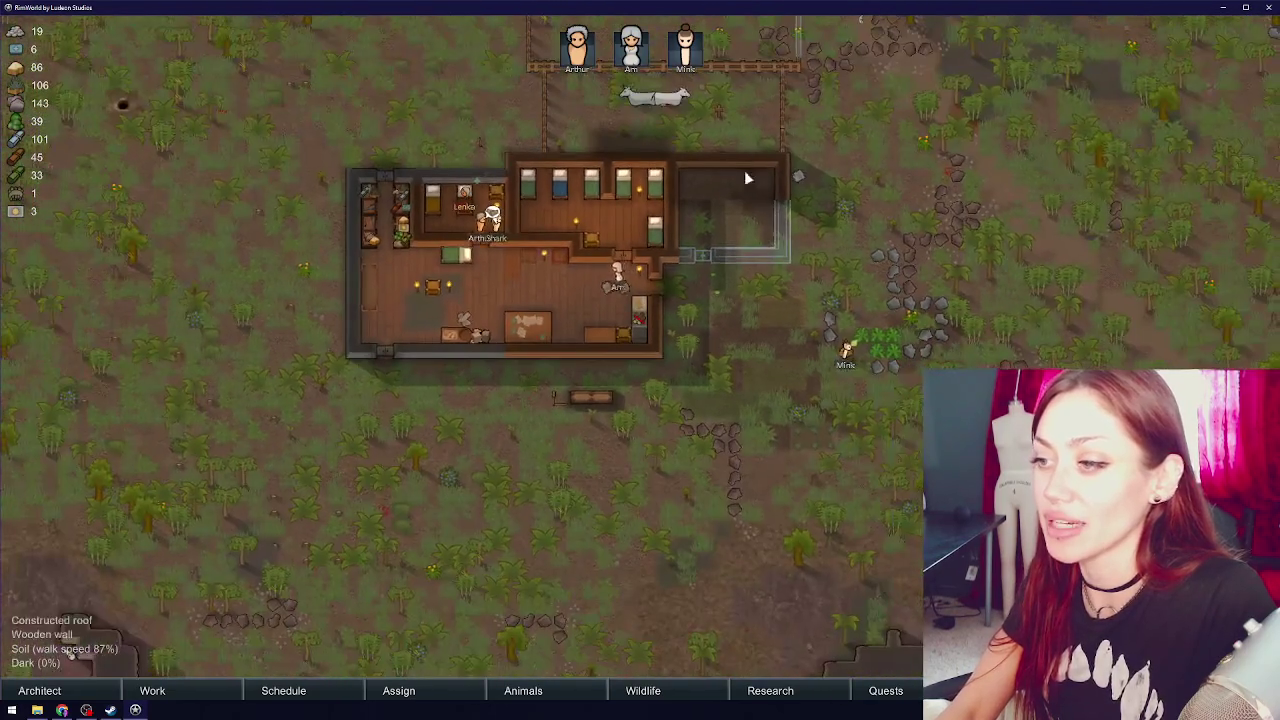
key(w)
key(d)
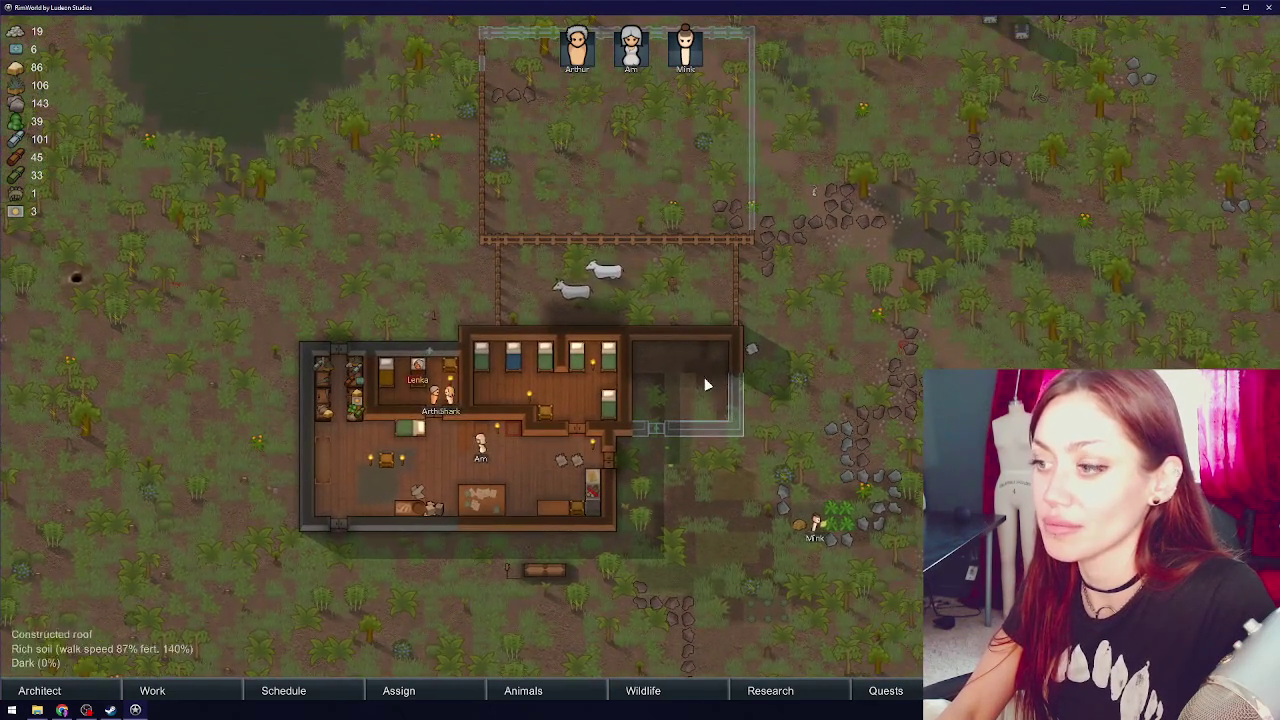
click(727, 488)
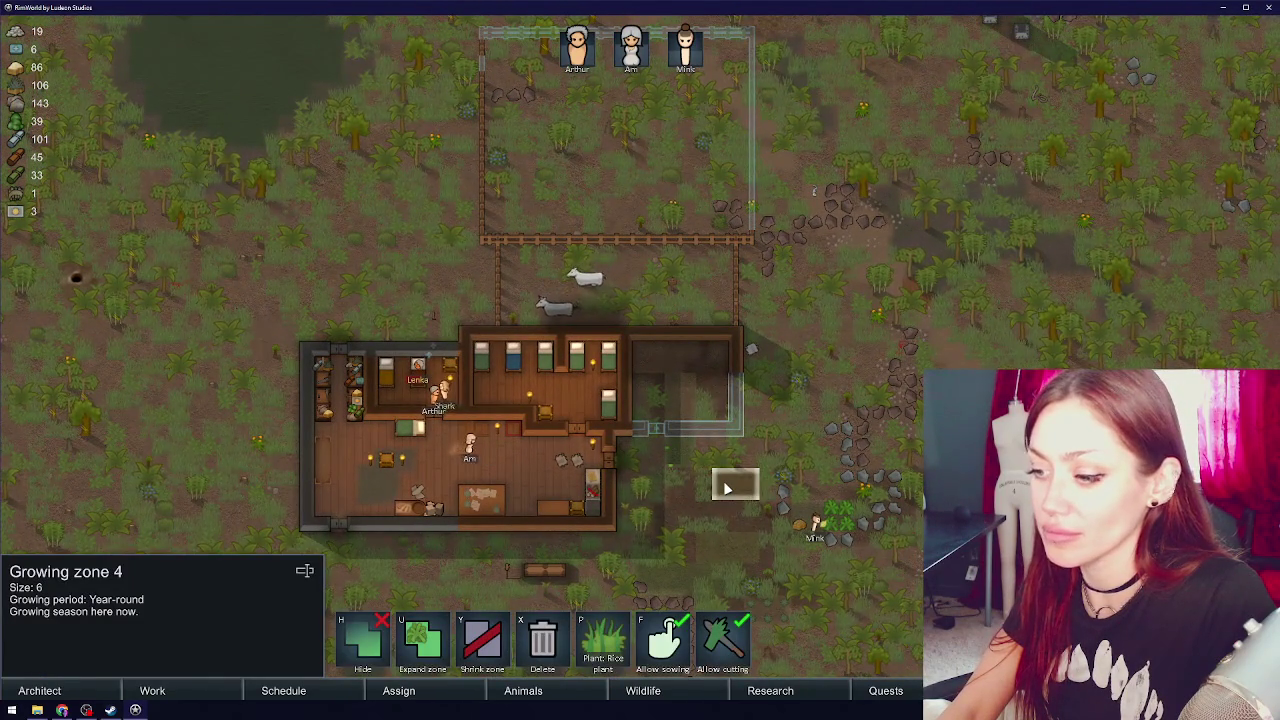
click(694, 466)
click(683, 446)
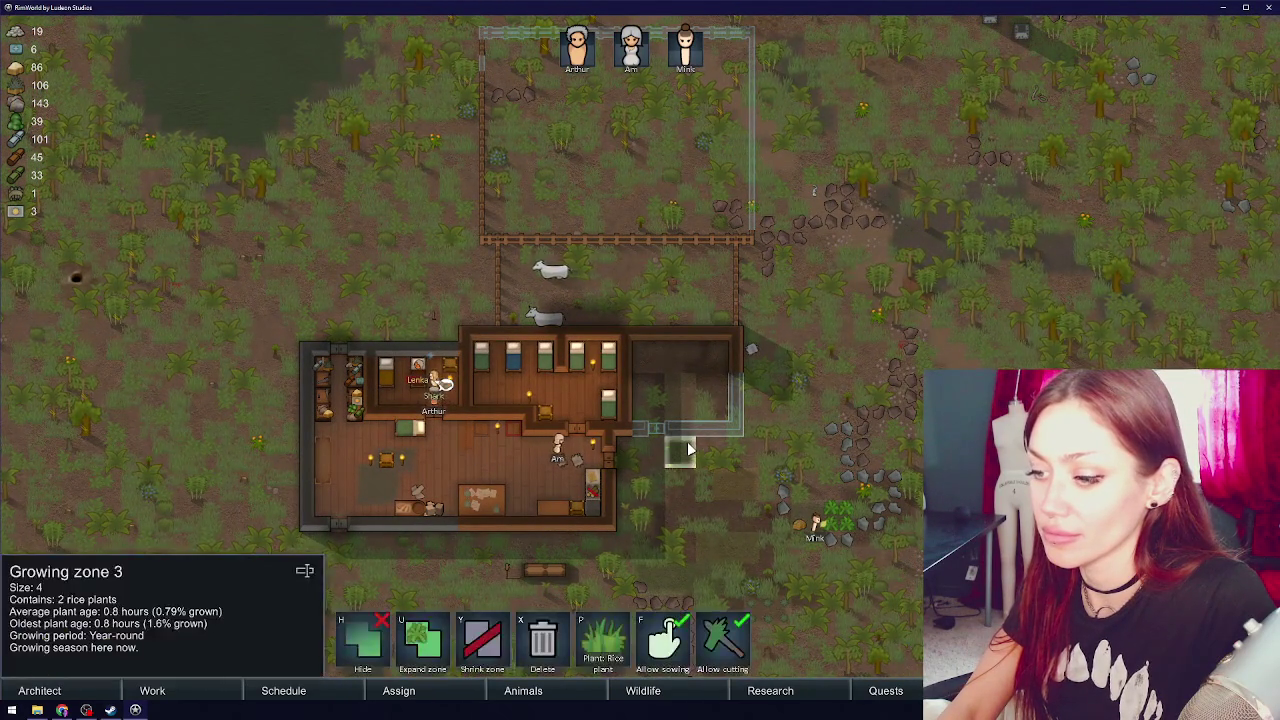
click(713, 556)
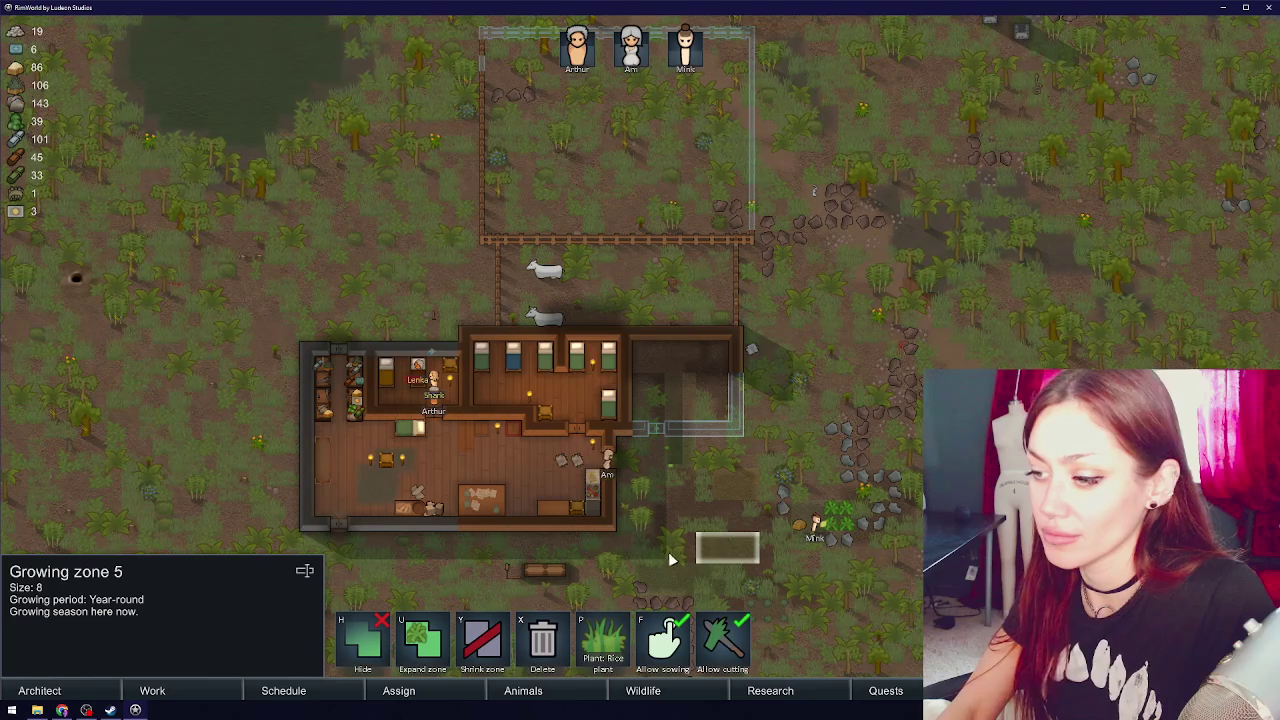
click(668, 572)
click(668, 572)
click(824, 517)
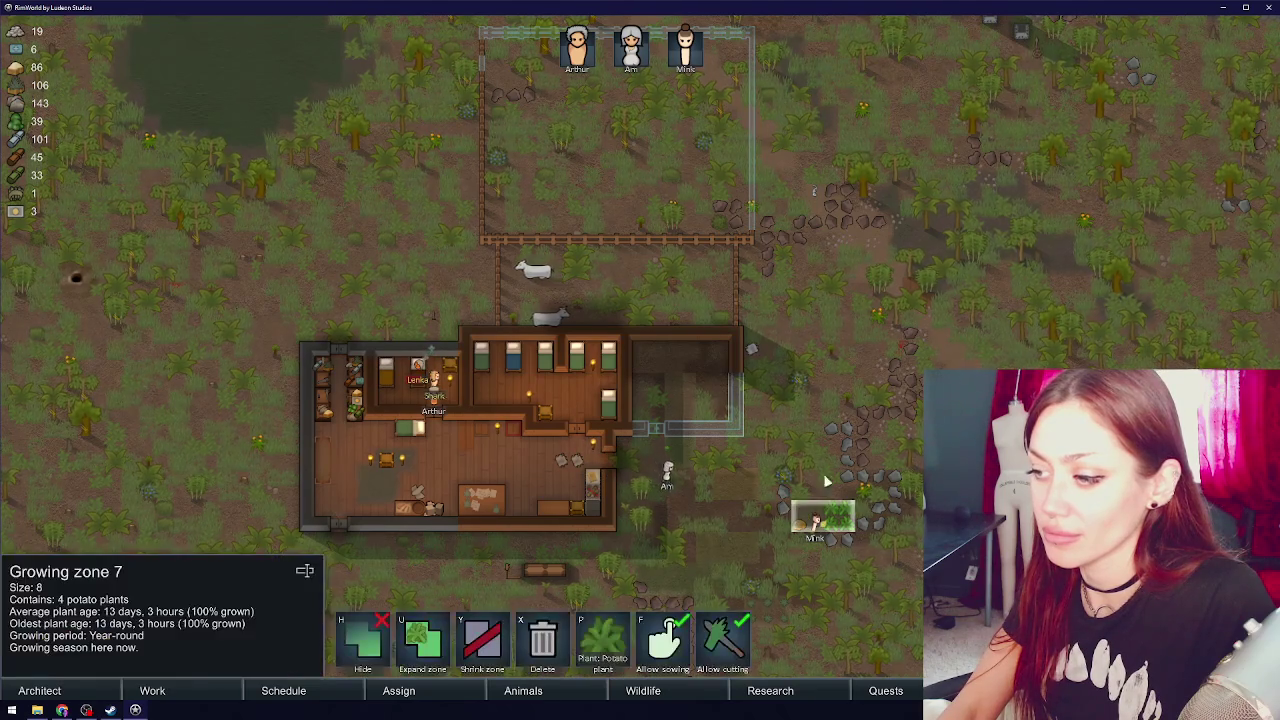
scroll(797, 362, up, 2)
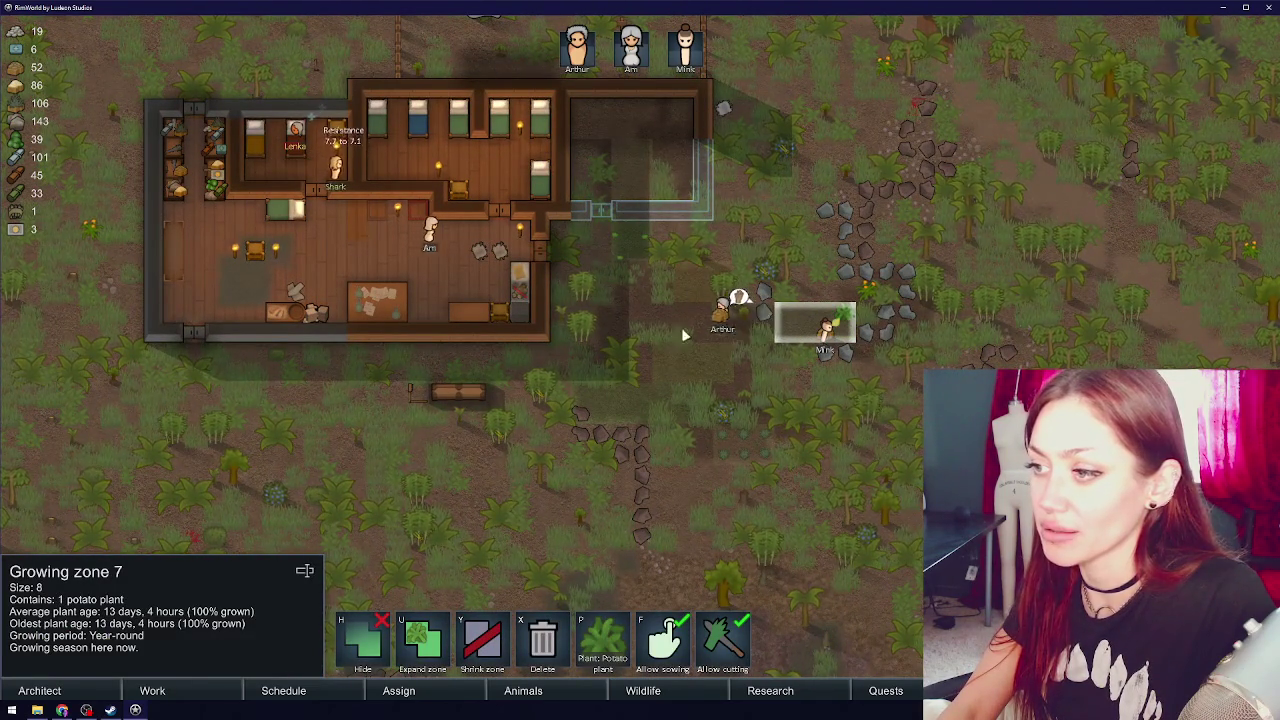
key(F1)
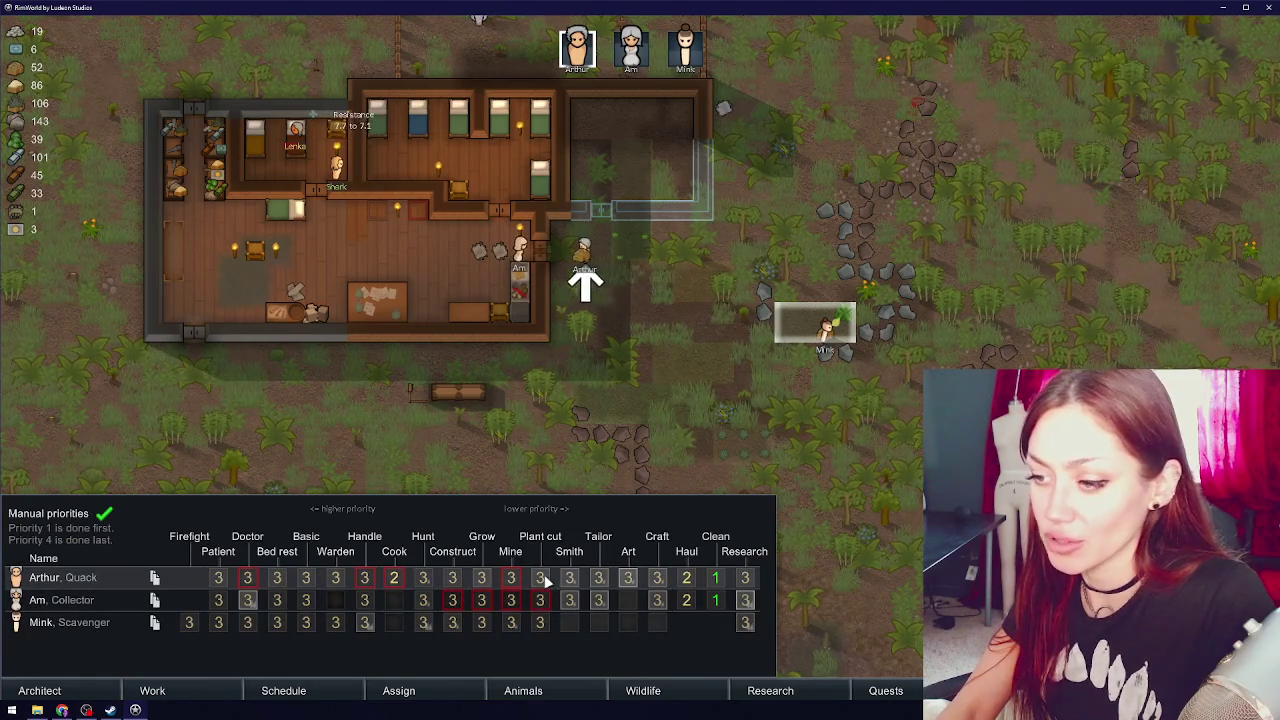
- Set growing to top priority for all three colonists
double_click(481, 578)
double_click(481, 600)
double_click(481, 622)
click(859, 486)
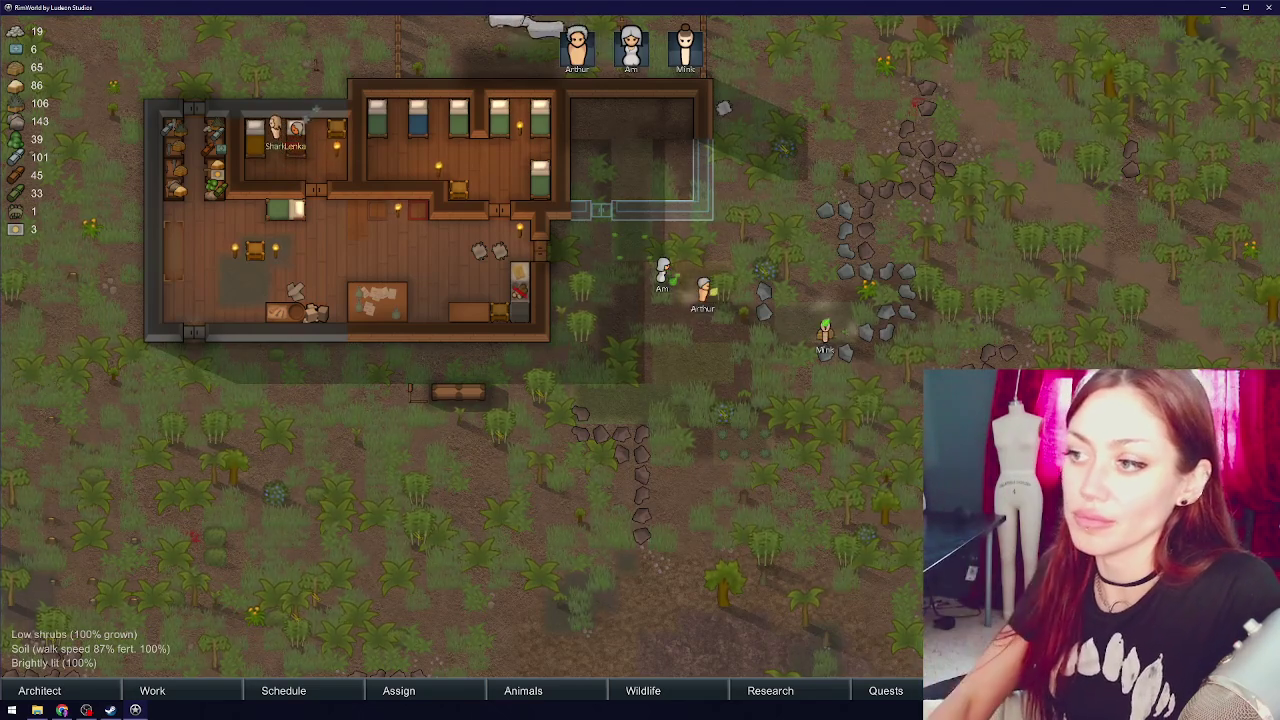
key(w)
key(w)
key(s)
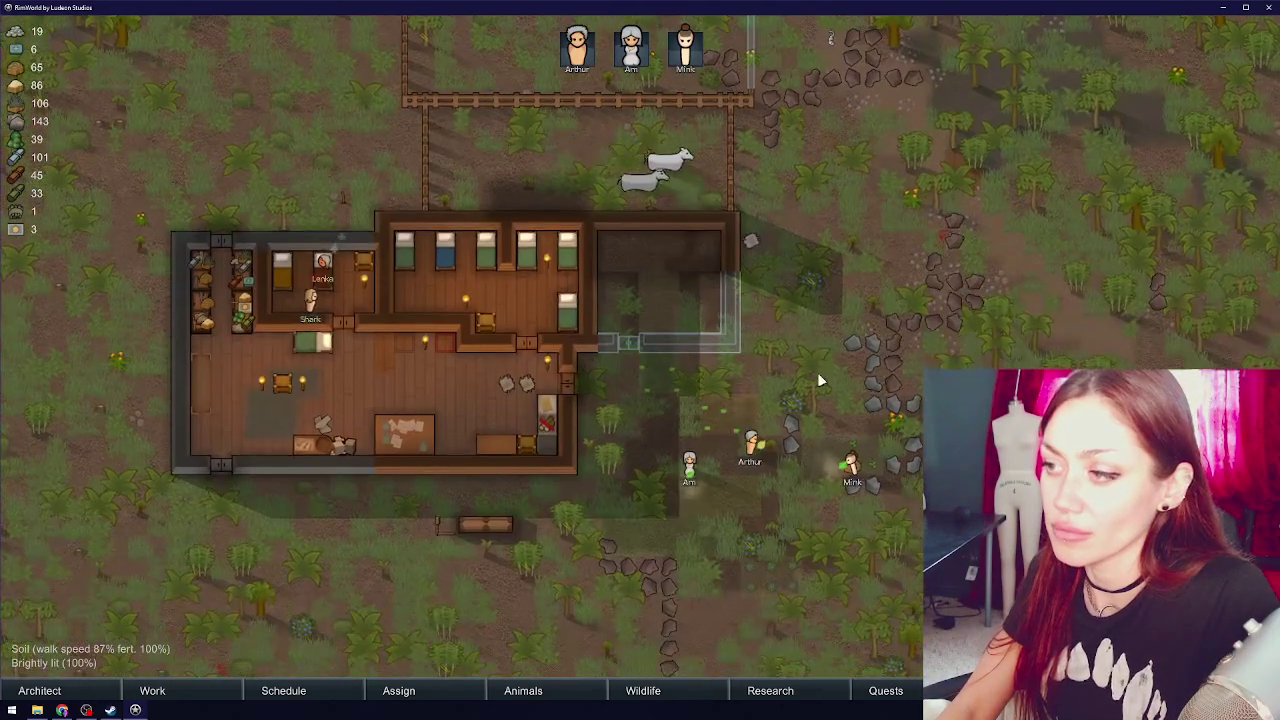
- Make plant cutting priority 1 for all three colonists, with growing lowered below it
click(224, 694)
click(541, 577)
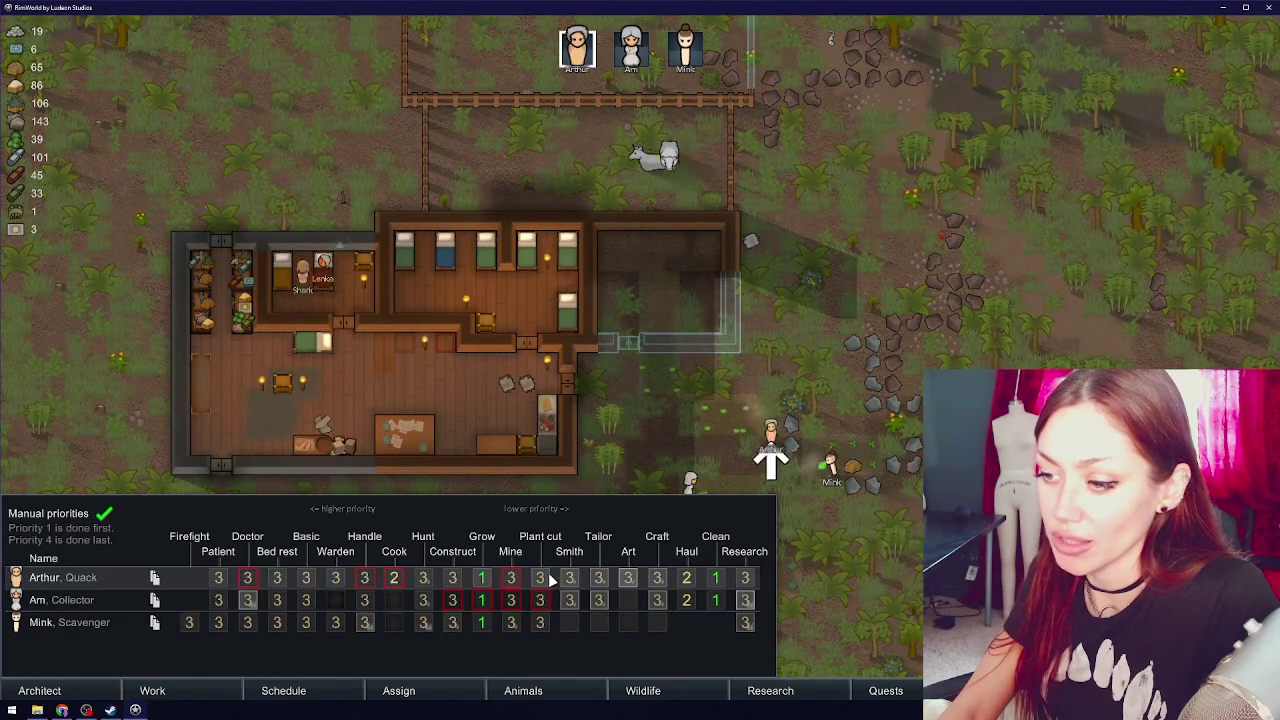
click(540, 577)
click(540, 600)
click(540, 600)
click(540, 622)
click(540, 622)
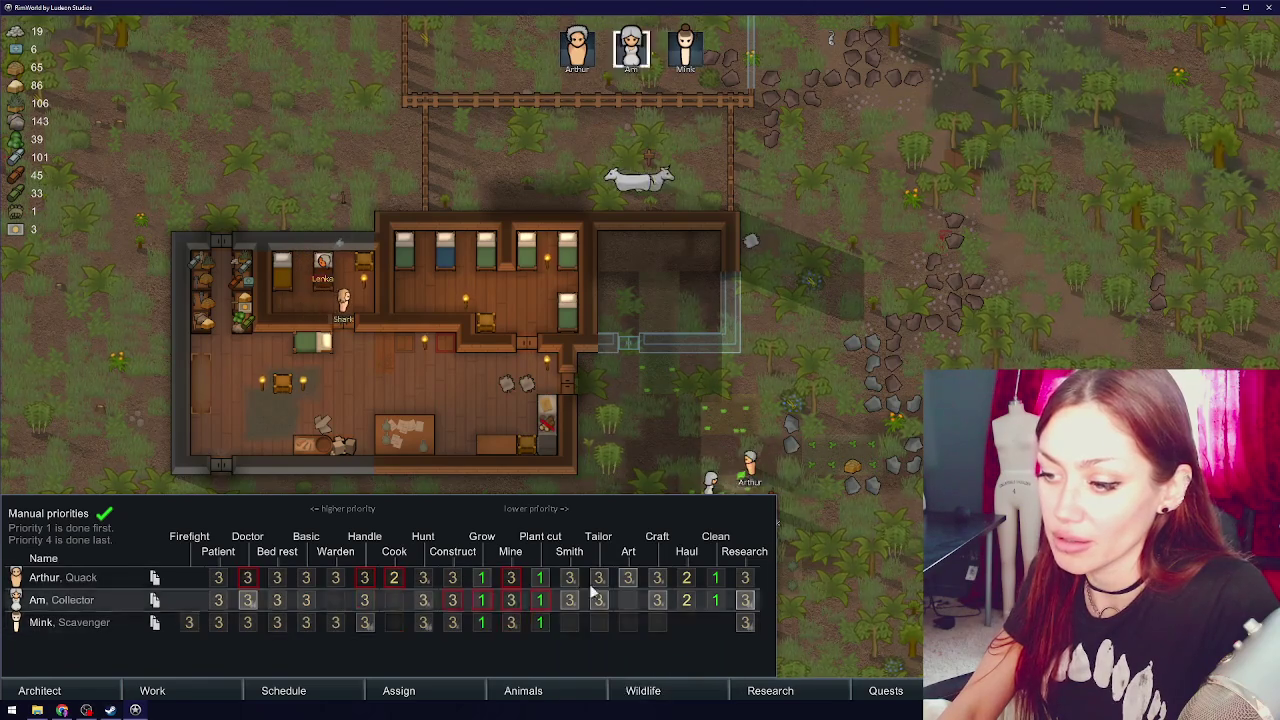
right_click(481, 578)
right_click(482, 600)
right_click(481, 622)
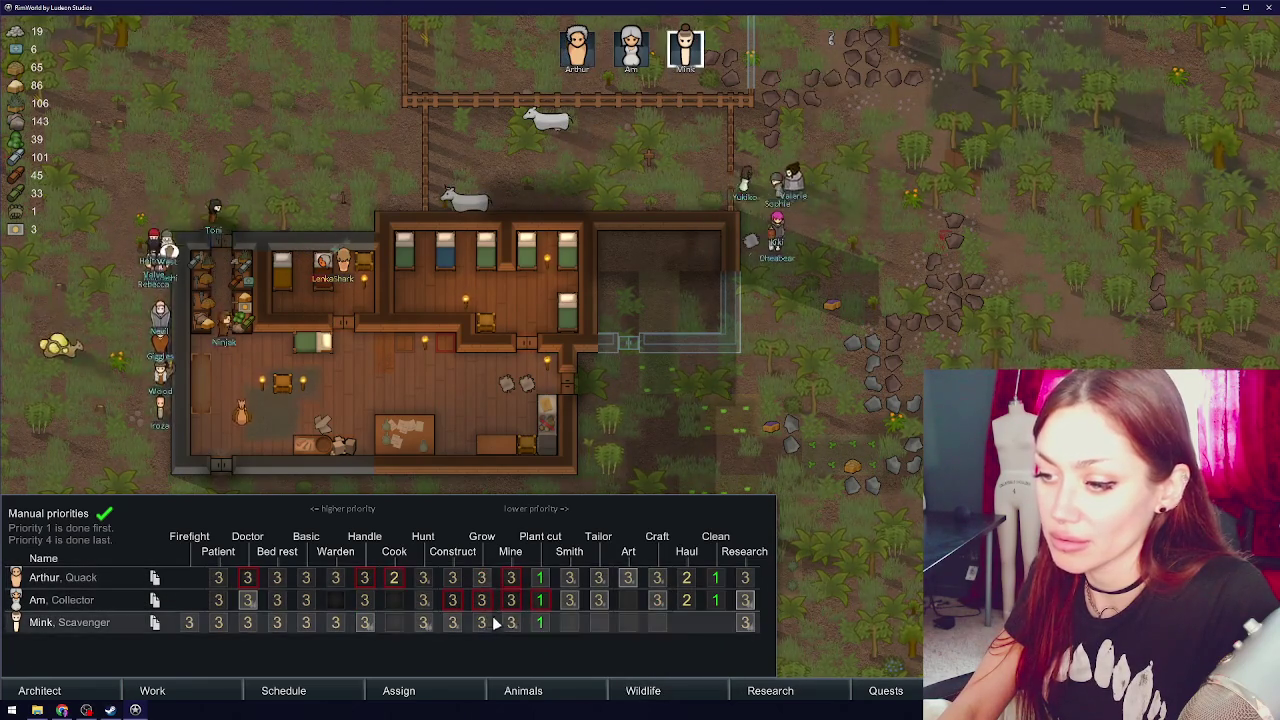
click(618, 135)
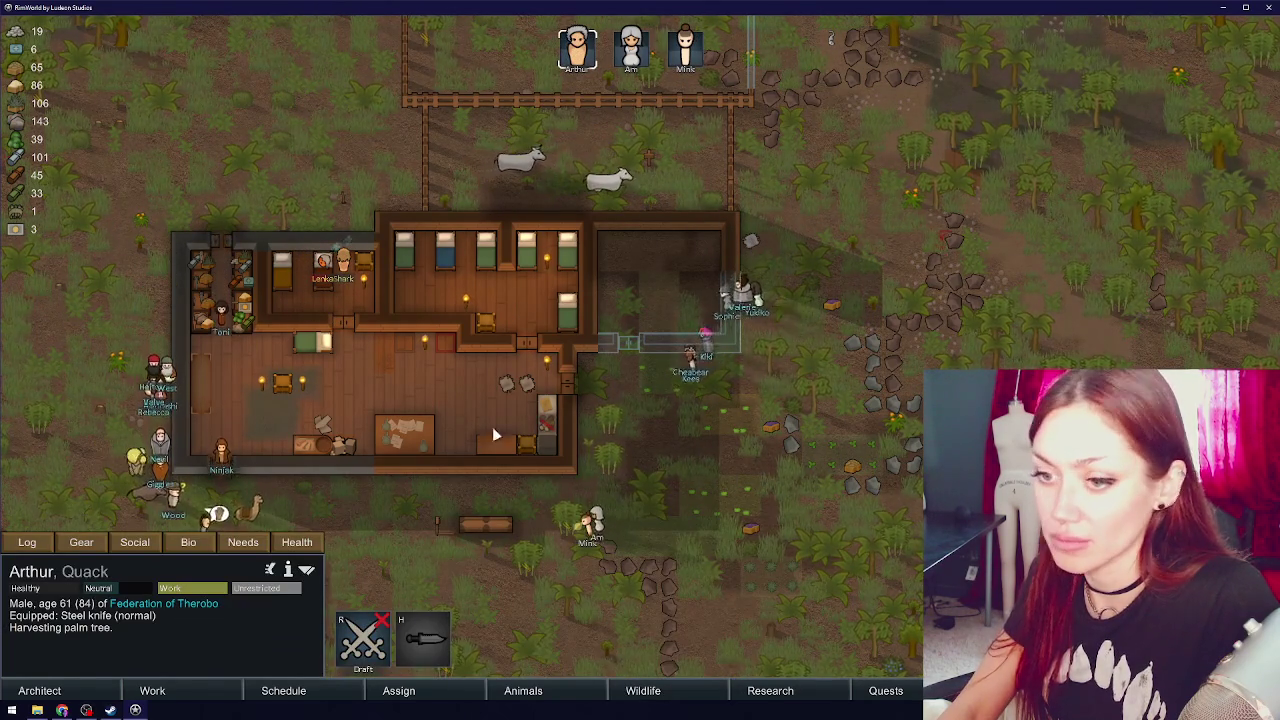
- Send a colonist to trade with the slaver caravan
right_click(150, 470)
click(200, 478)
key(s)
key(a)
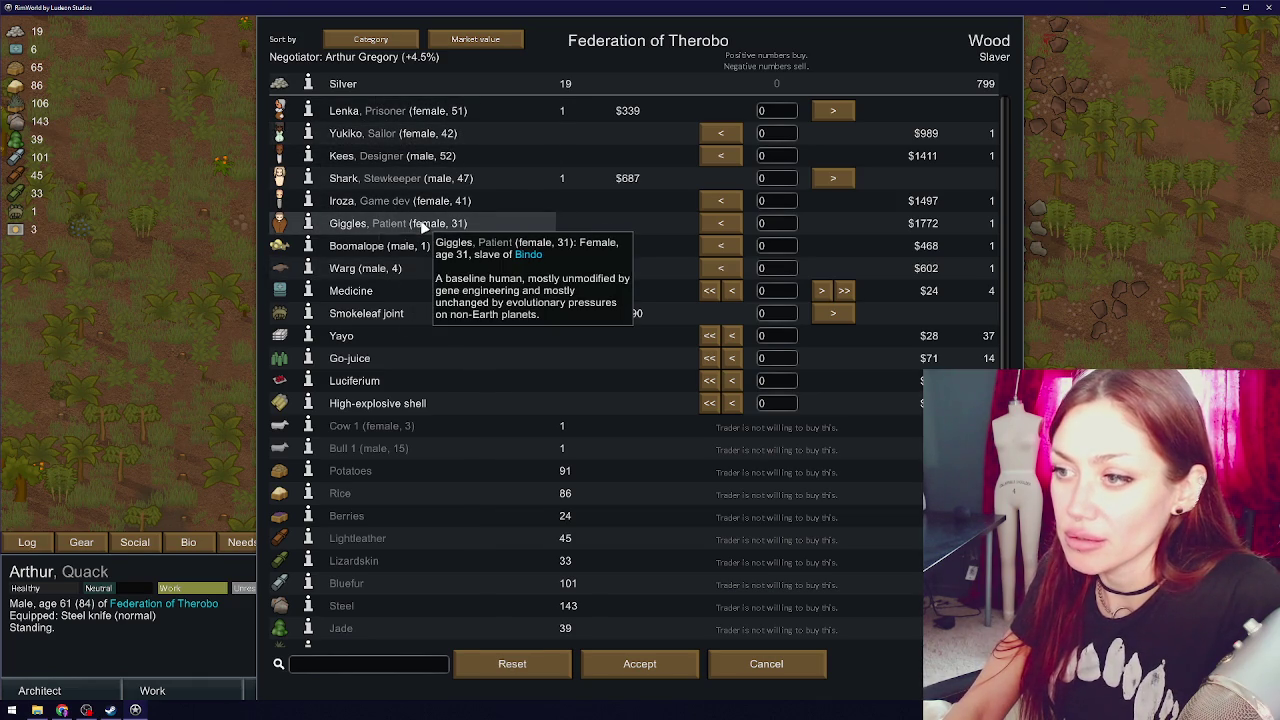
- Review the biographies of two slaves for sale and a colony member
click(308, 223)
click(503, 142)
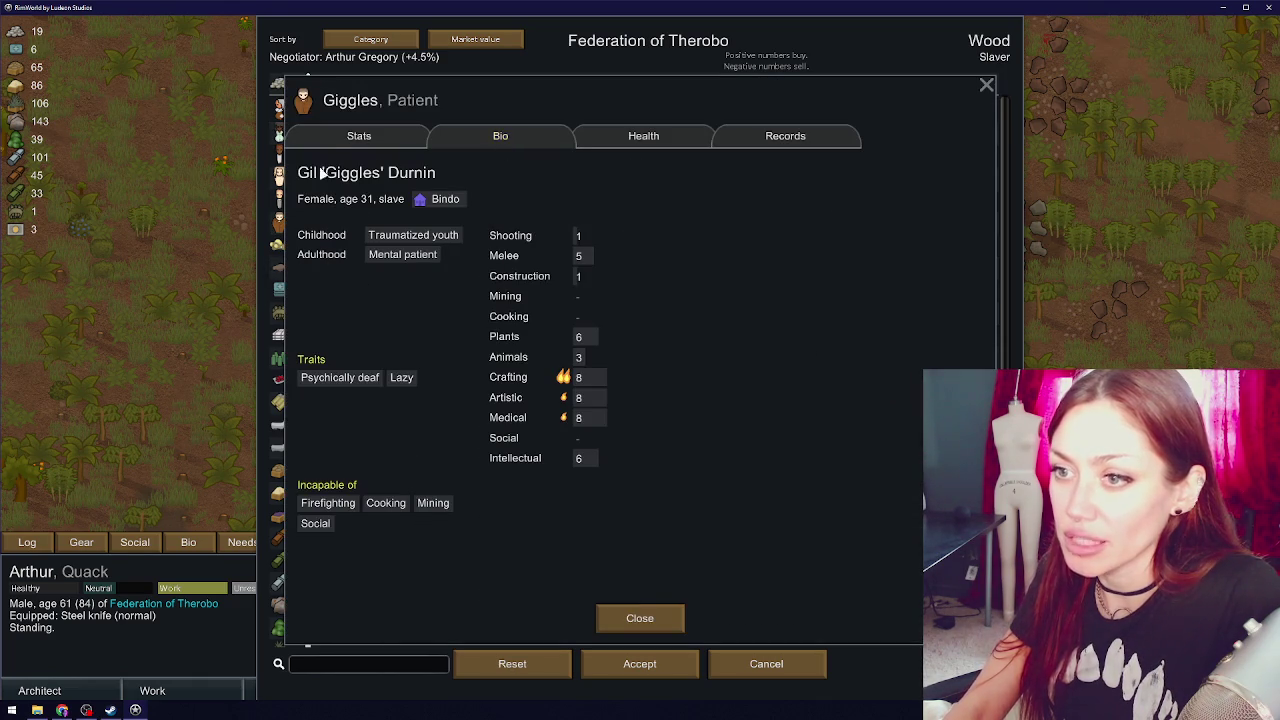
key(Escape)
click(329, 204)
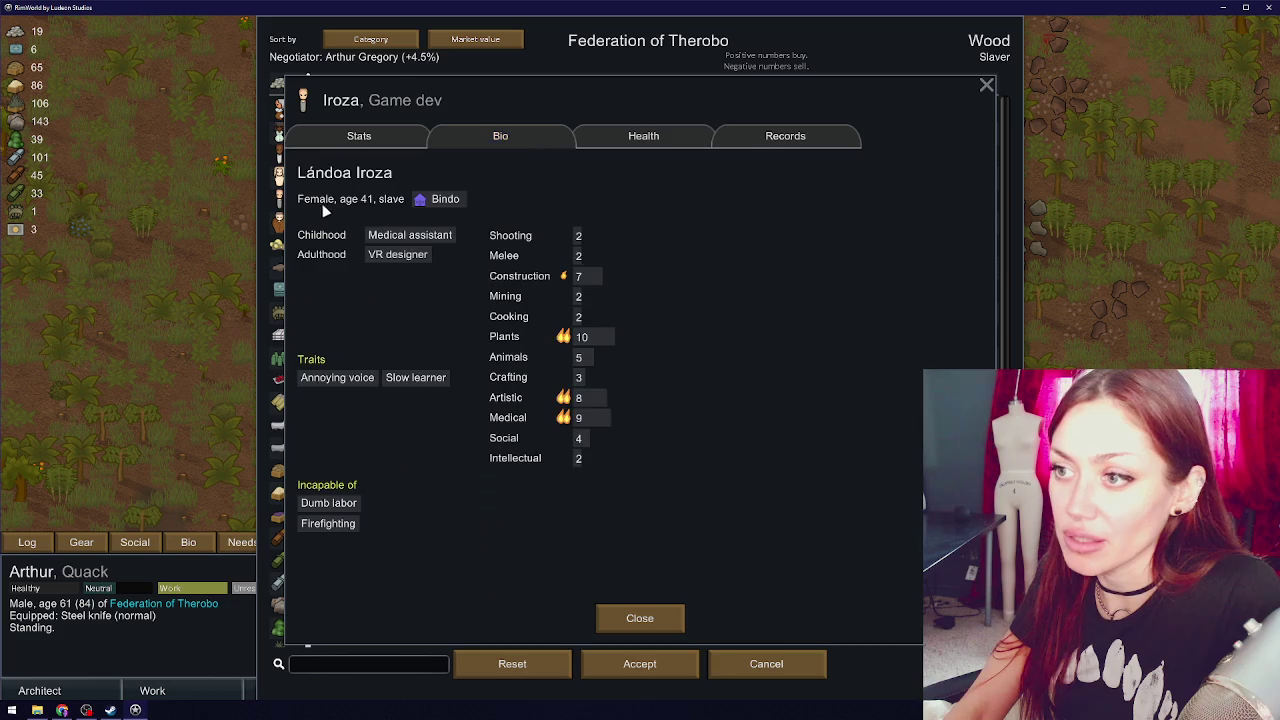
key(Escape)
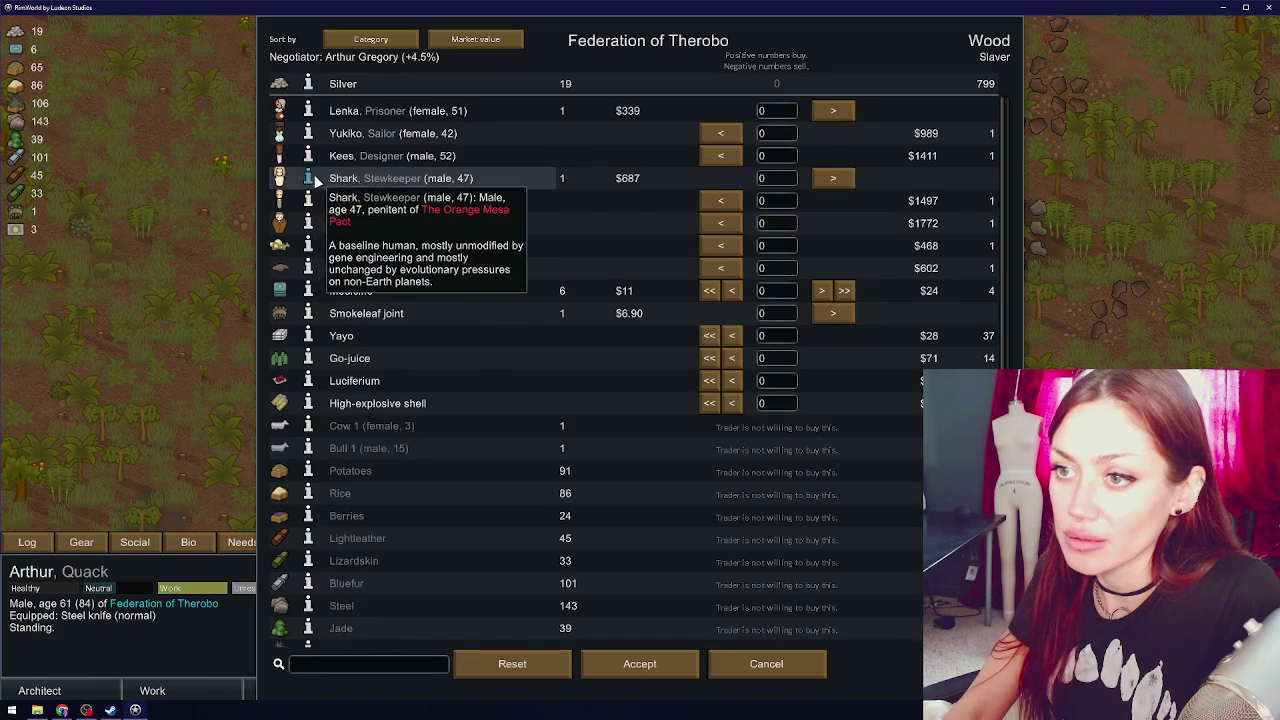
click(288, 176)
click(519, 145)
key(Escape)
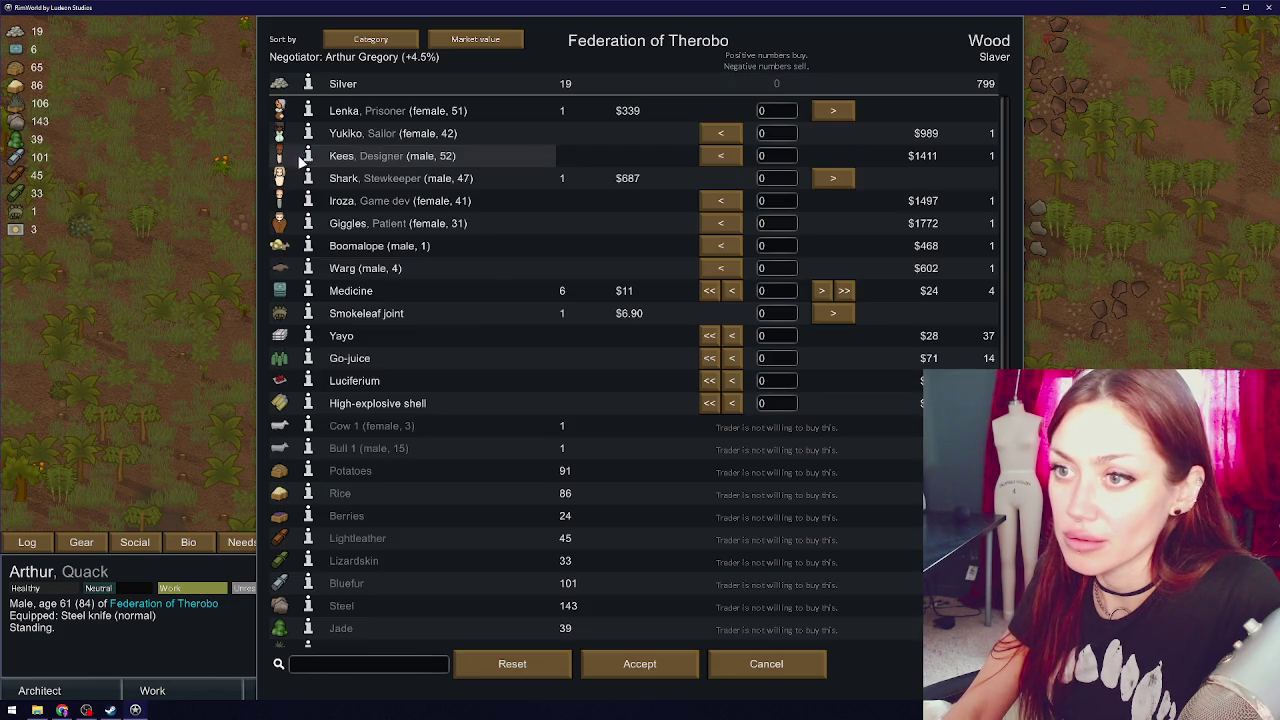
- Check more info cards, including the prisoner's background, traits and skills
click(288, 154)
click(500, 138)
key(Escape)
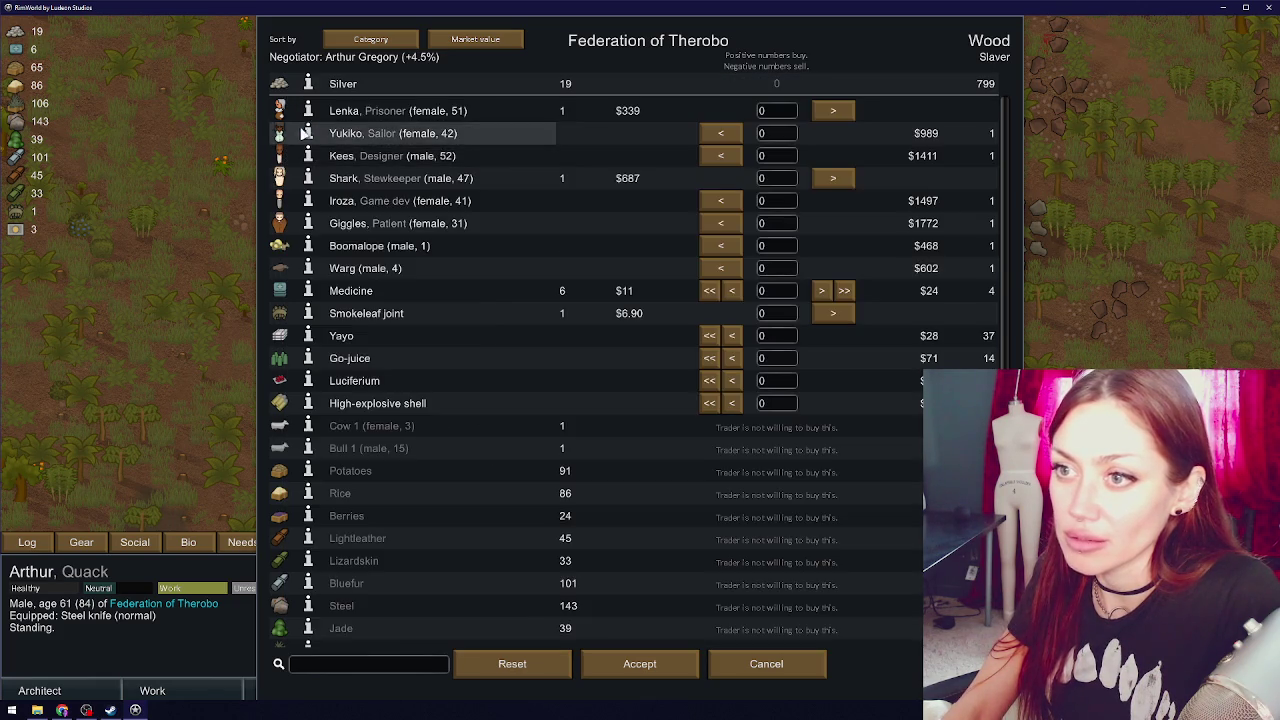
click(300, 132)
key(Escape)
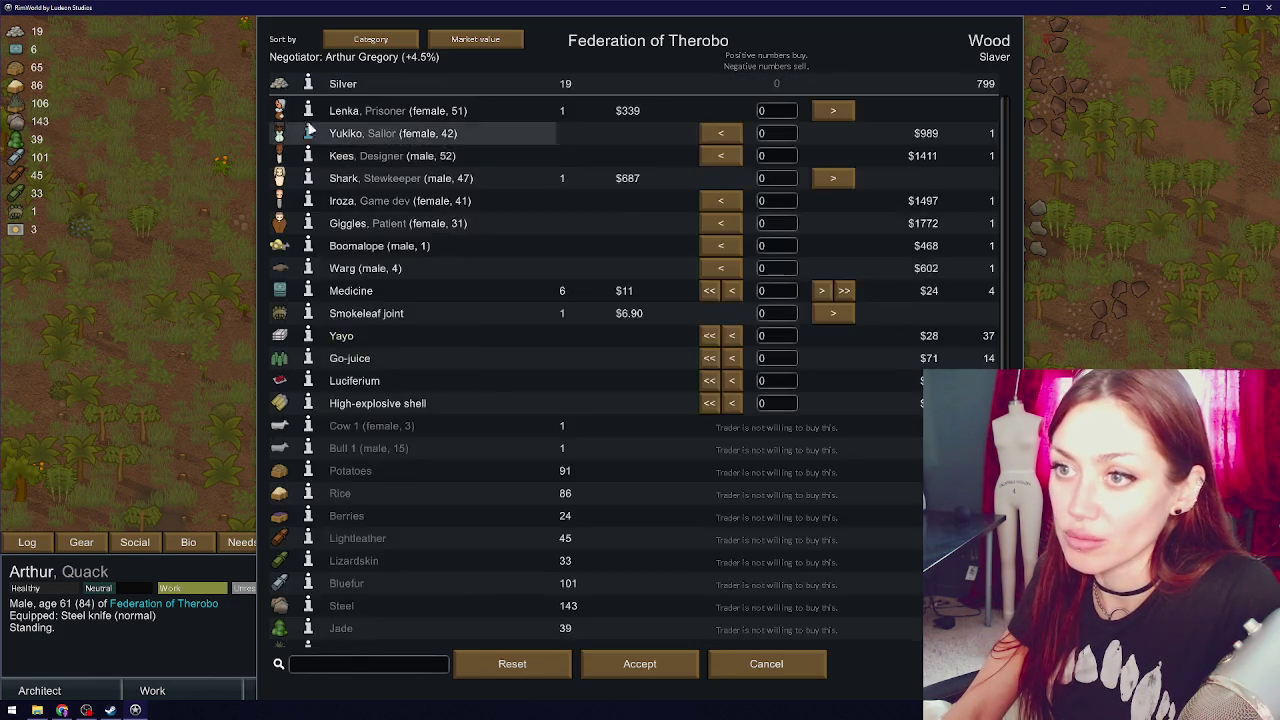
click(296, 106)
click(474, 140)
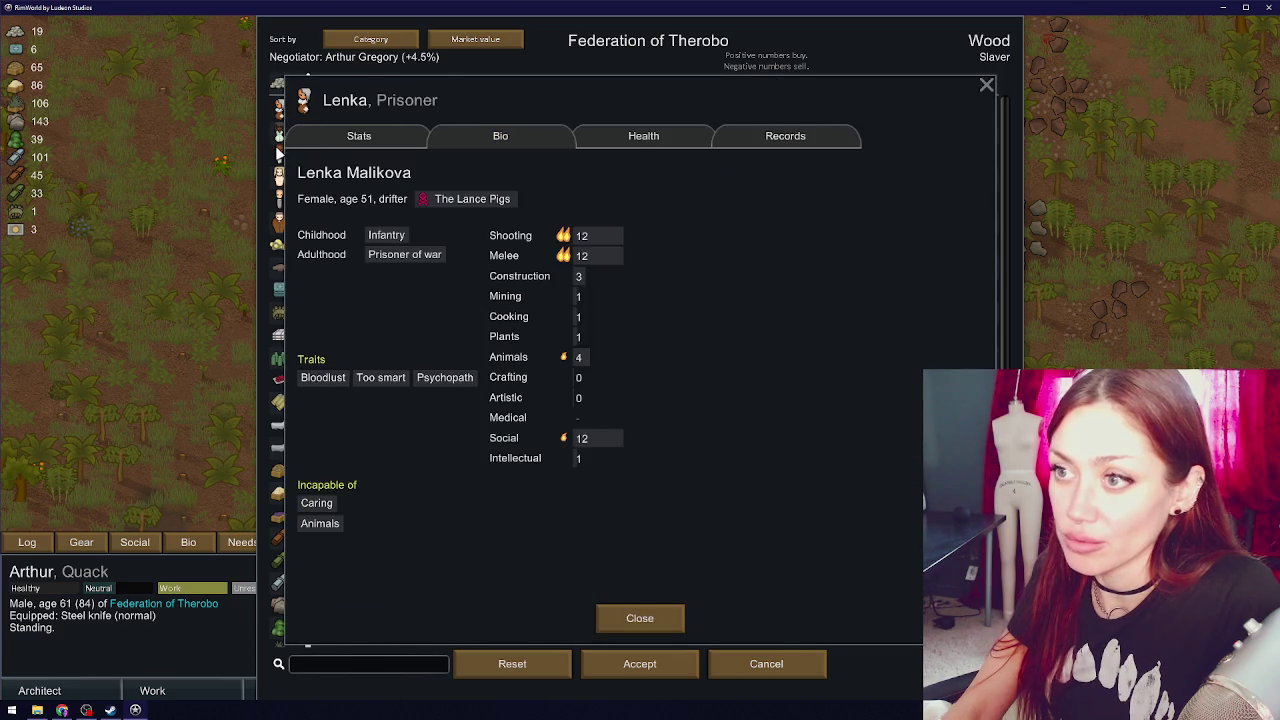
key(Escape)
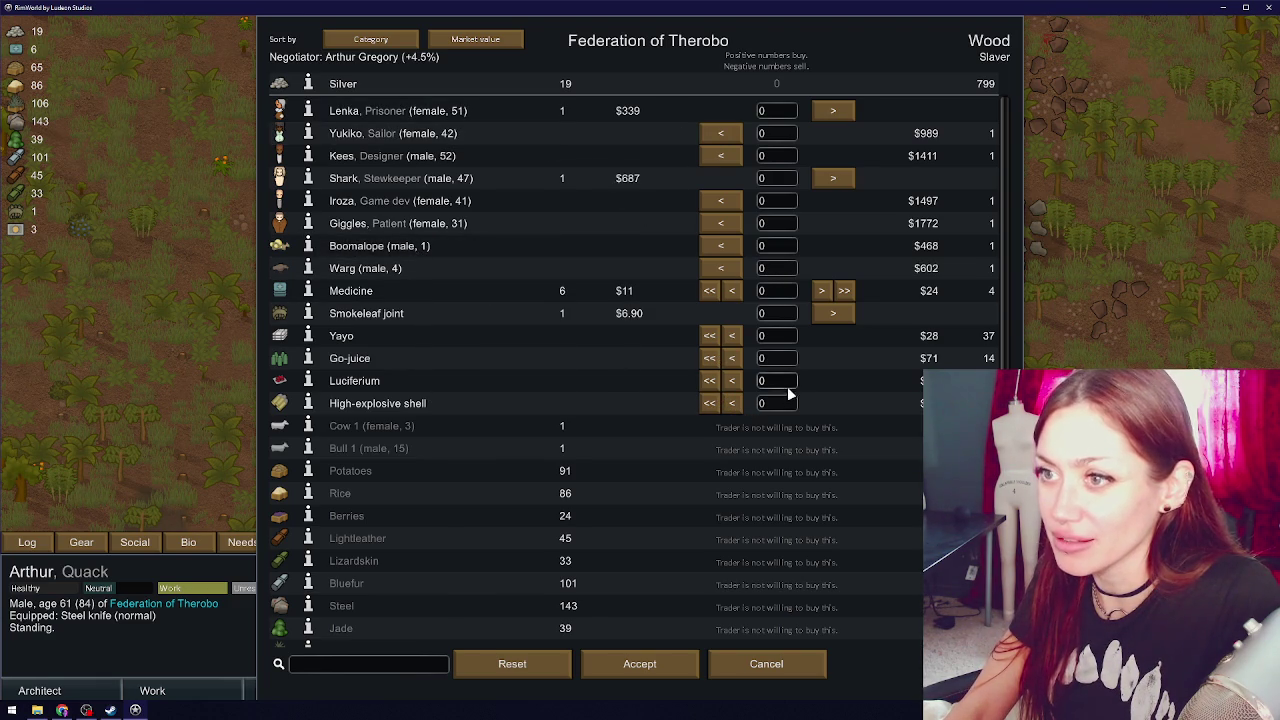
- Sell one smokeleaf joint to the Federation of Therobo and accept the trade
click(835, 315)
scroll(835, 315, down, 2)
scroll(840, 300, up, 3)
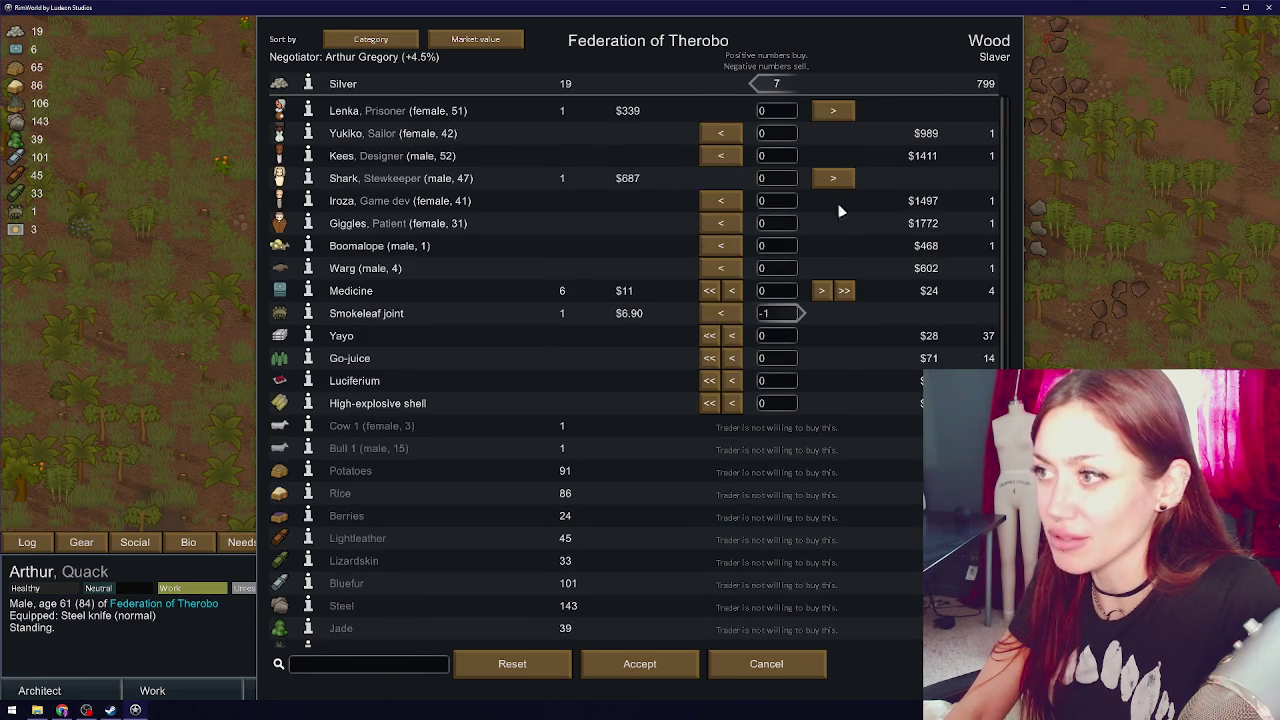
click(640, 664)
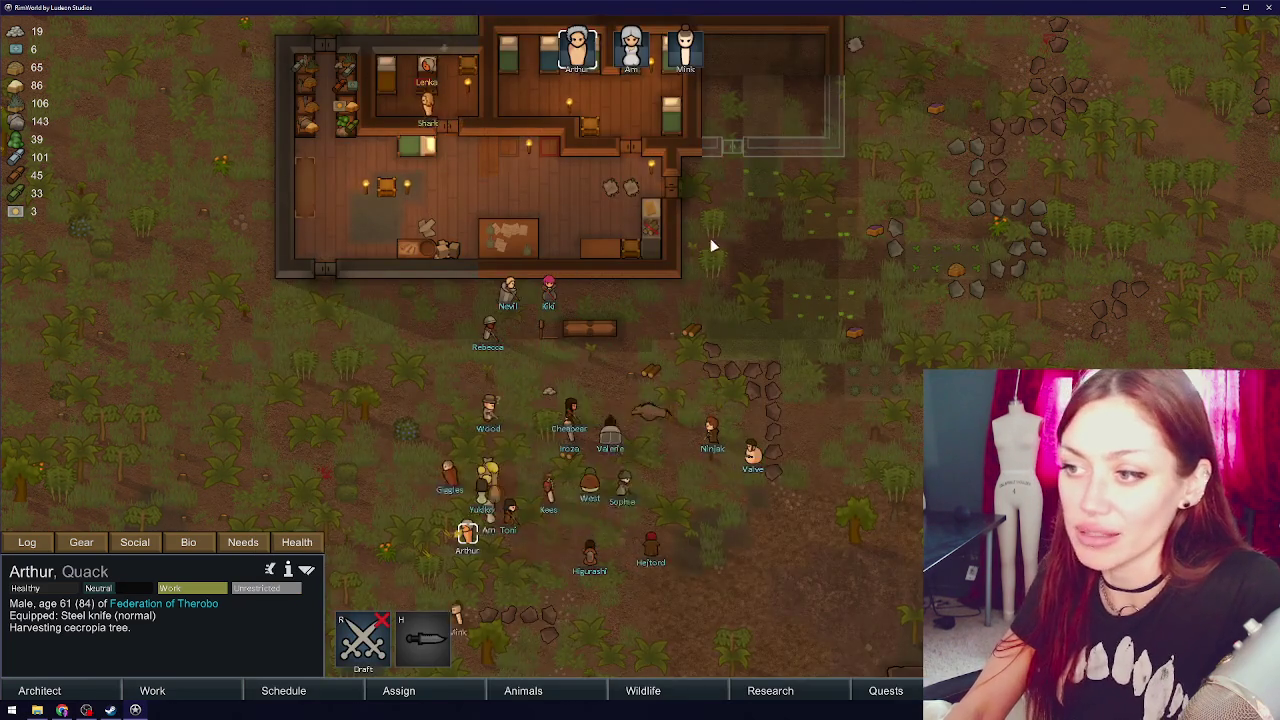
drag(708, 237, 737, 320)
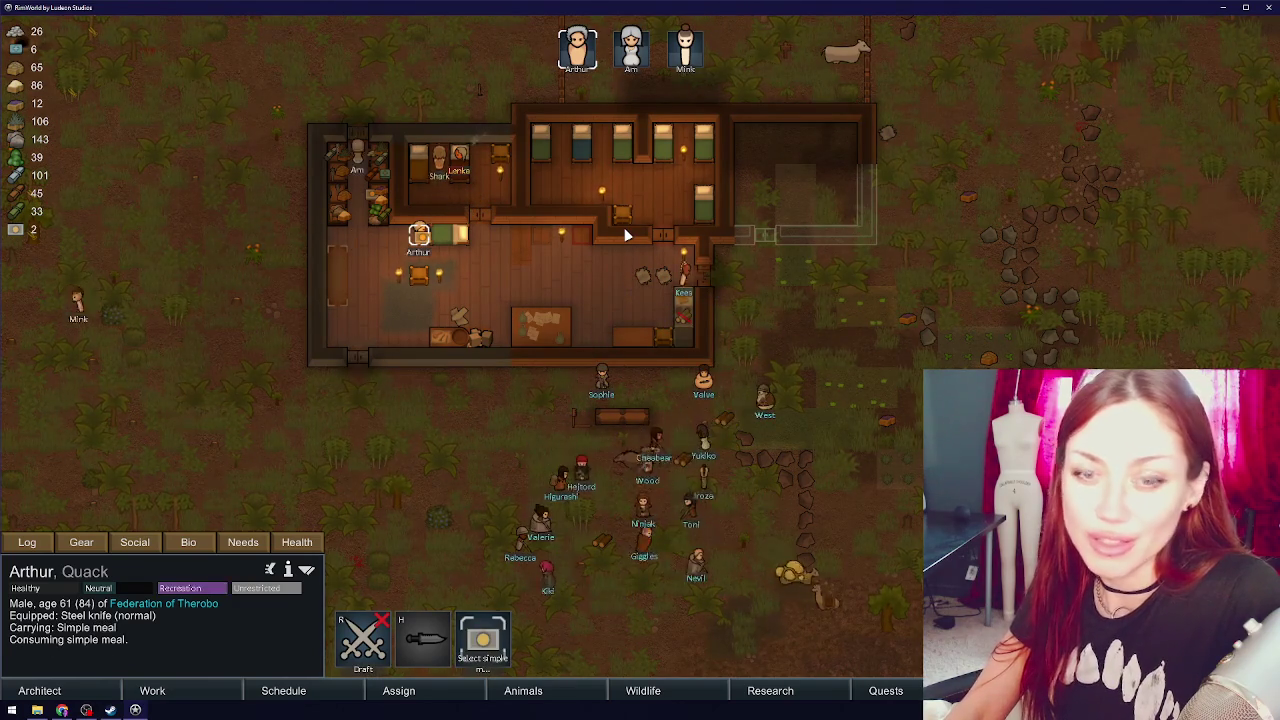
click(575, 259)
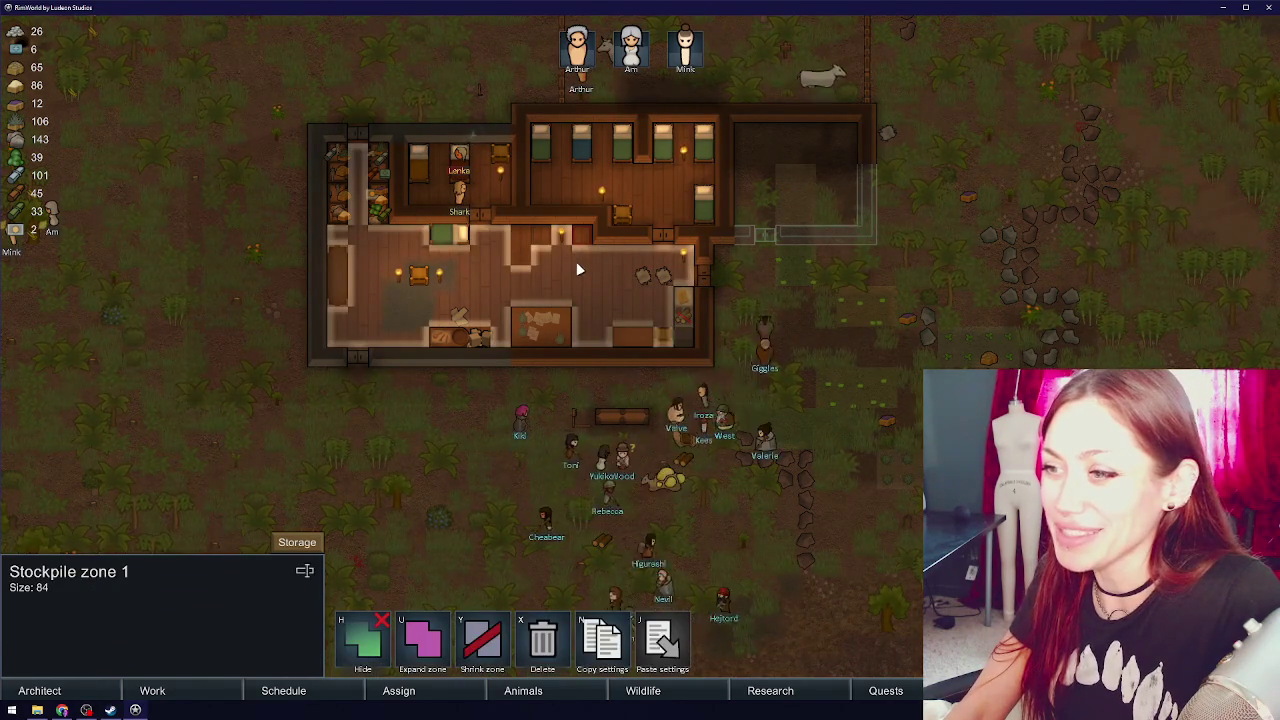
key(Escape)
key(w)
key(a)
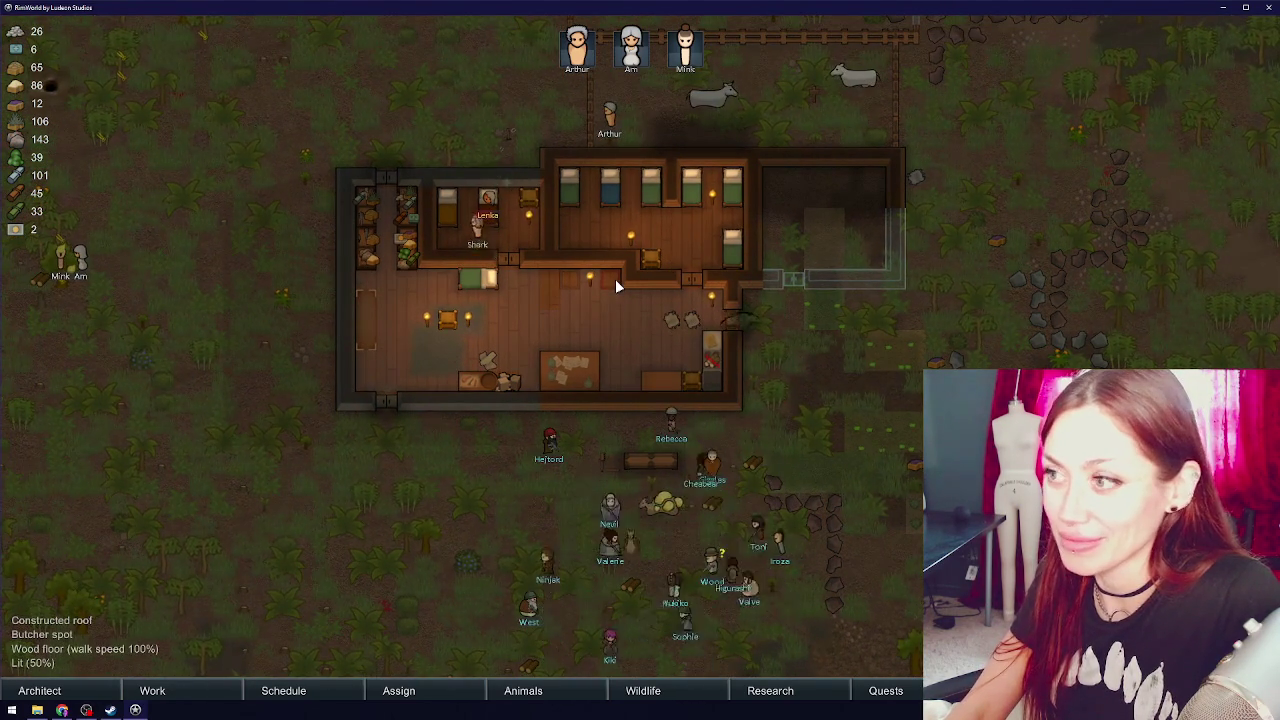
key(w)
key(s)
key(w)
key(a)
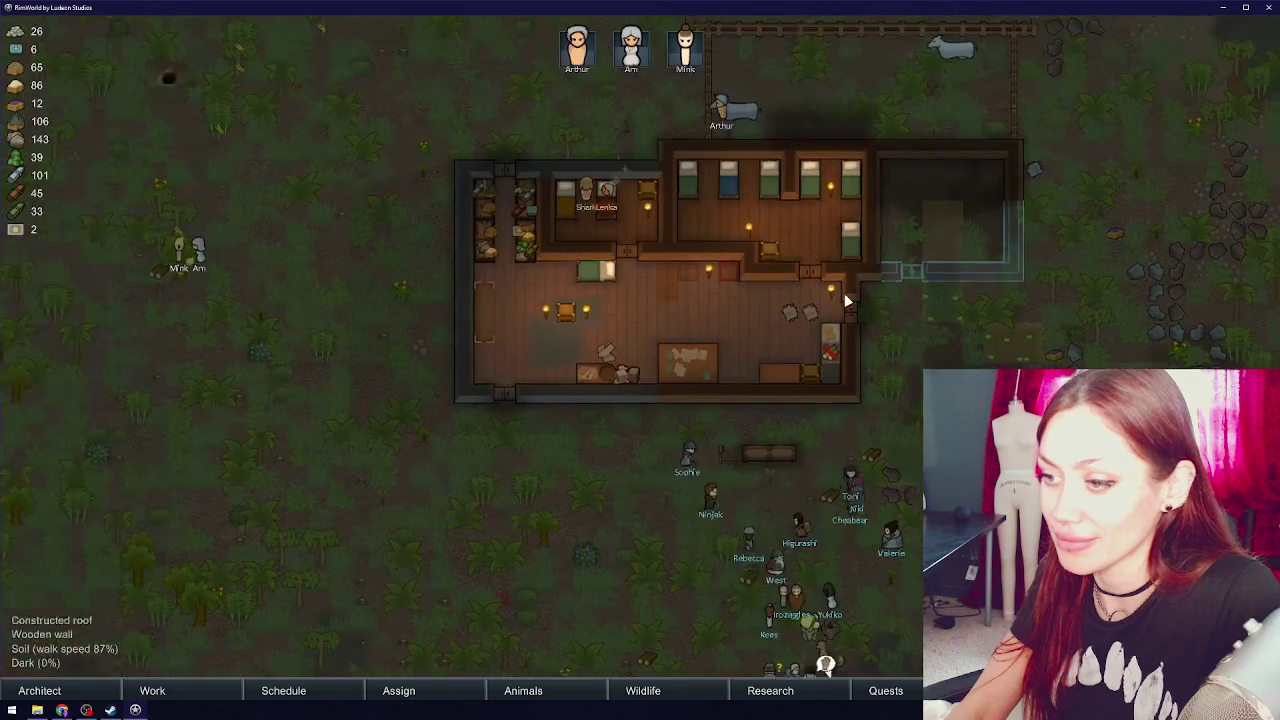
key(w)
key(d)
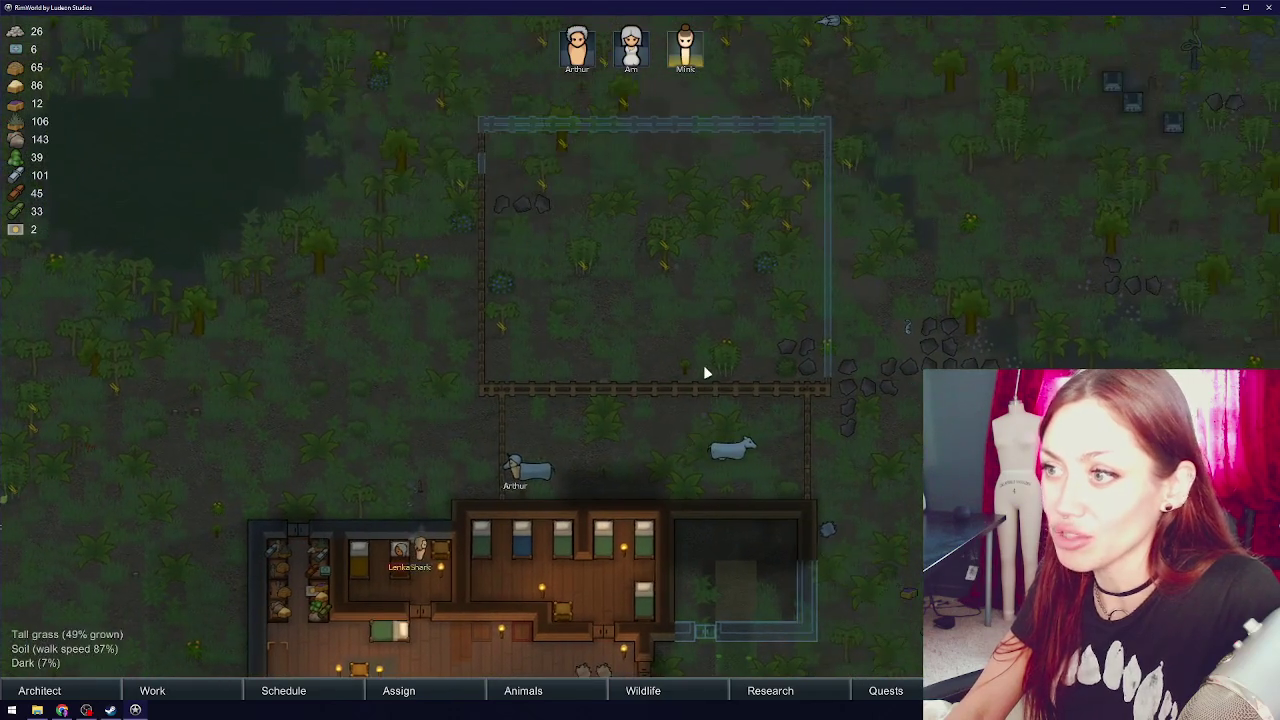
click(684, 36)
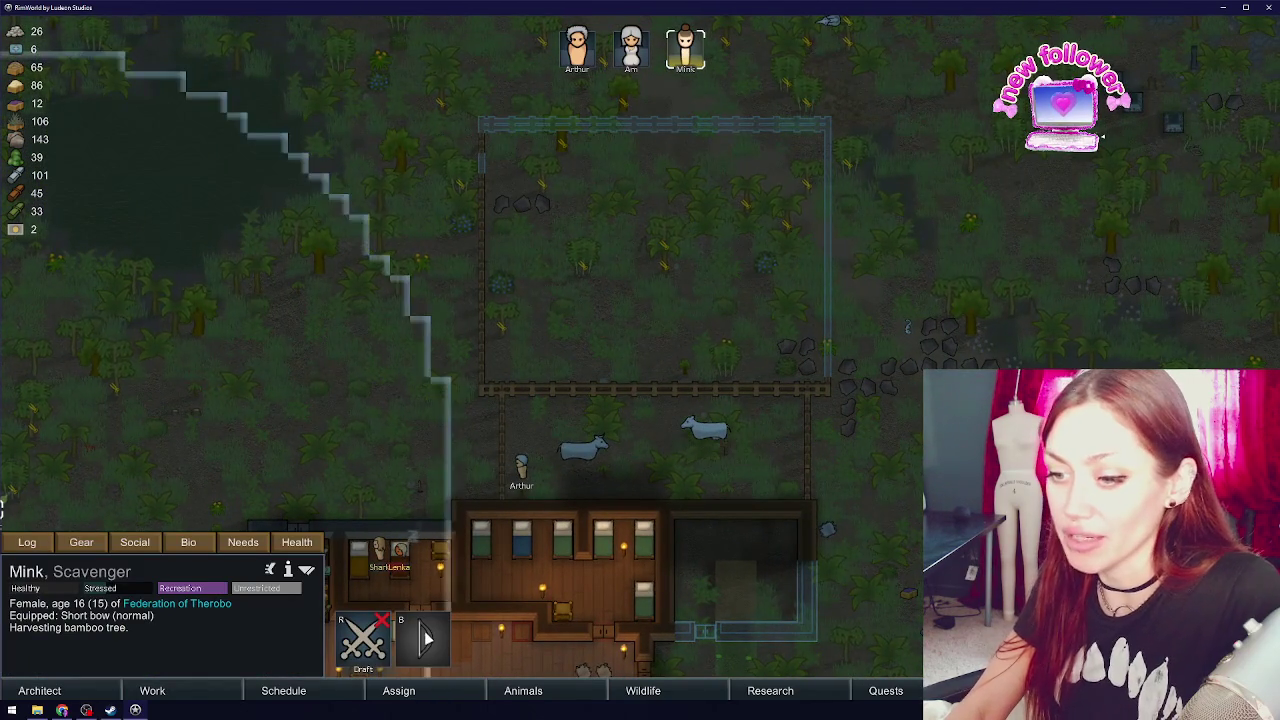
key(s)
key(a)
- Lower Mink's plant cutting priority to 3 in the work priorities table
click(330, 688)
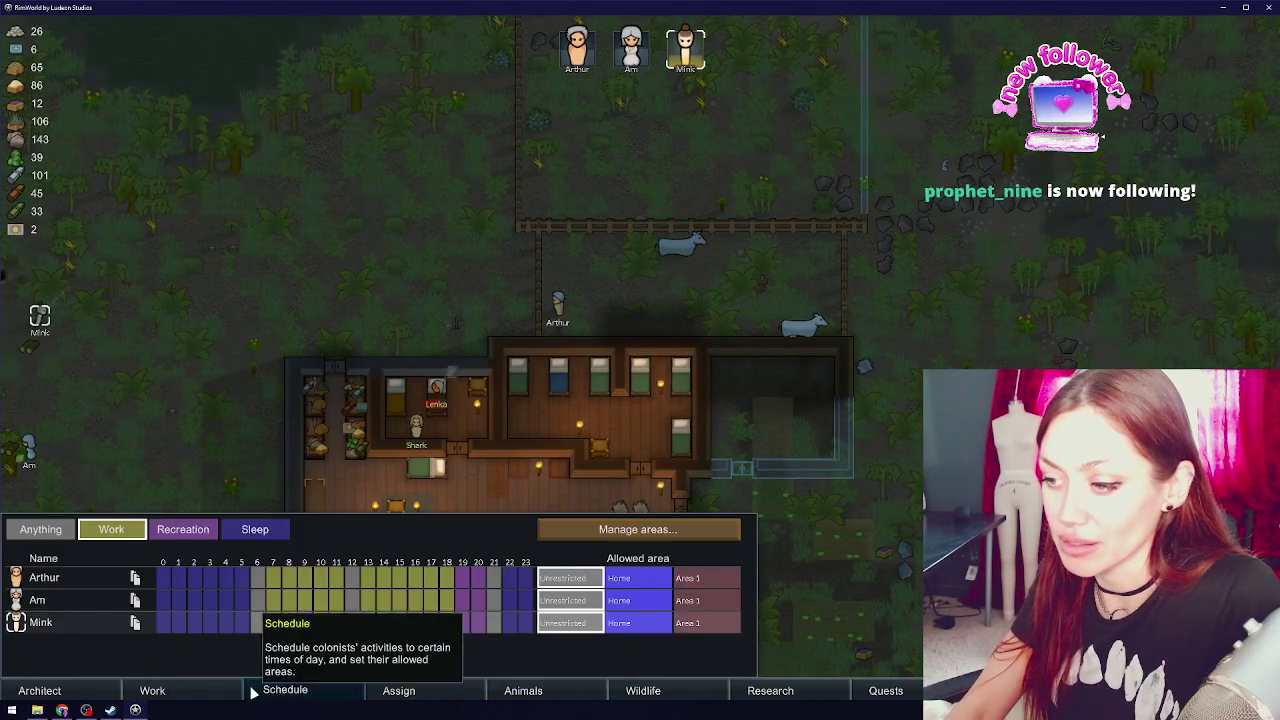
click(255, 688)
click(407, 683)
click(290, 690)
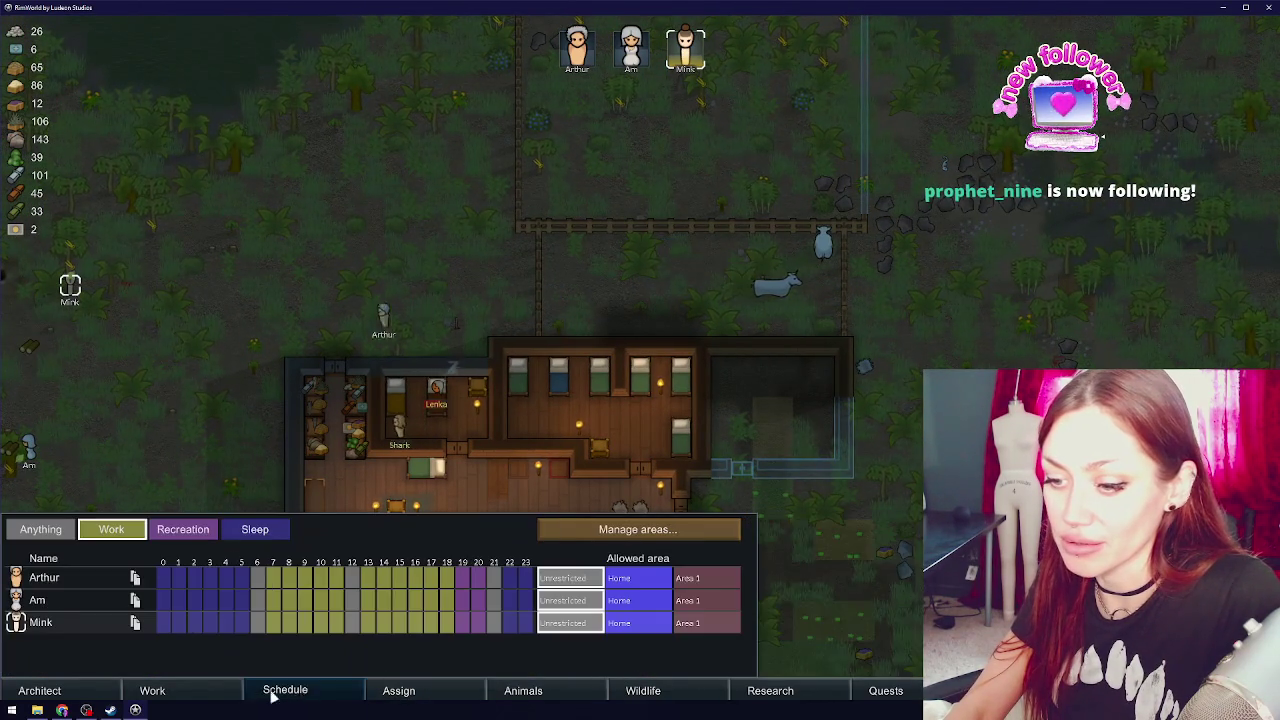
click(215, 690)
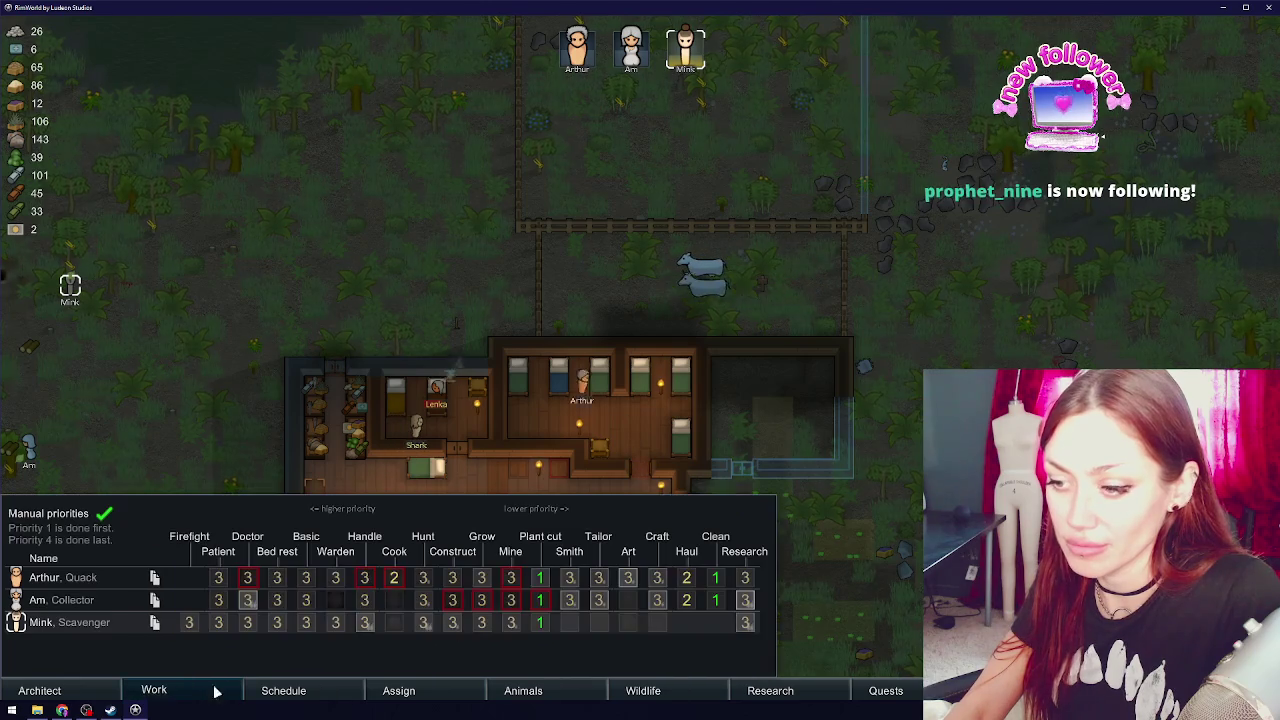
right_click(539, 627)
right_click(539, 627)
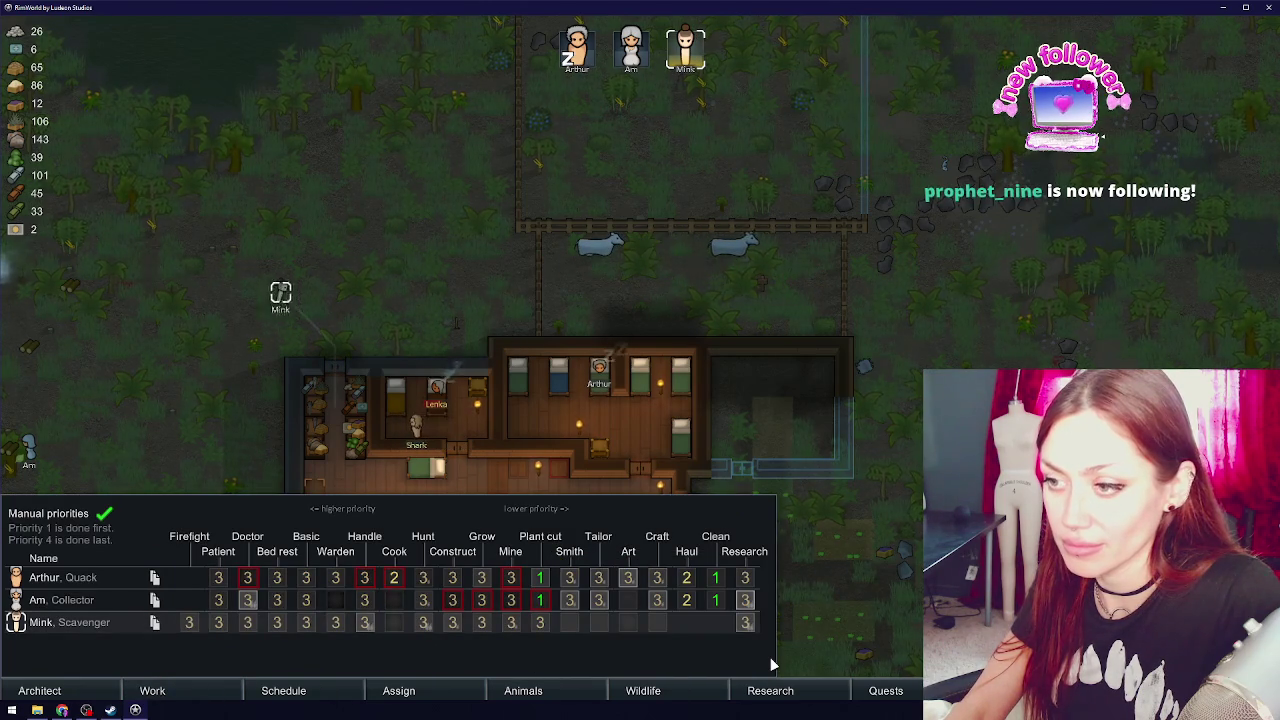
key(s)
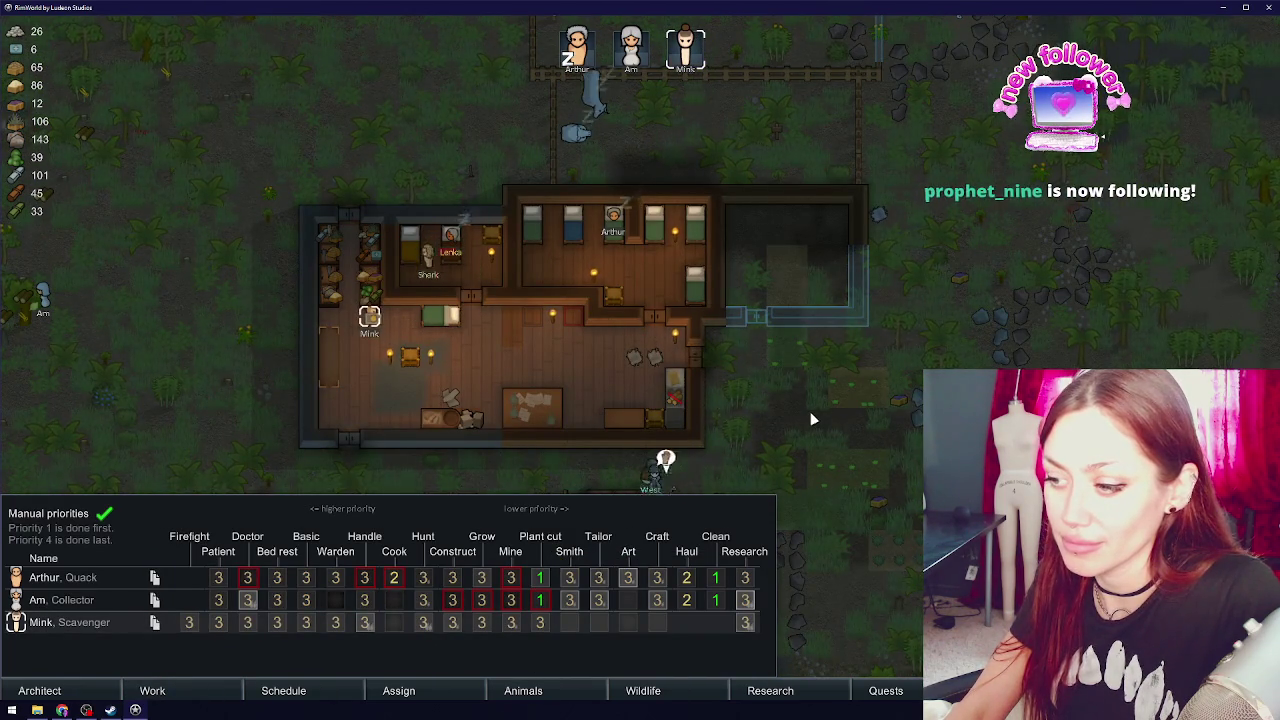
key(Escape)
key(a)
key(w)
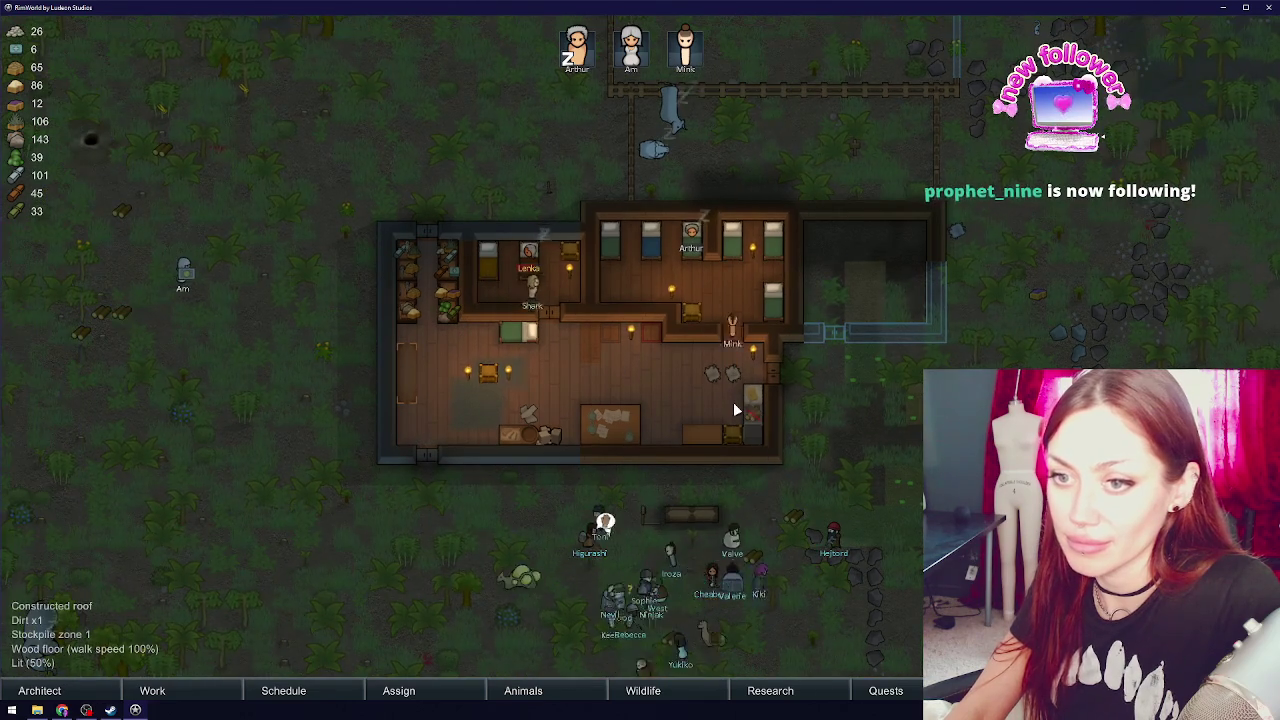
- Lower Am's and Arthur's plant cutting priority to 3, then inspect a nearby Alocasia plant
click(232, 698)
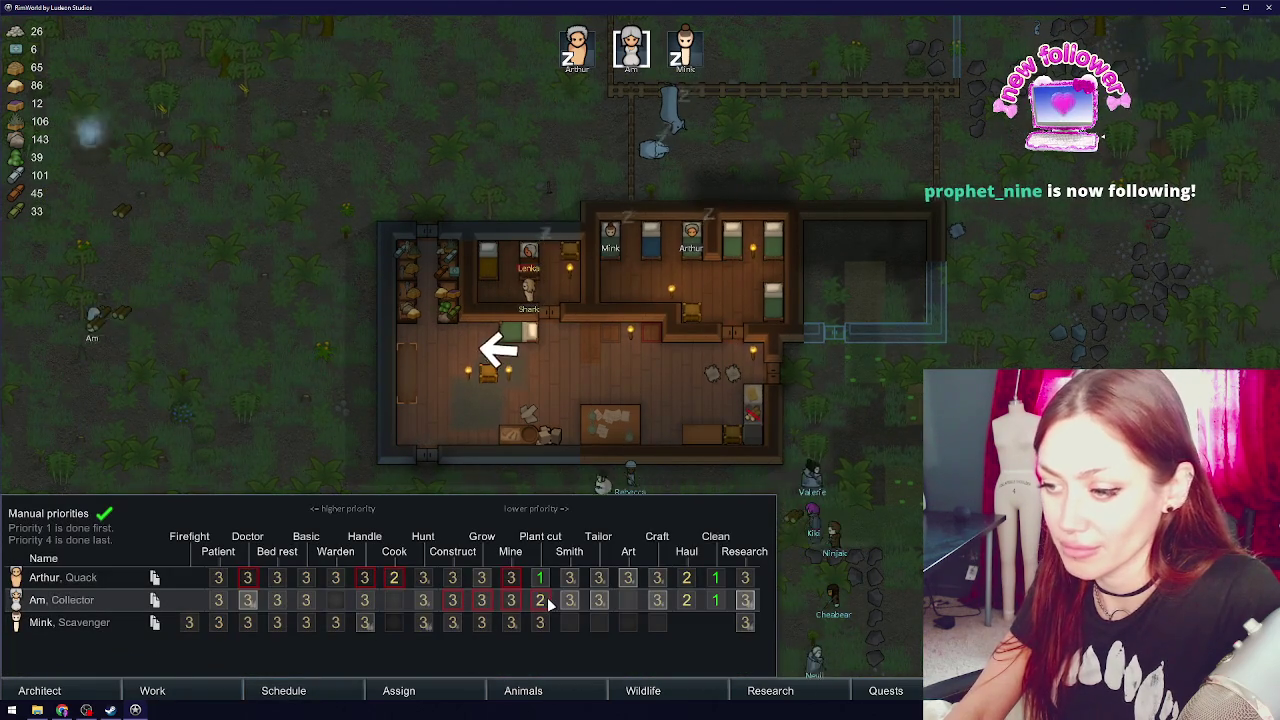
click(452, 577)
click(452, 577)
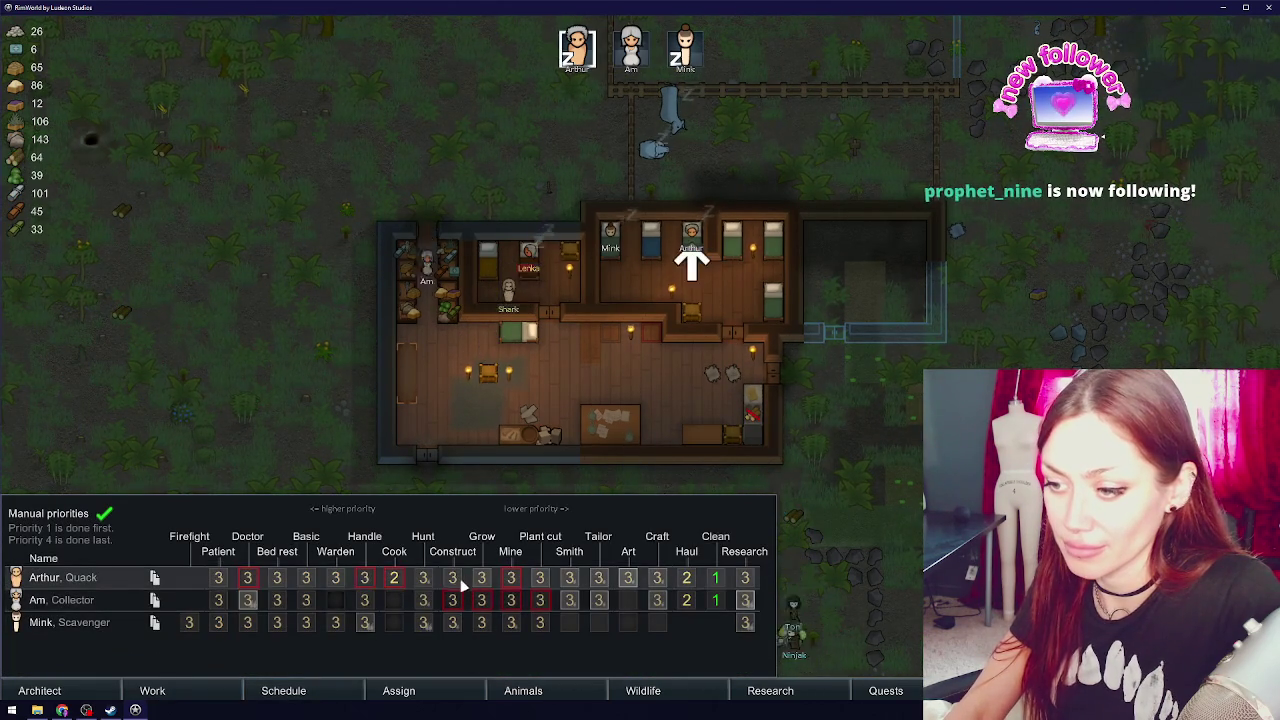
click(452, 600)
click(452, 600)
click(452, 622)
click(452, 622)
click(854, 496)
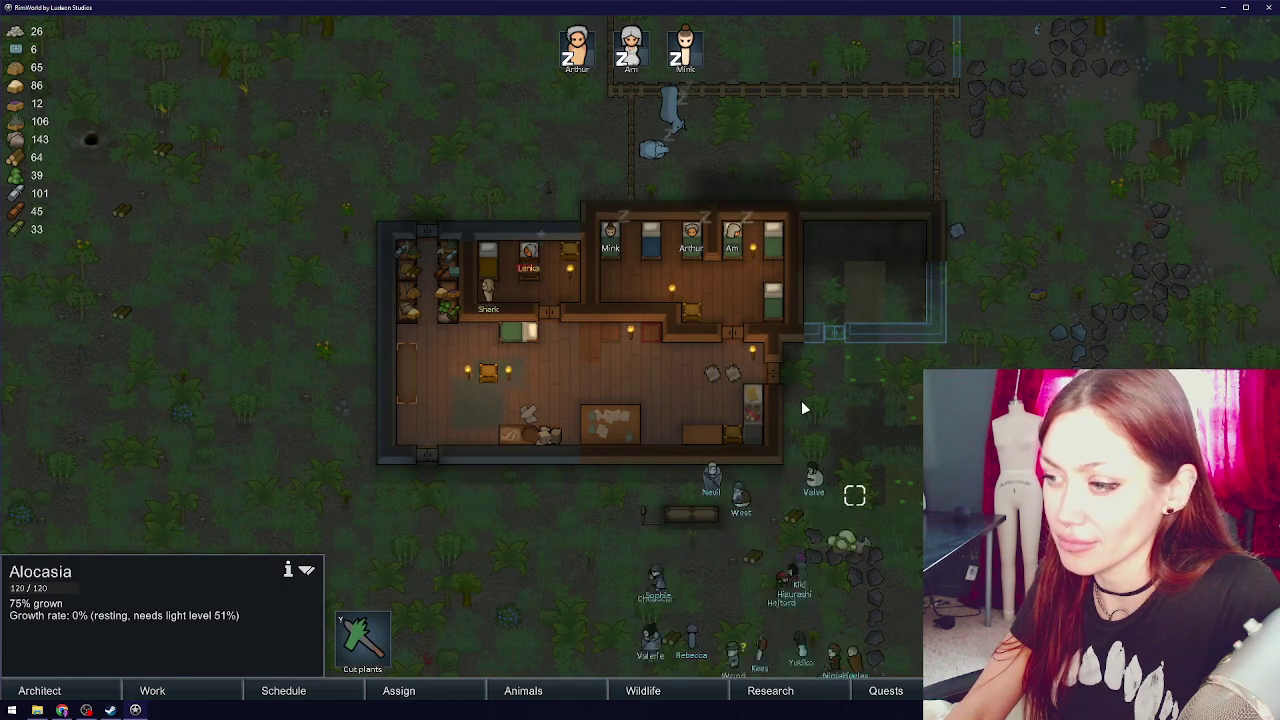
key(w)
scroll(678, 540, up, 3)
scroll(666, 177, down, 3)
click(525, 271)
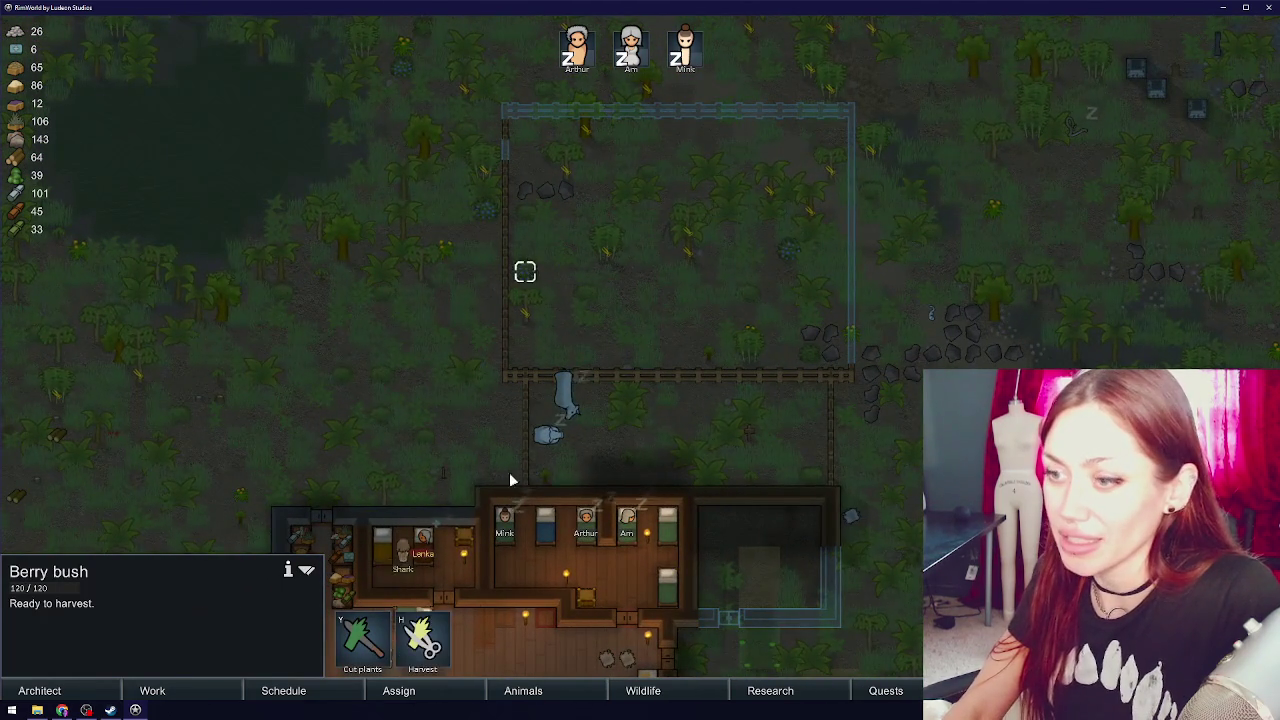
click(484, 212)
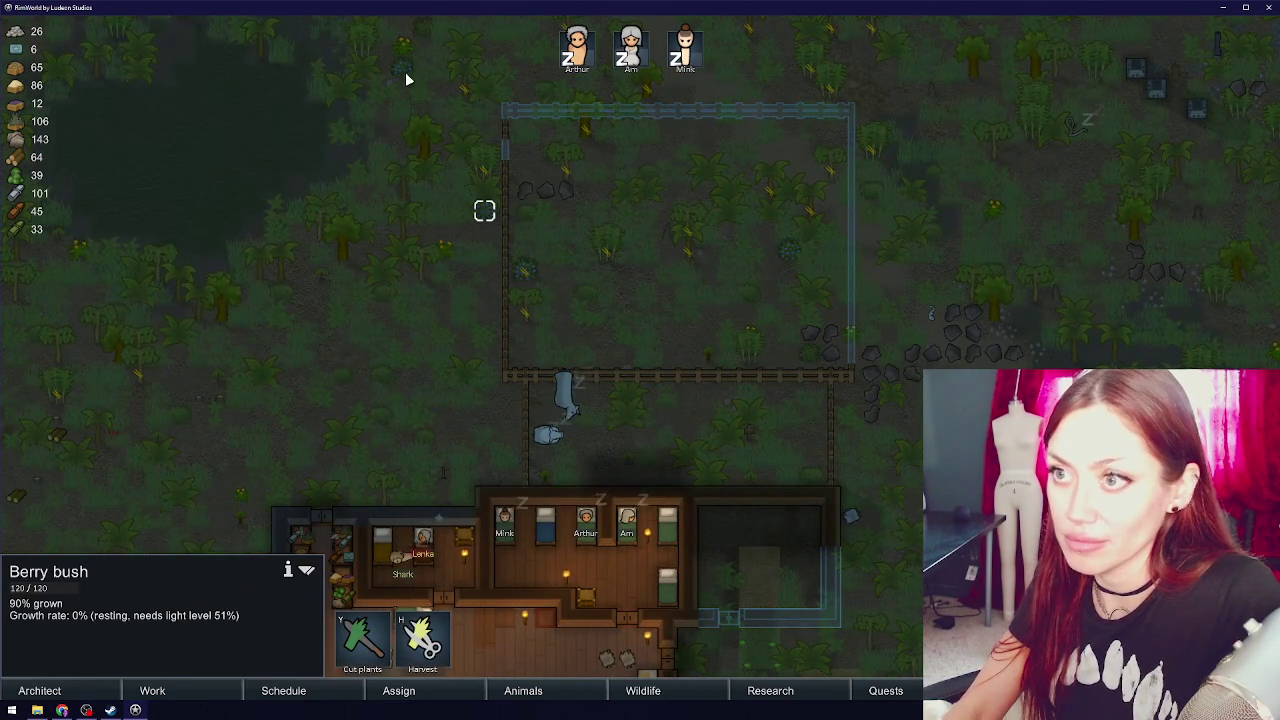
key(w)
key(d)
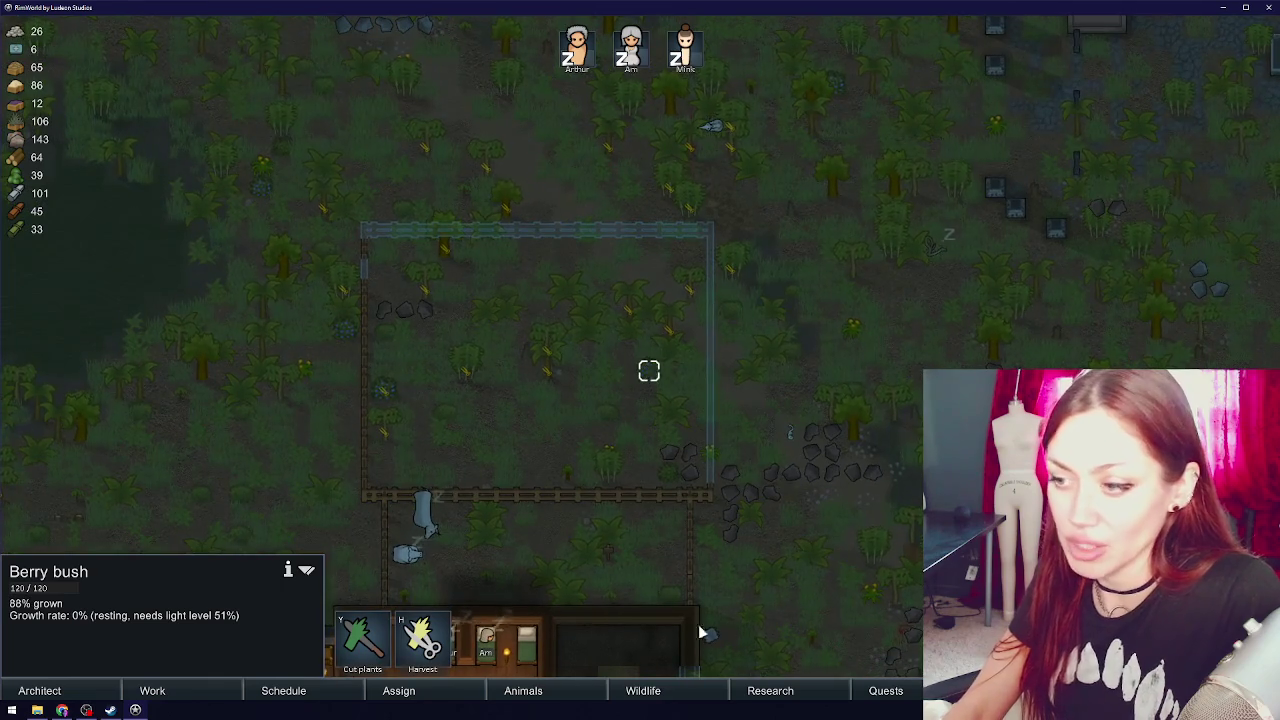
key(s)
key(s)
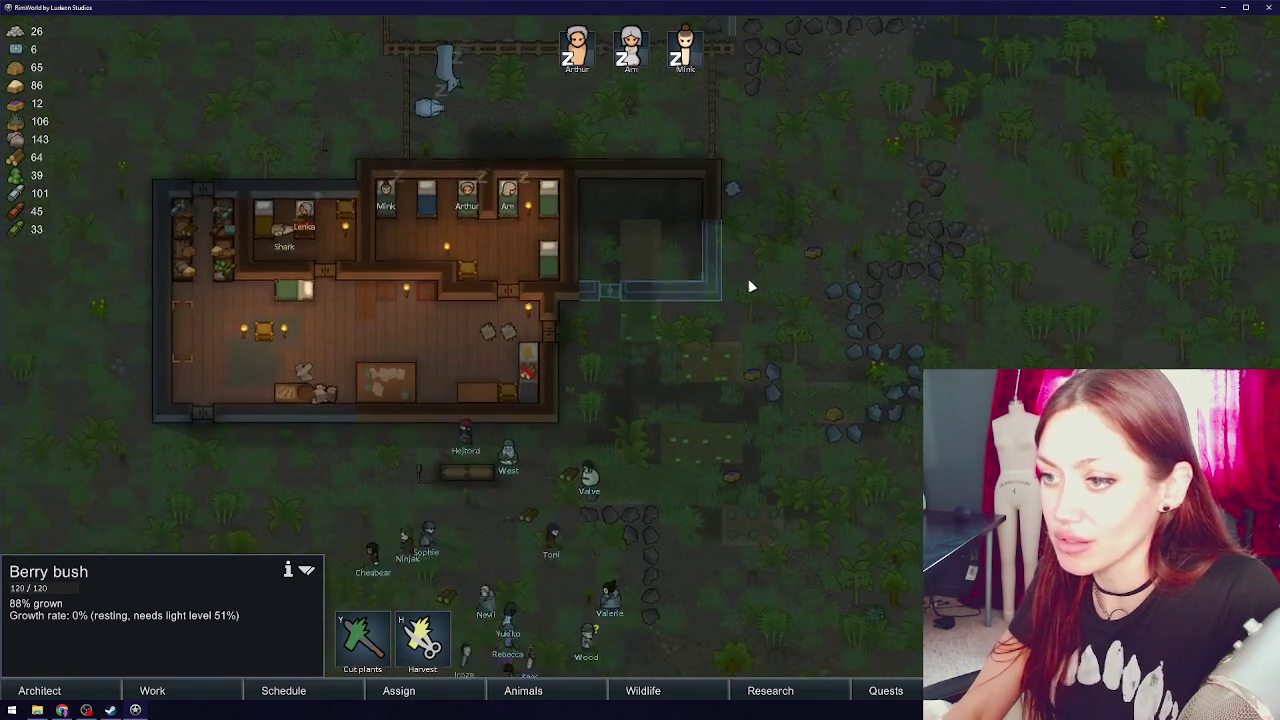
key(a)
click(386, 225)
click(135, 542)
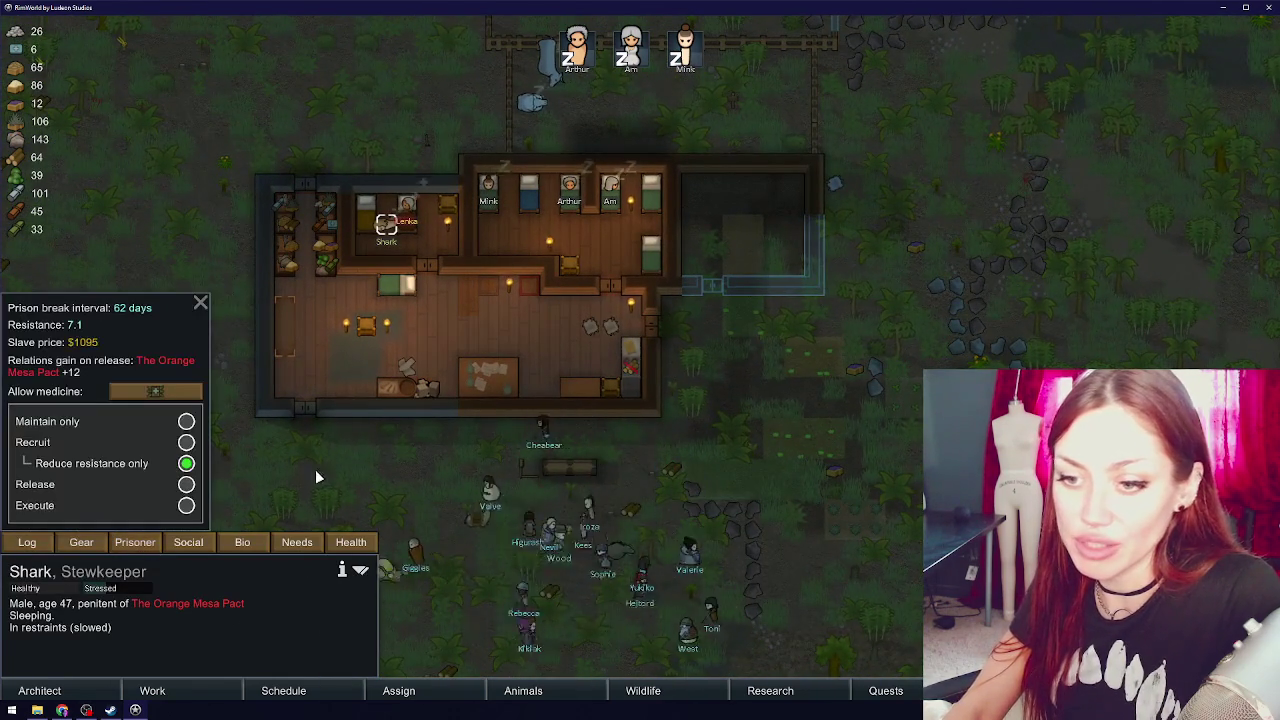
click(407, 210)
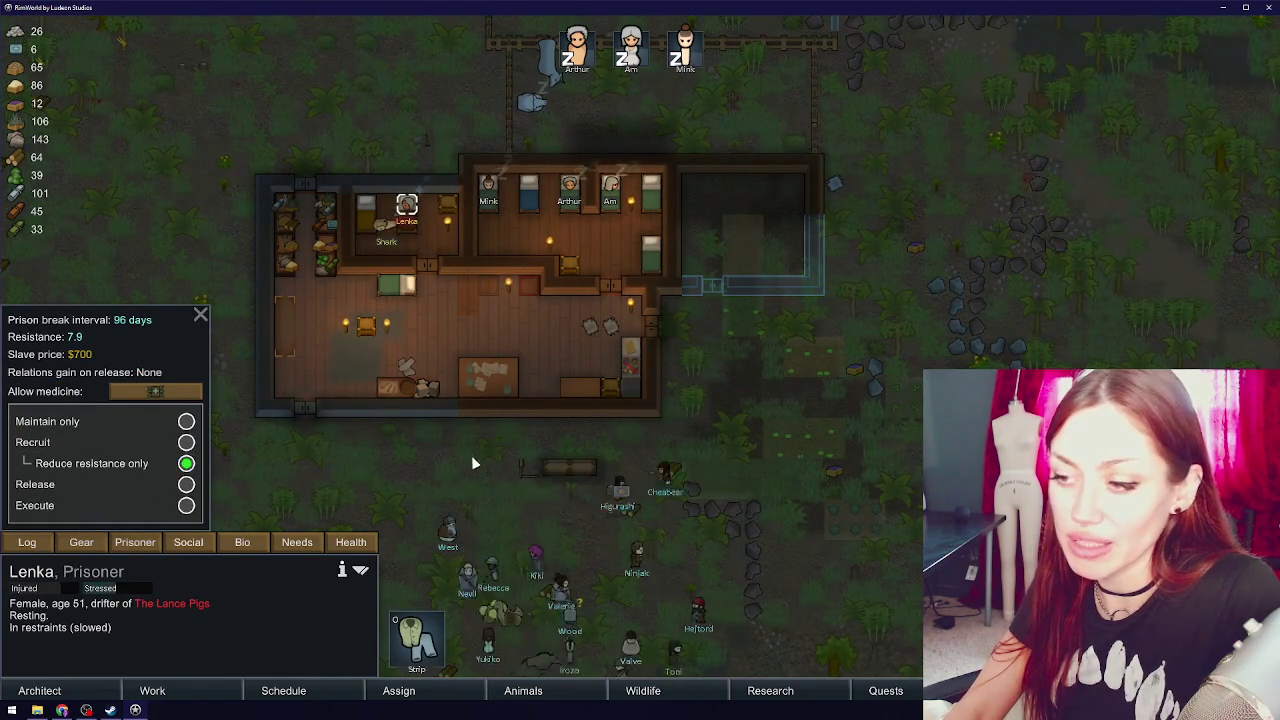
click(471, 451)
key(s)
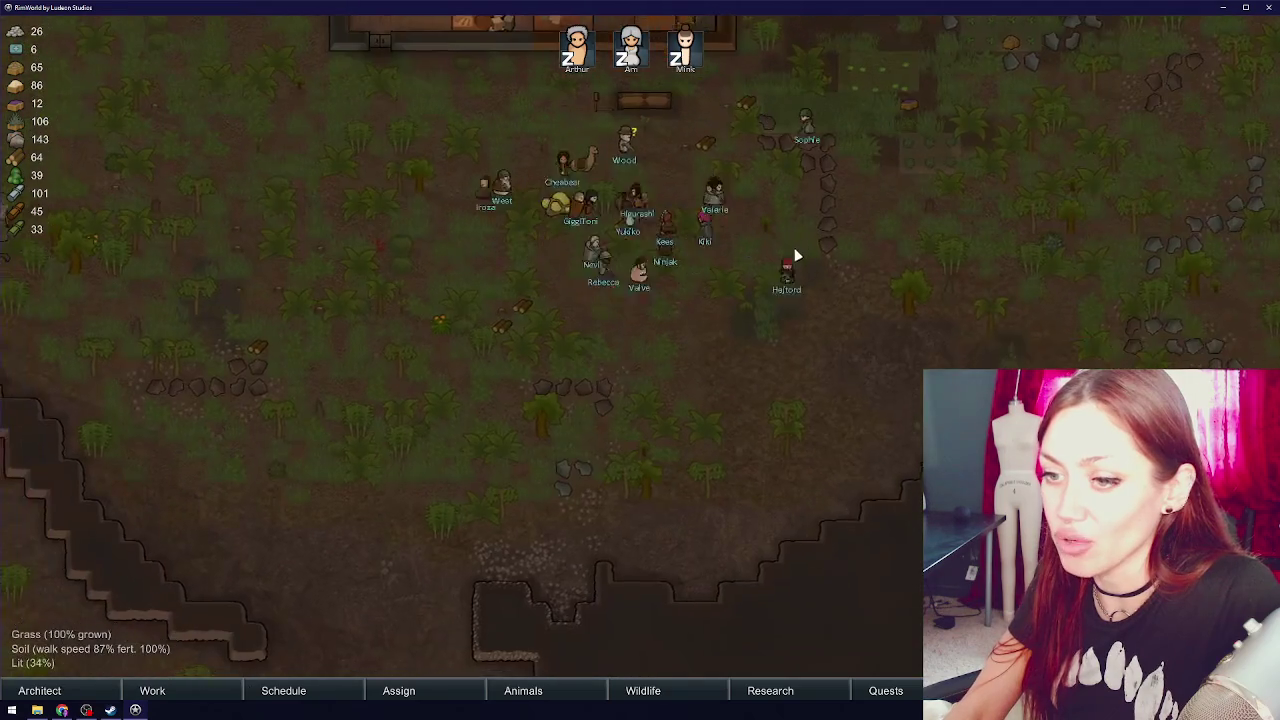
key(w)
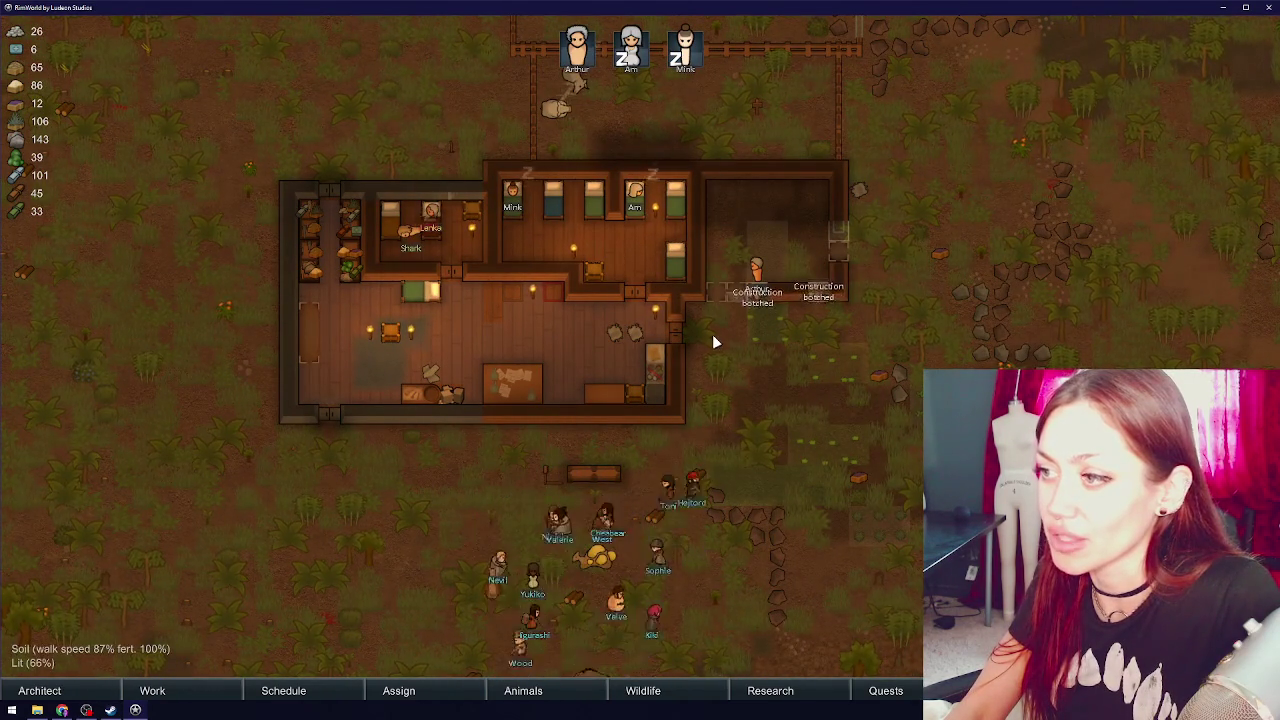
click(781, 229)
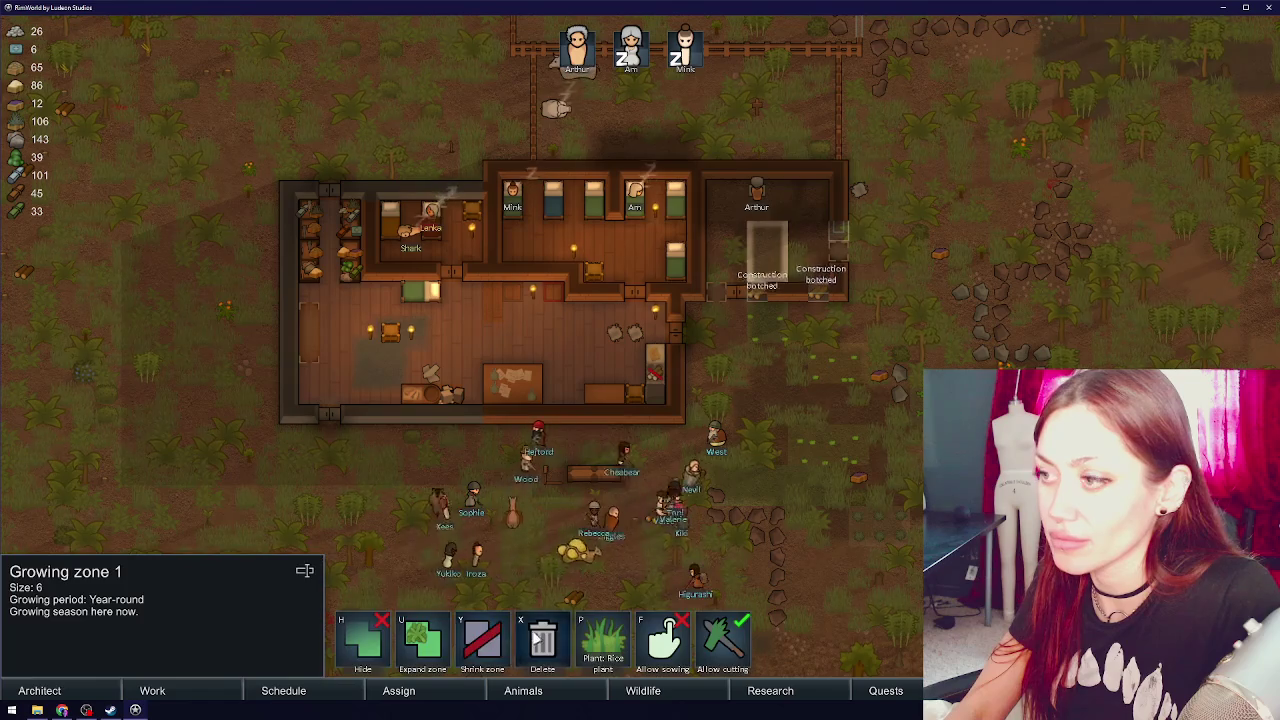
click(537, 638)
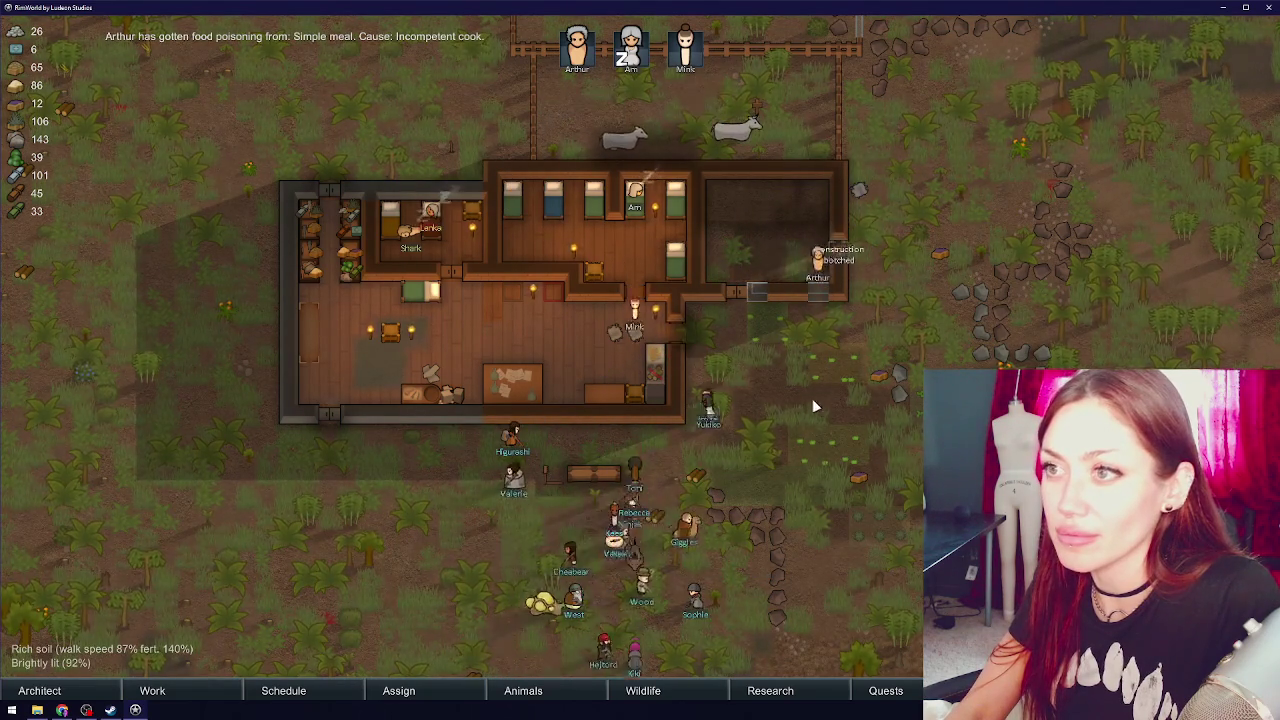
mouse_move(883, 285)
mouse_down()
mouse_move(855, 495)
mouse_move(862, 294)
mouse_up()
mouse_move(590, 385)
mouse_down()
mouse_move(772, 370)
mouse_move(670, 528)
mouse_move(553, 376)
mouse_move(585, 490)
mouse_up()
scroll(772, 370, up, 2)
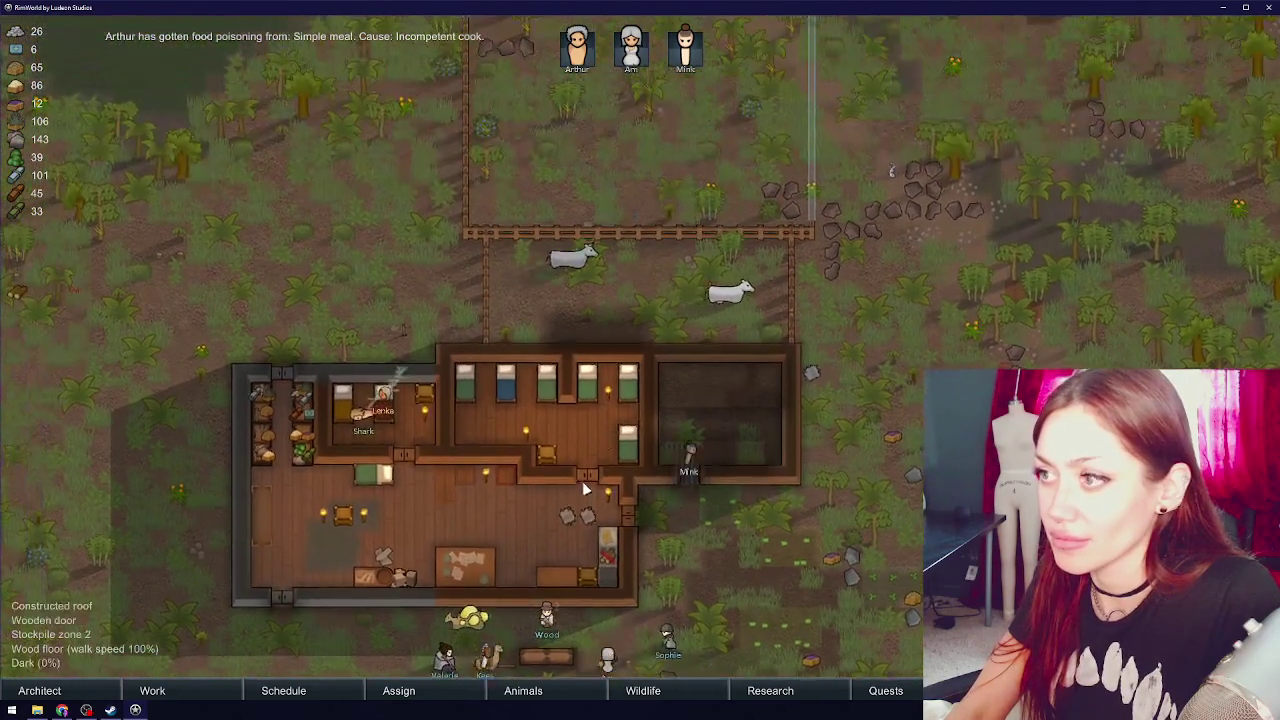
scroll(585, 490, down, 3)
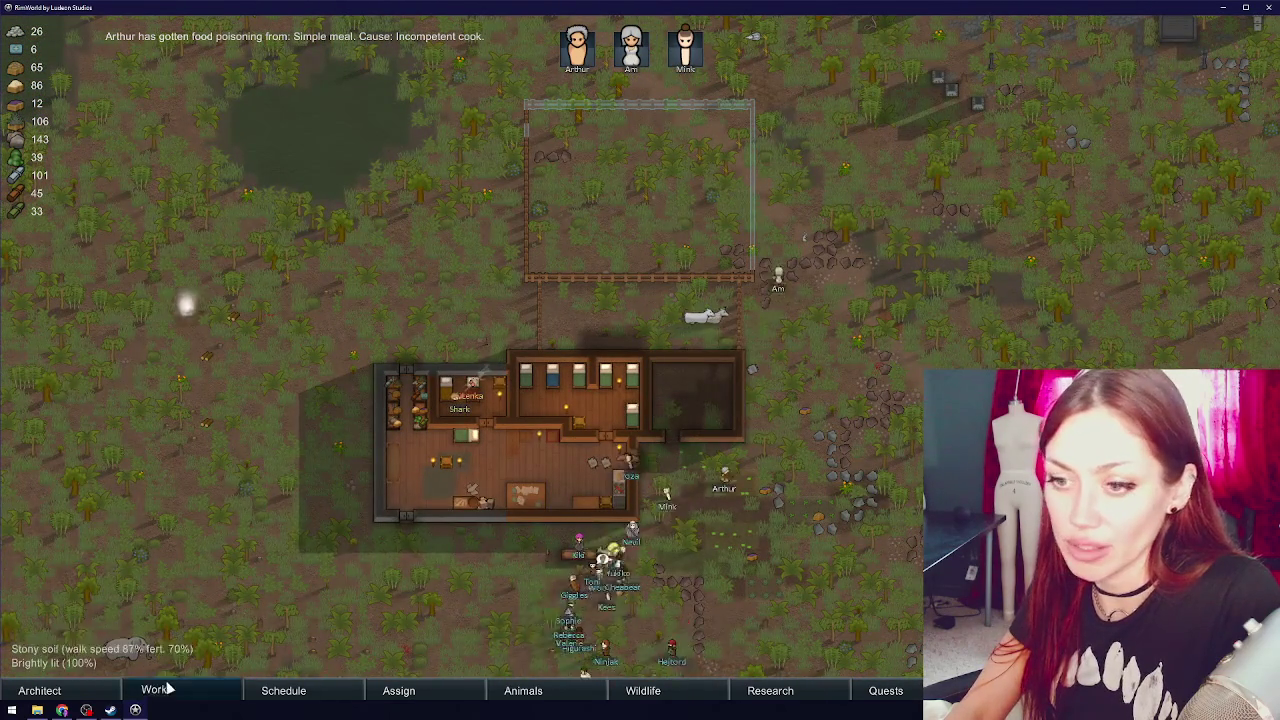
- Set Arthur's plant cutting to priority 1 and close the work table
click(152, 690)
click(543, 579)
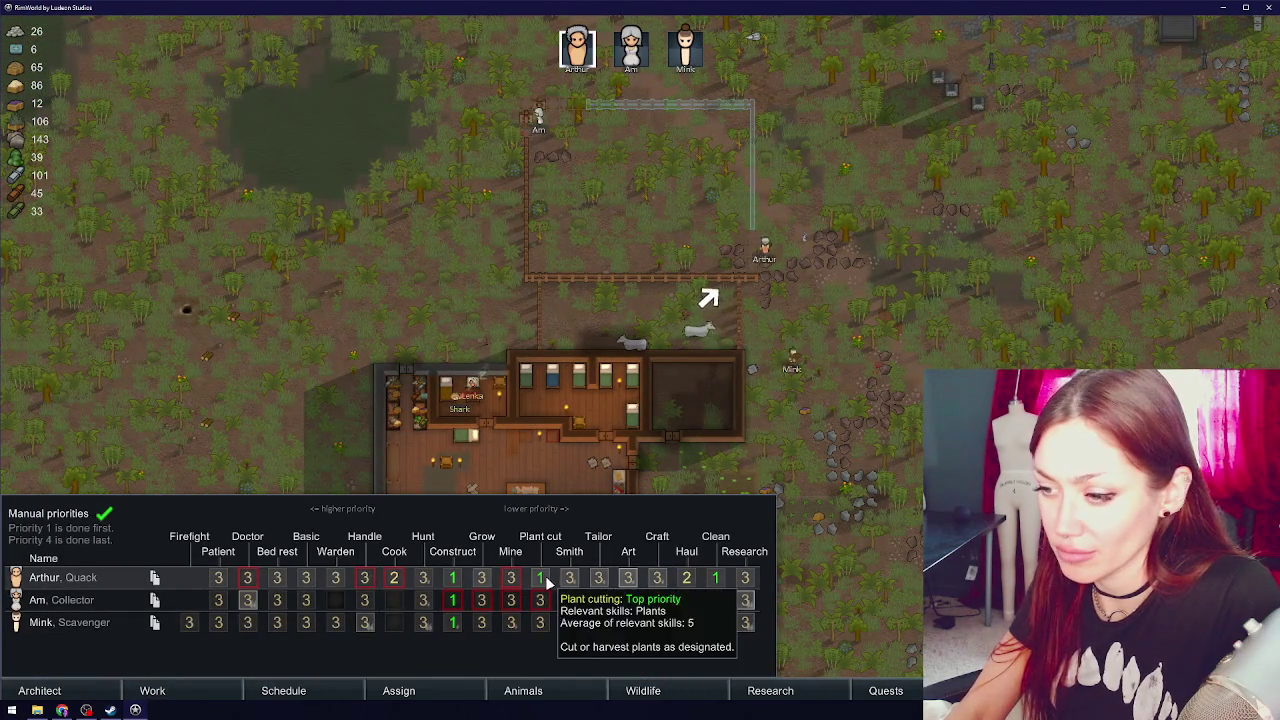
click(856, 508)
click(856, 510)
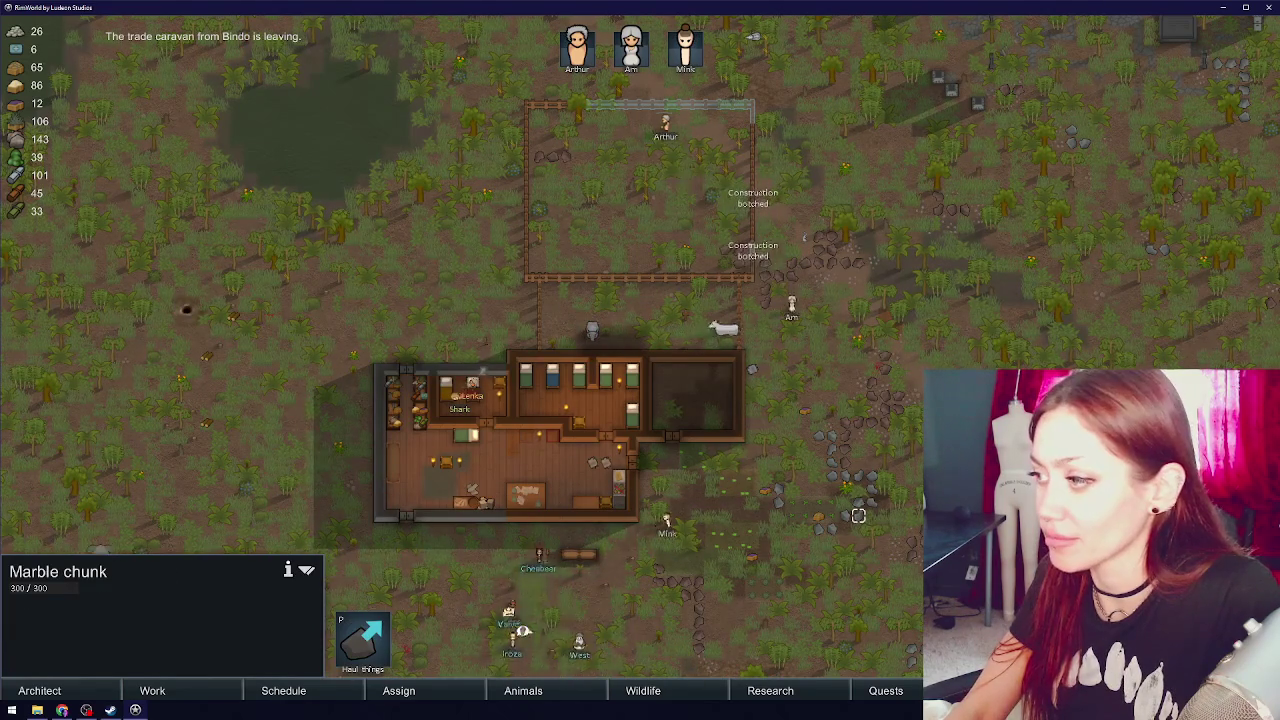
key(Escape)
- Pan the view north over the map and centre it on the fenced cow pen
key(w)
scroll(734, 571, up, 2)
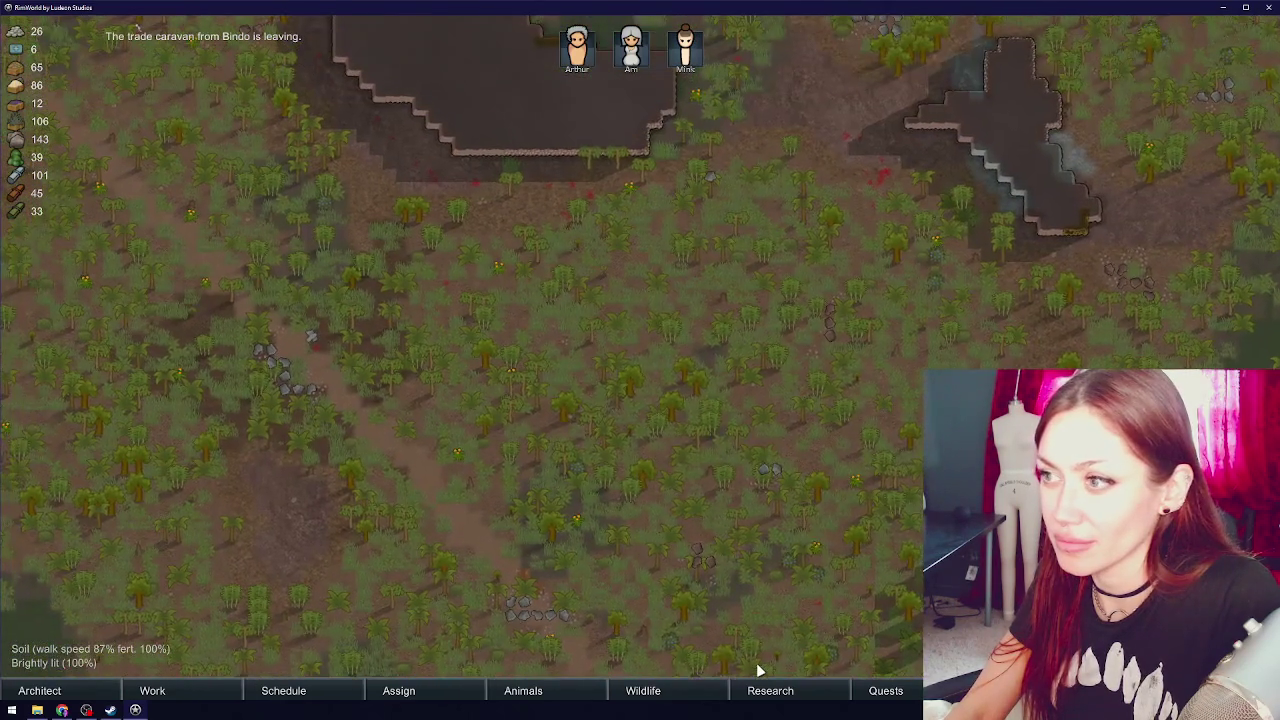
scroll(758, 671, down, 2)
key(w)
scroll(797, 620, down, 2)
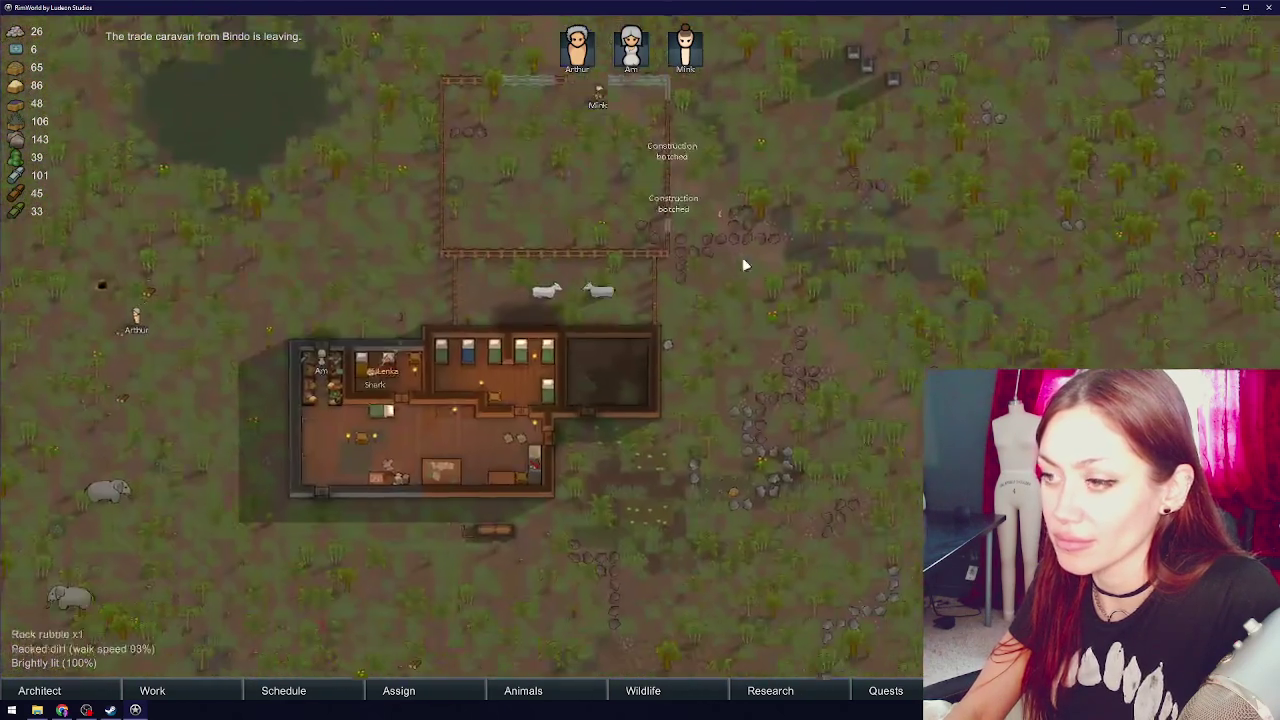
scroll(649, 372, up, 3)
key(w)
key(w)
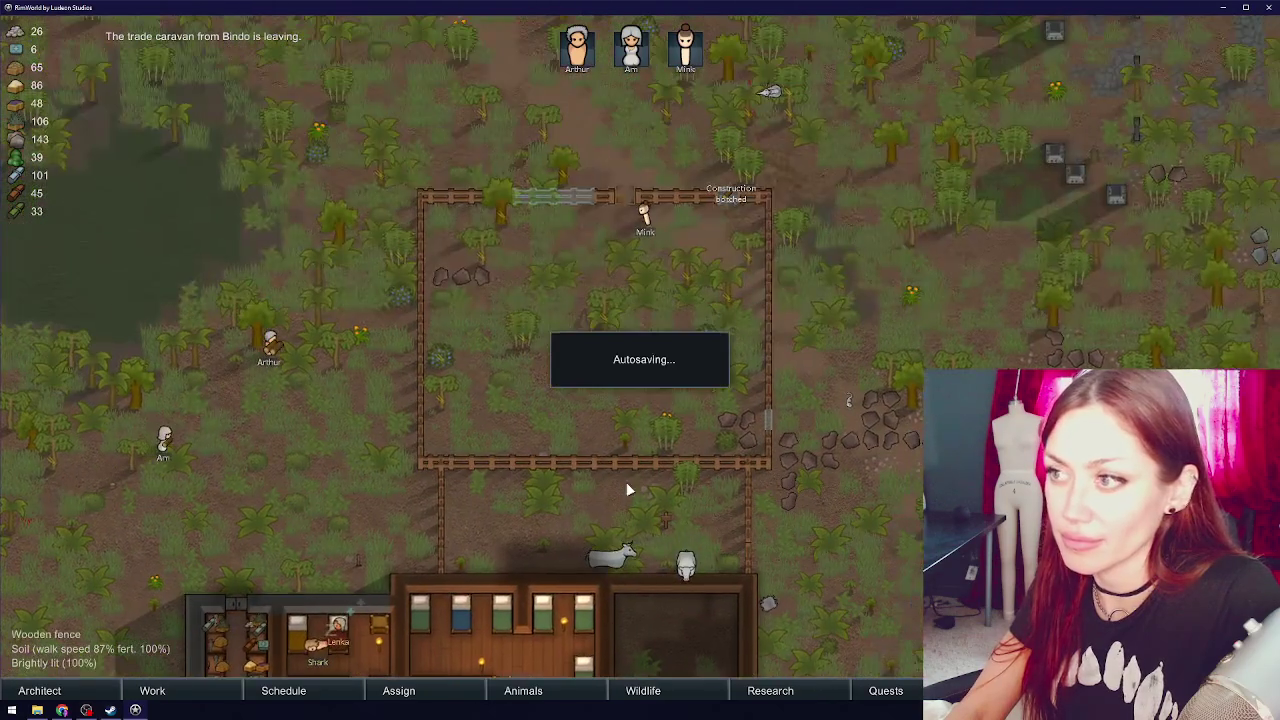
key(s)
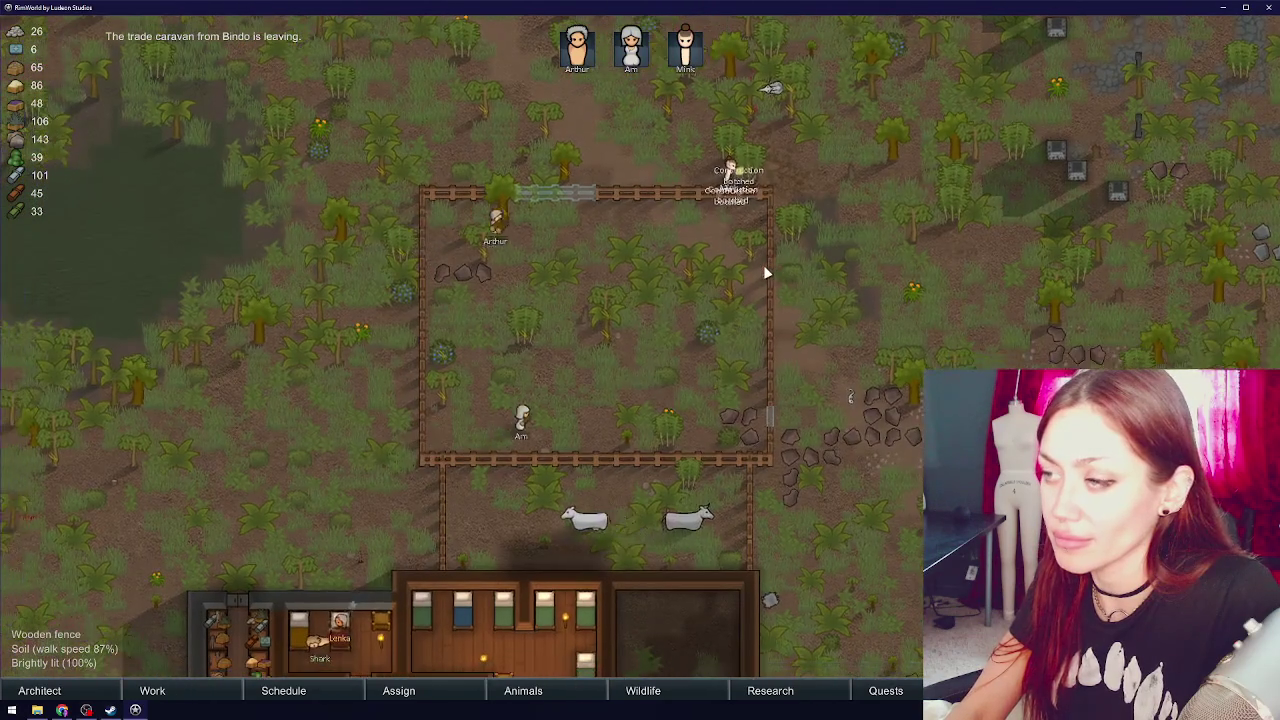
key(a)
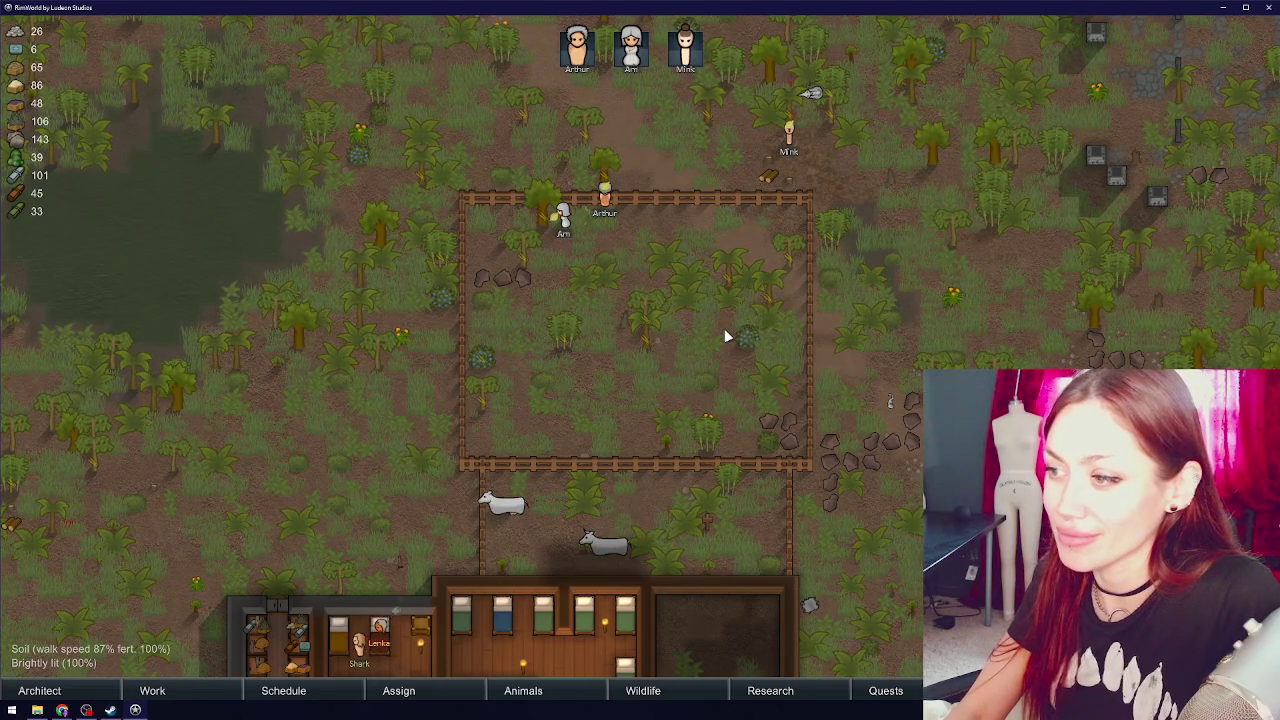
- Copy the pen marker into the large upper fenced pen
click(789, 543)
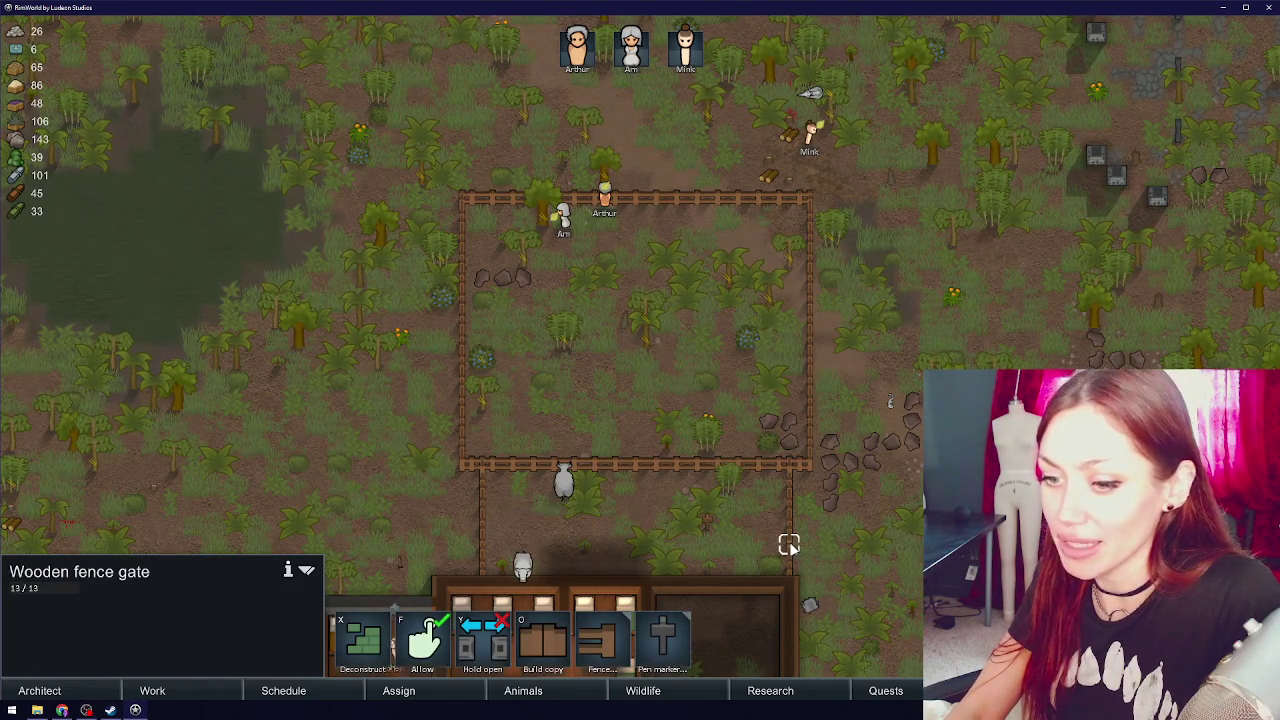
click(563, 643)
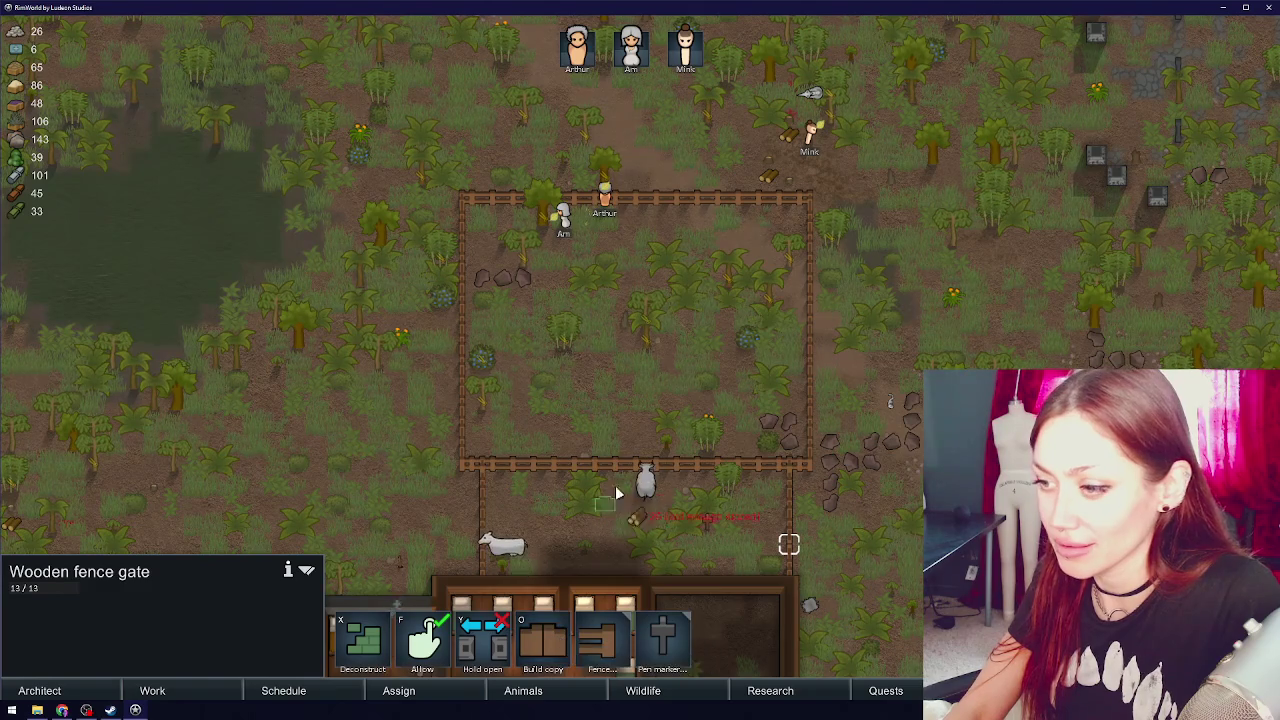
right_click(640, 476)
click(707, 522)
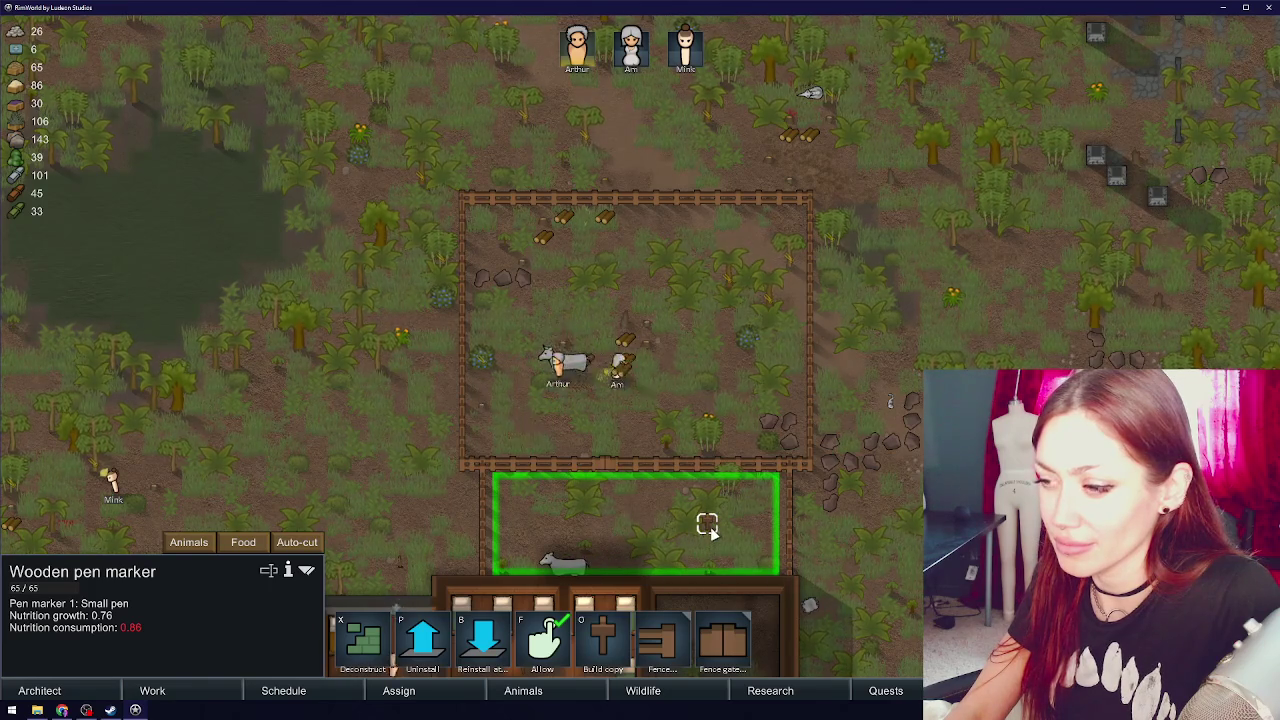
click(603, 643)
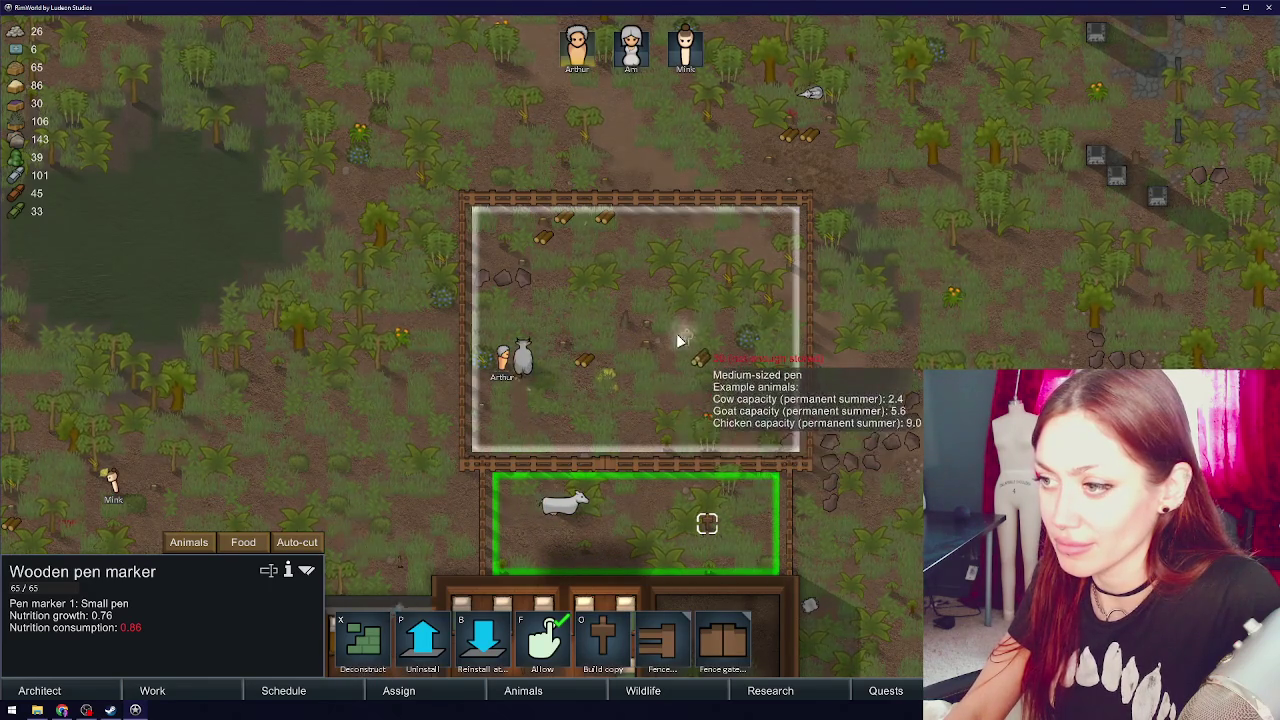
click(678, 337)
click(501, 360)
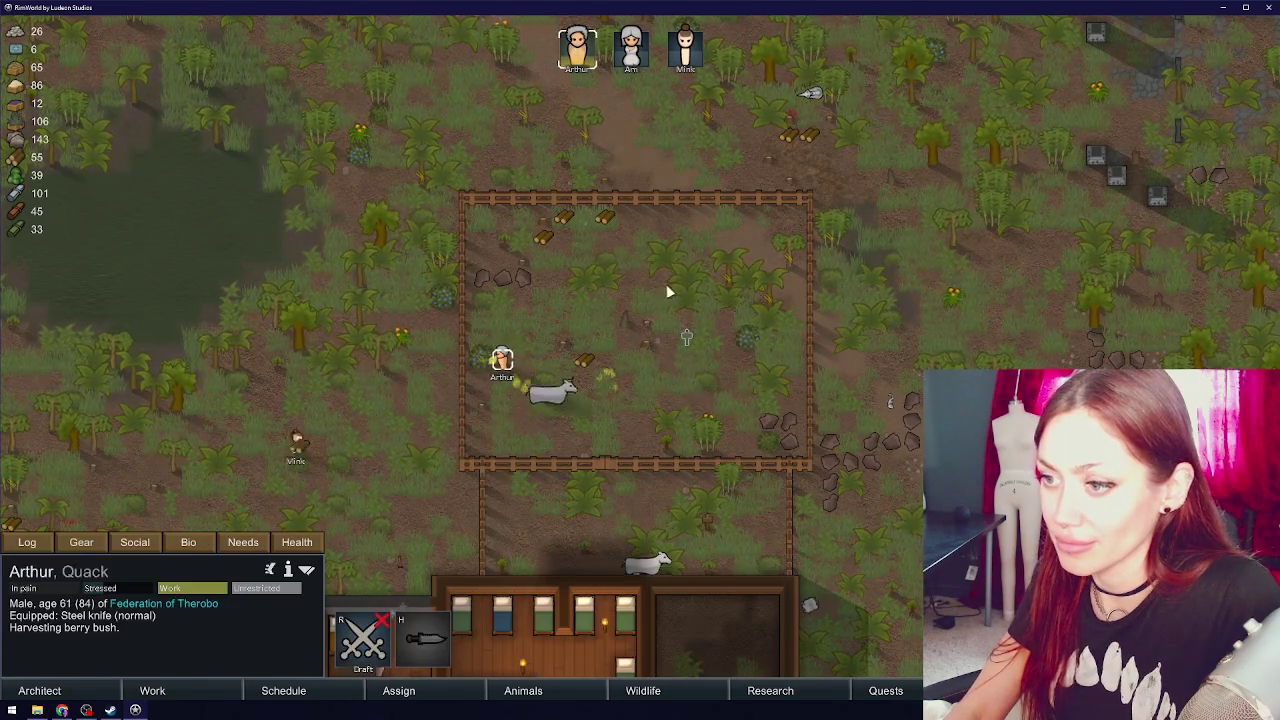
click(450, 438)
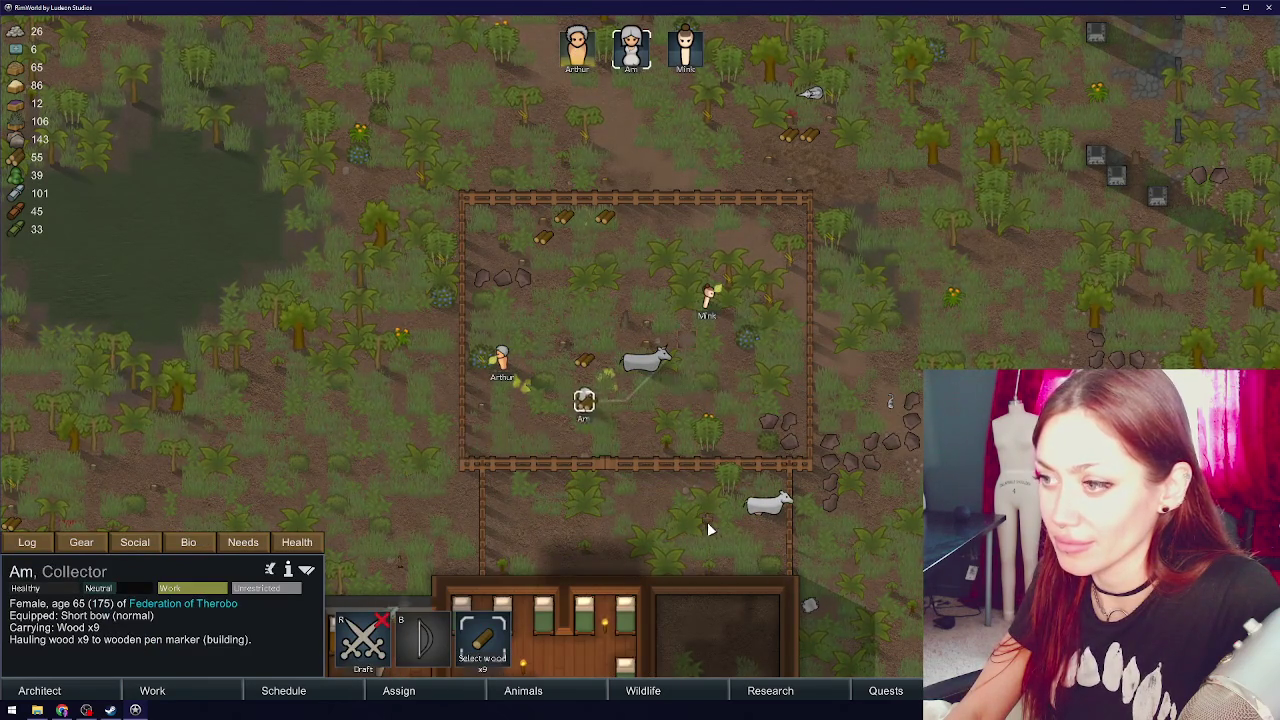
- Mark the small lower pen's marker for deconstruction
click(705, 520)
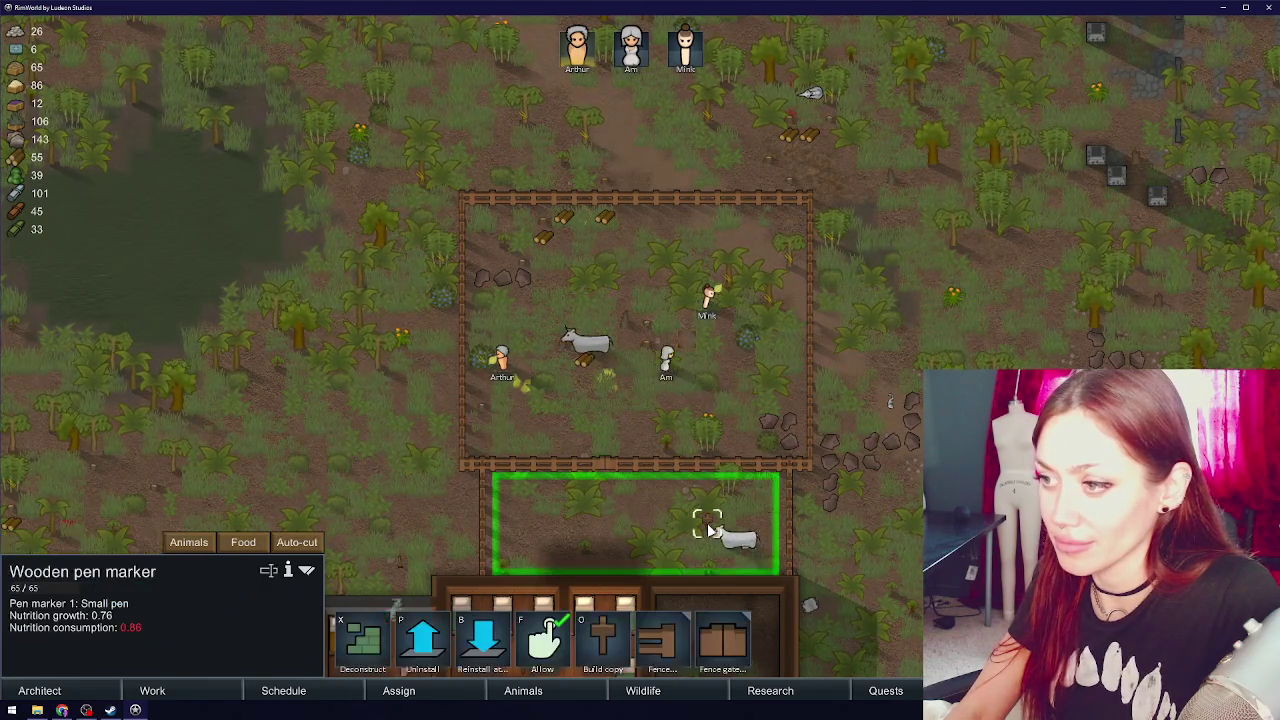
click(365, 645)
click(789, 543)
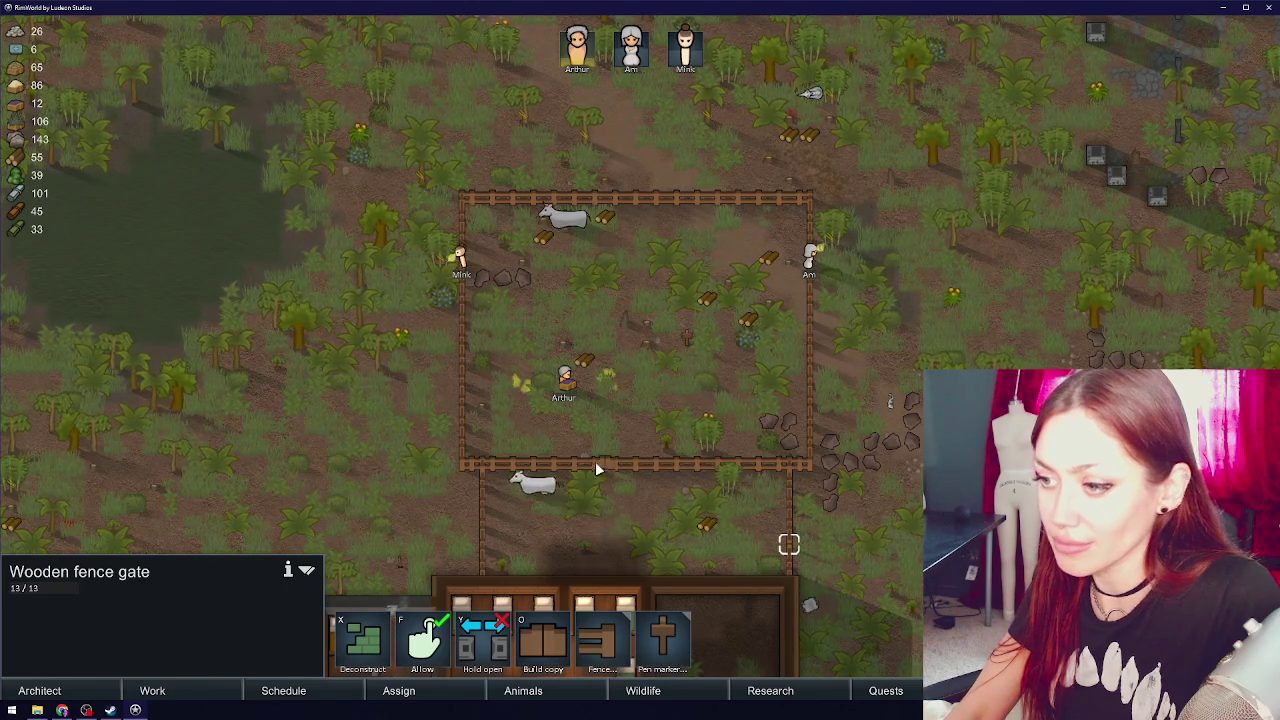
click(622, 417)
click(687, 340)
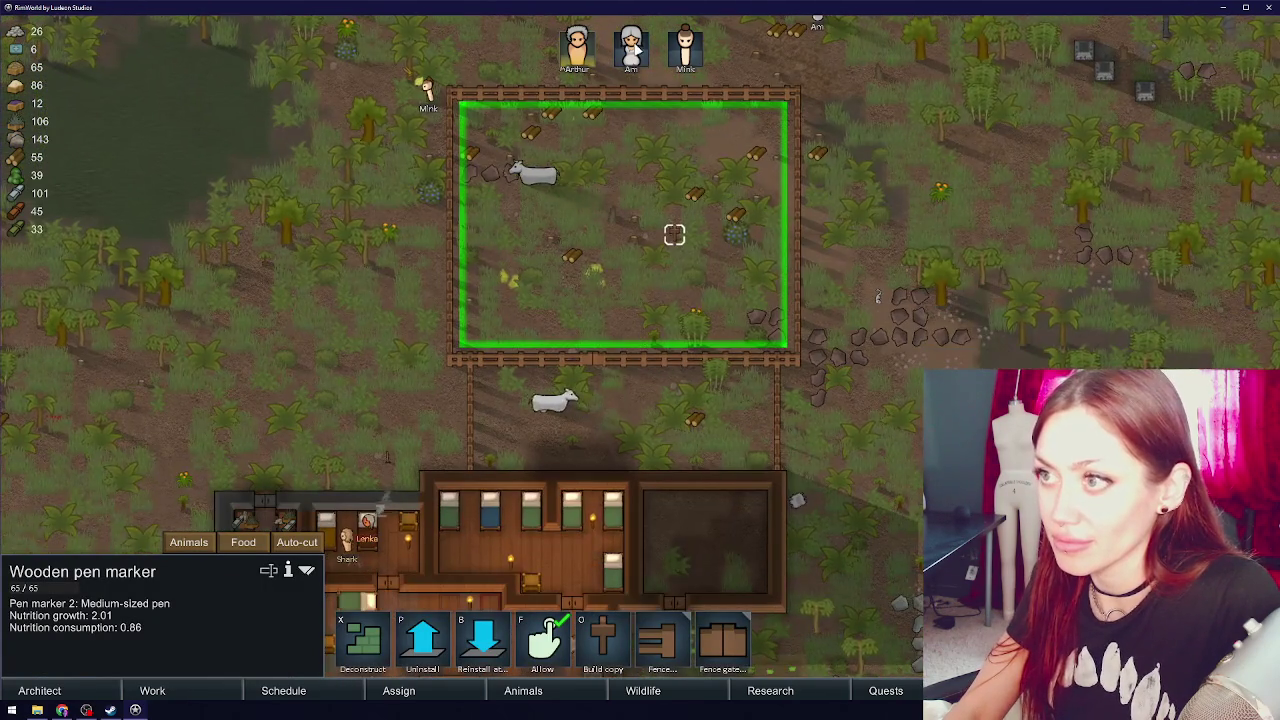
- Have a colonist rope Cow 1 into the new upper pen
click(631, 47)
right_click(640, 392)
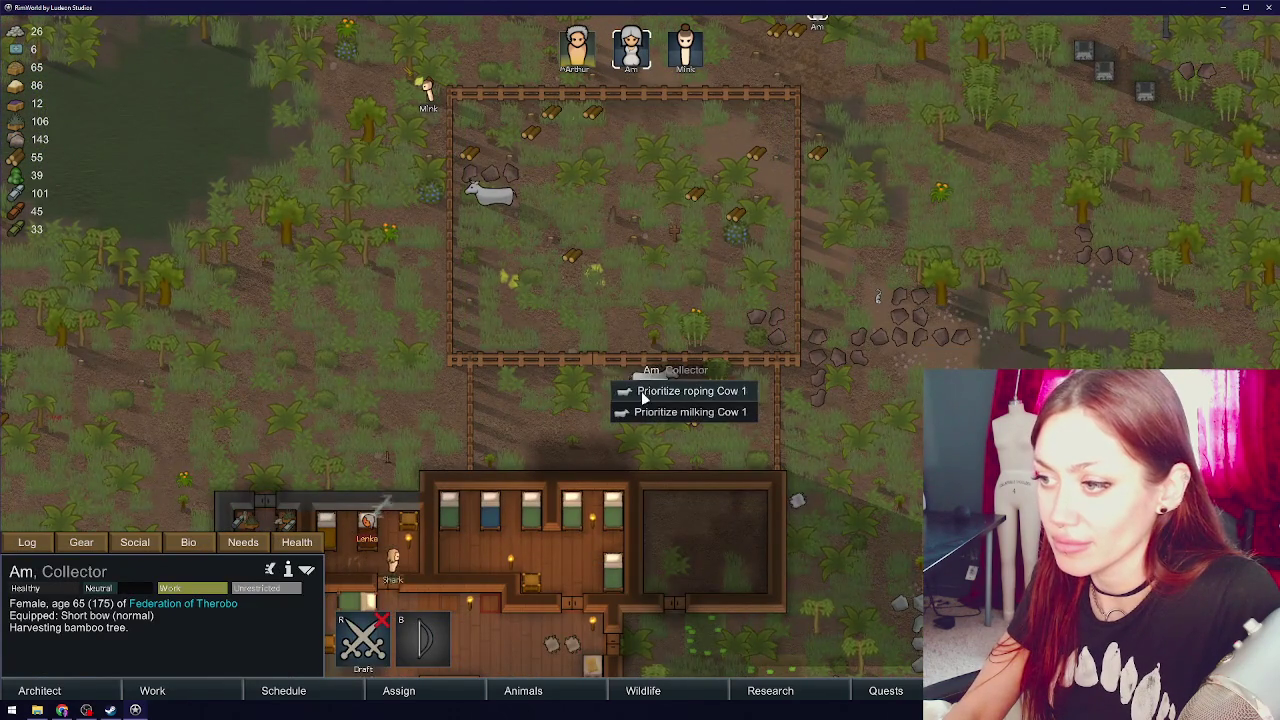
click(680, 391)
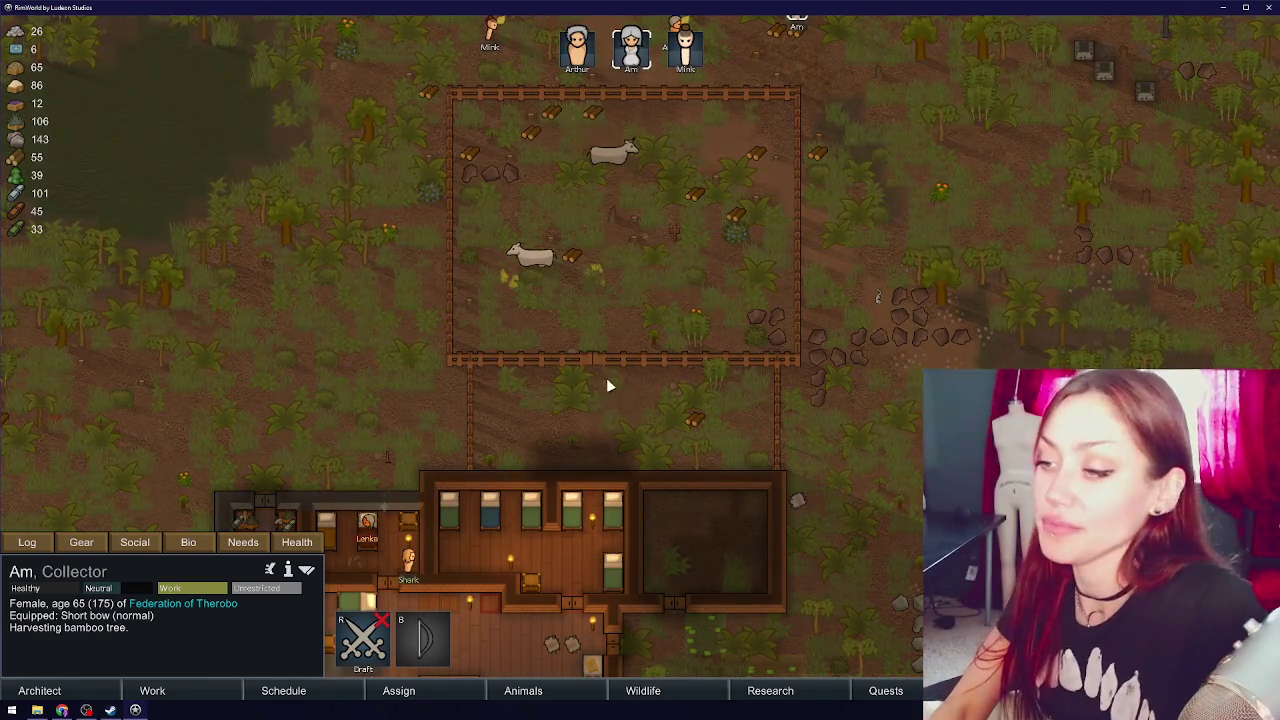
click(592, 357)
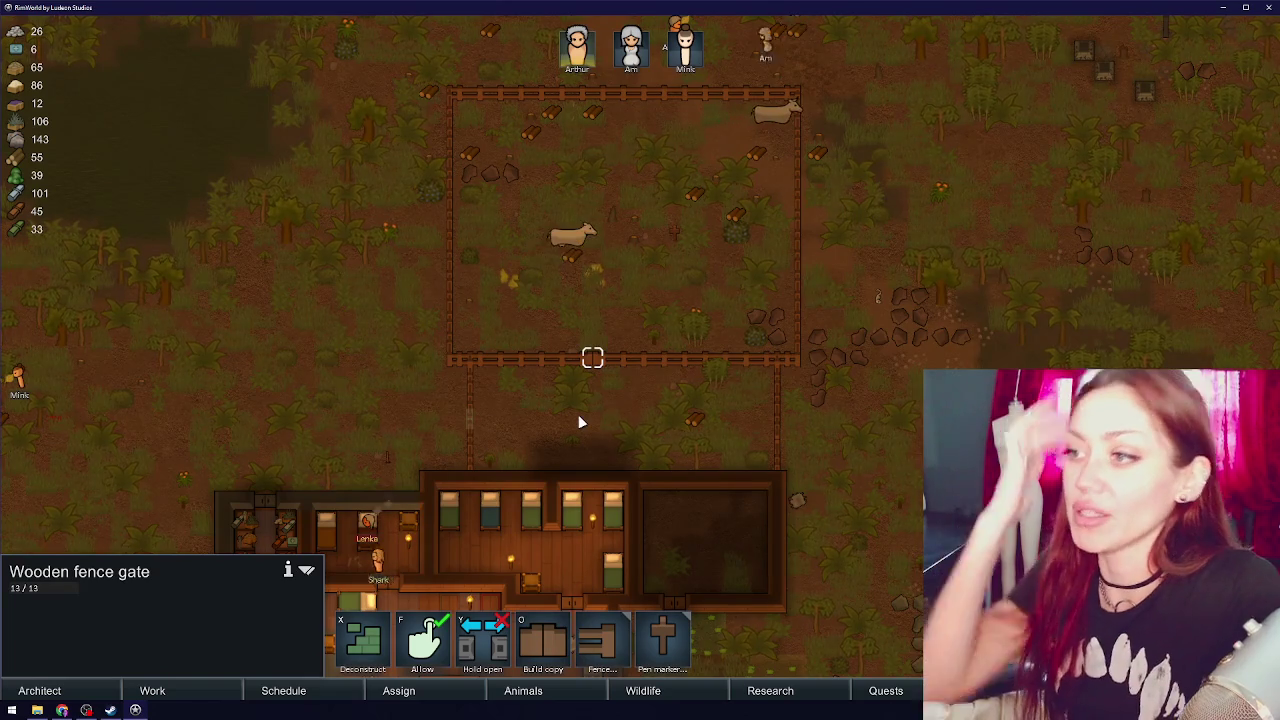
key(w)
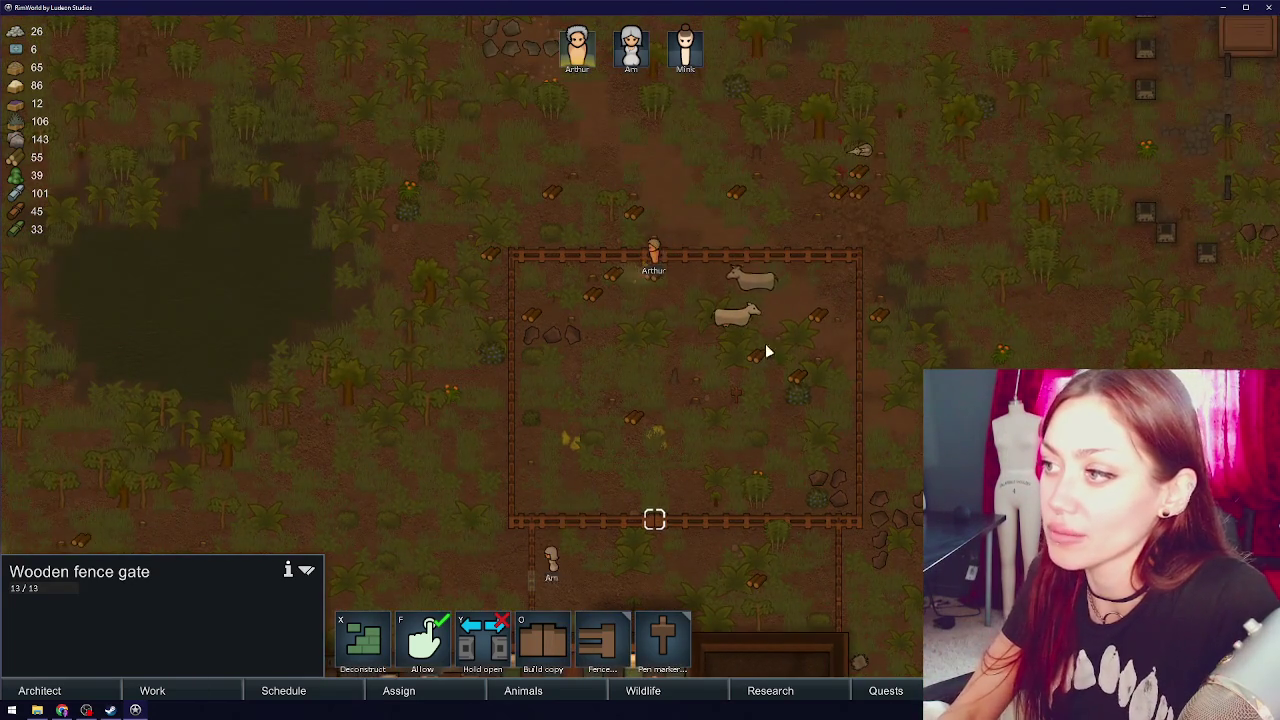
key(s)
click(240, 683)
- Lower two colonists' plant cutting and construction priorities to 3
right_click(540, 578)
right_click(540, 578)
right_click(540, 622)
right_click(540, 622)
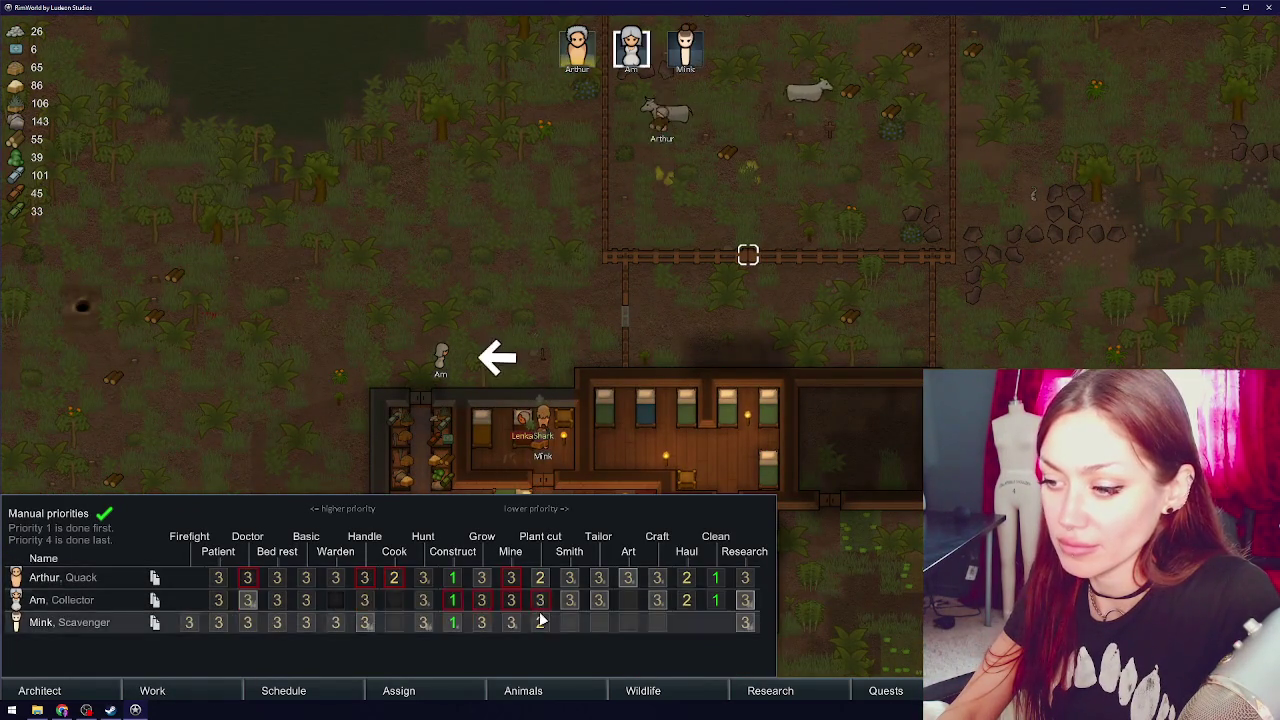
right_click(452, 578)
right_click(452, 578)
right_click(452, 622)
right_click(452, 622)
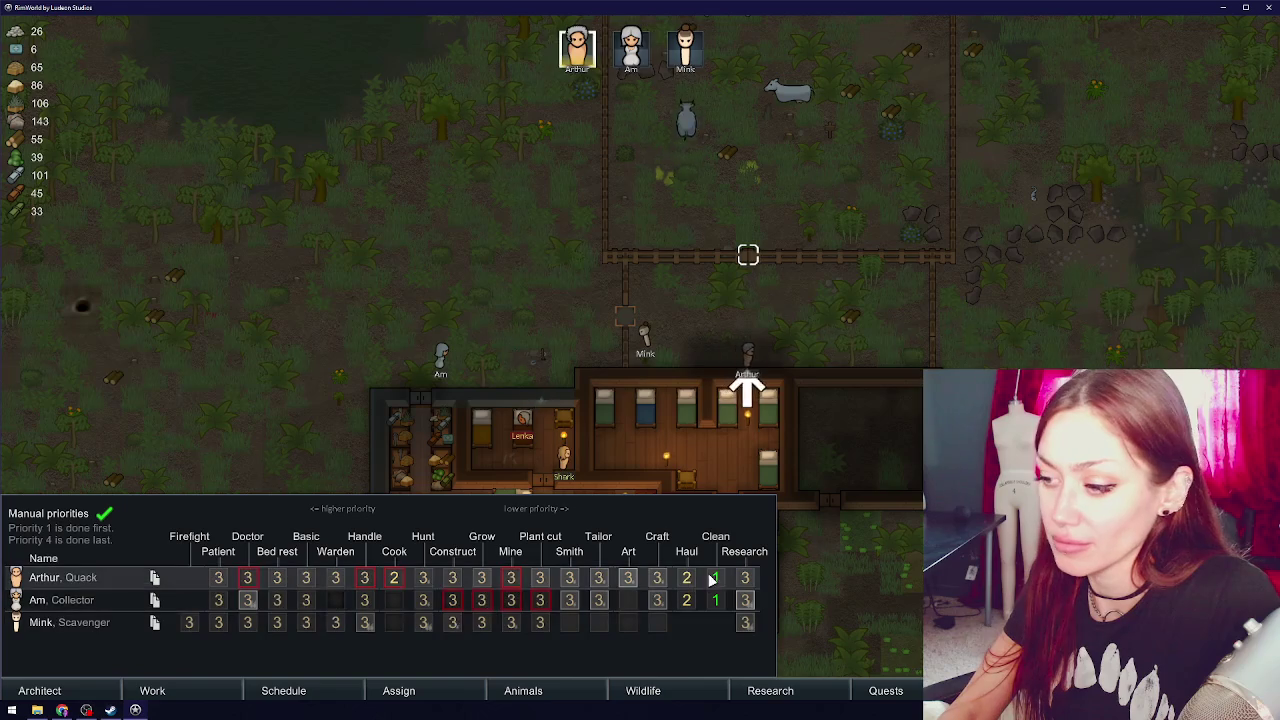
key(Escape)
drag(846, 566, 643, 371)
- Blueprint a torch lamp in the dark east room
click(87, 688)
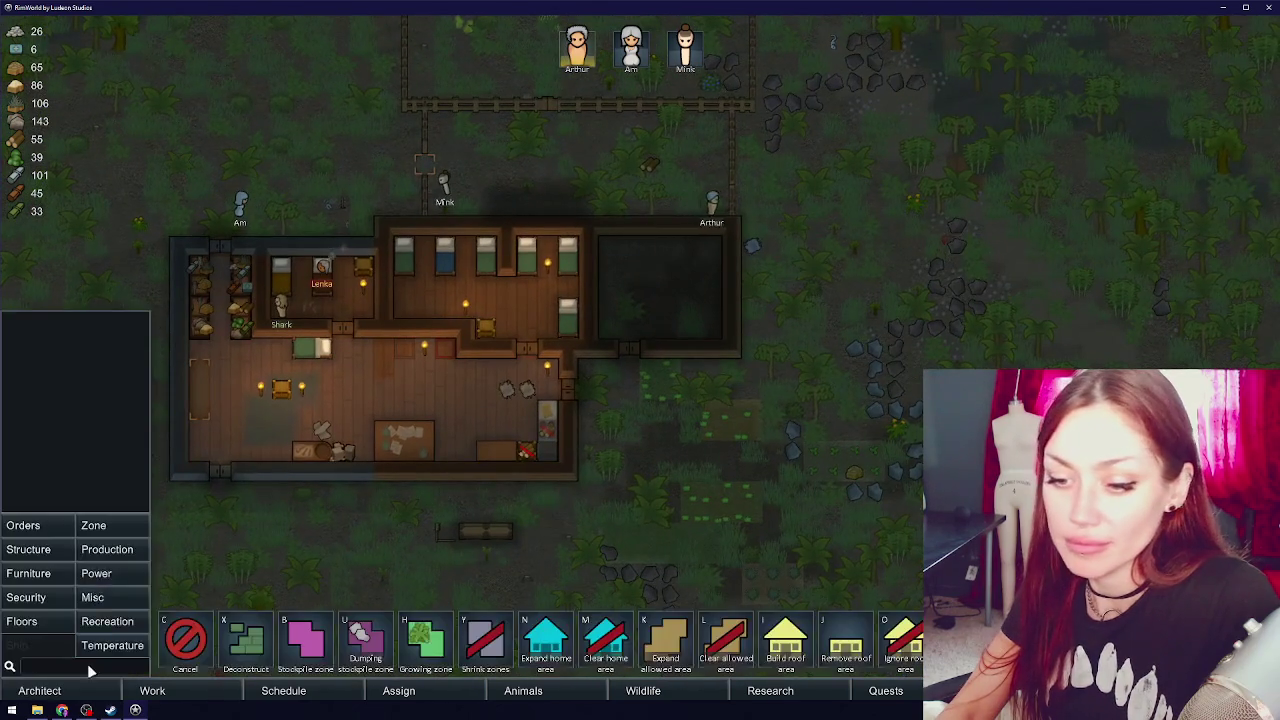
click(55, 574)
click(846, 575)
click(677, 245)
right_click(690, 297)
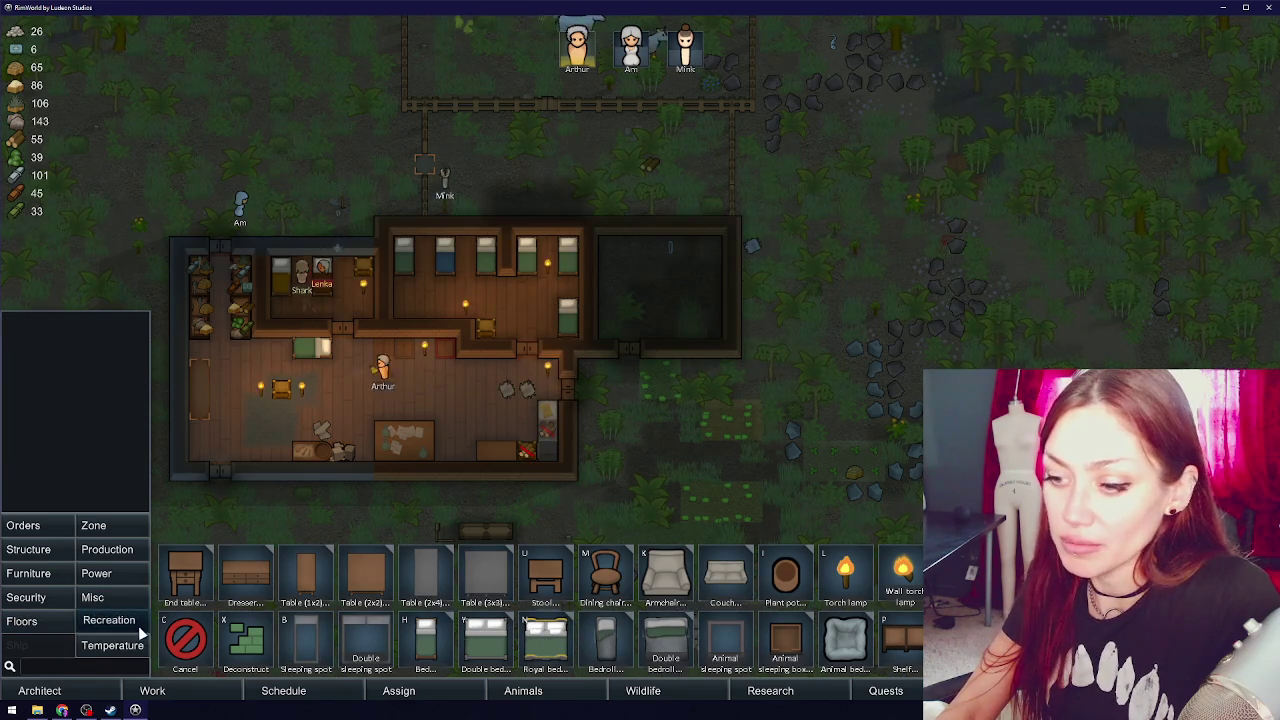
- Blueprint a passive cooler in the corner of the east room
click(112, 645)
click(365, 638)
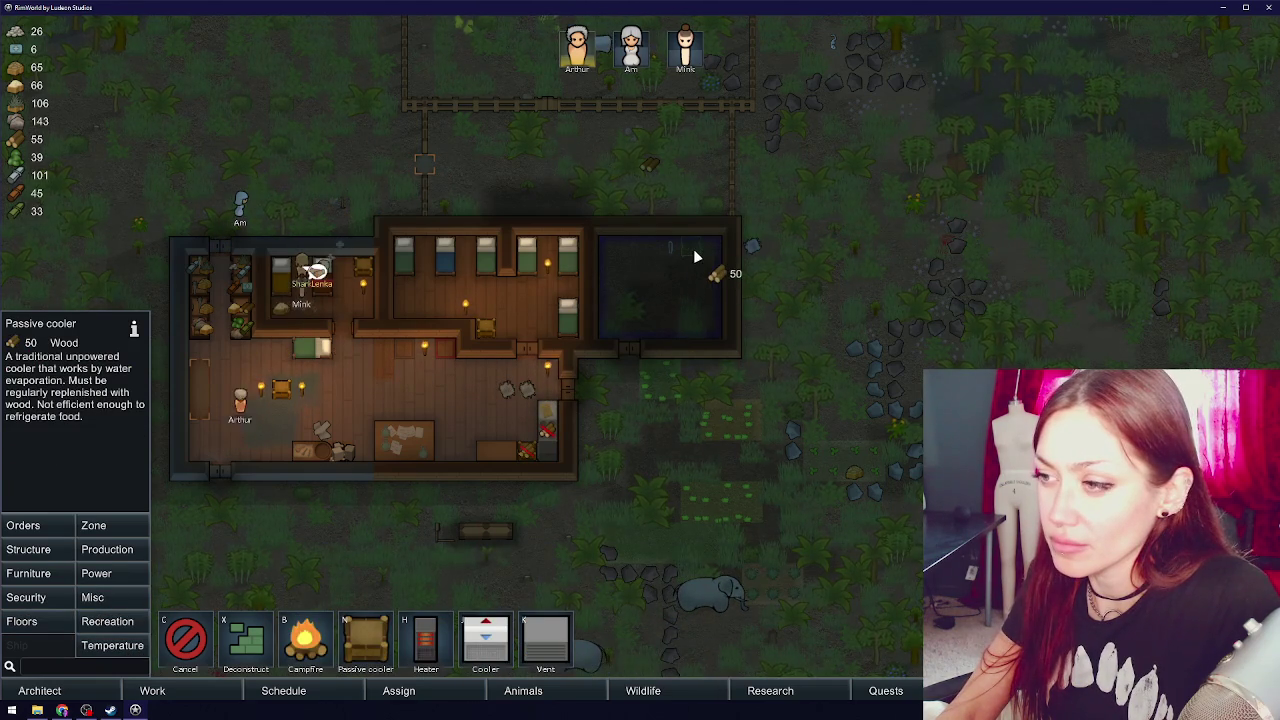
click(708, 327)
right_click(748, 363)
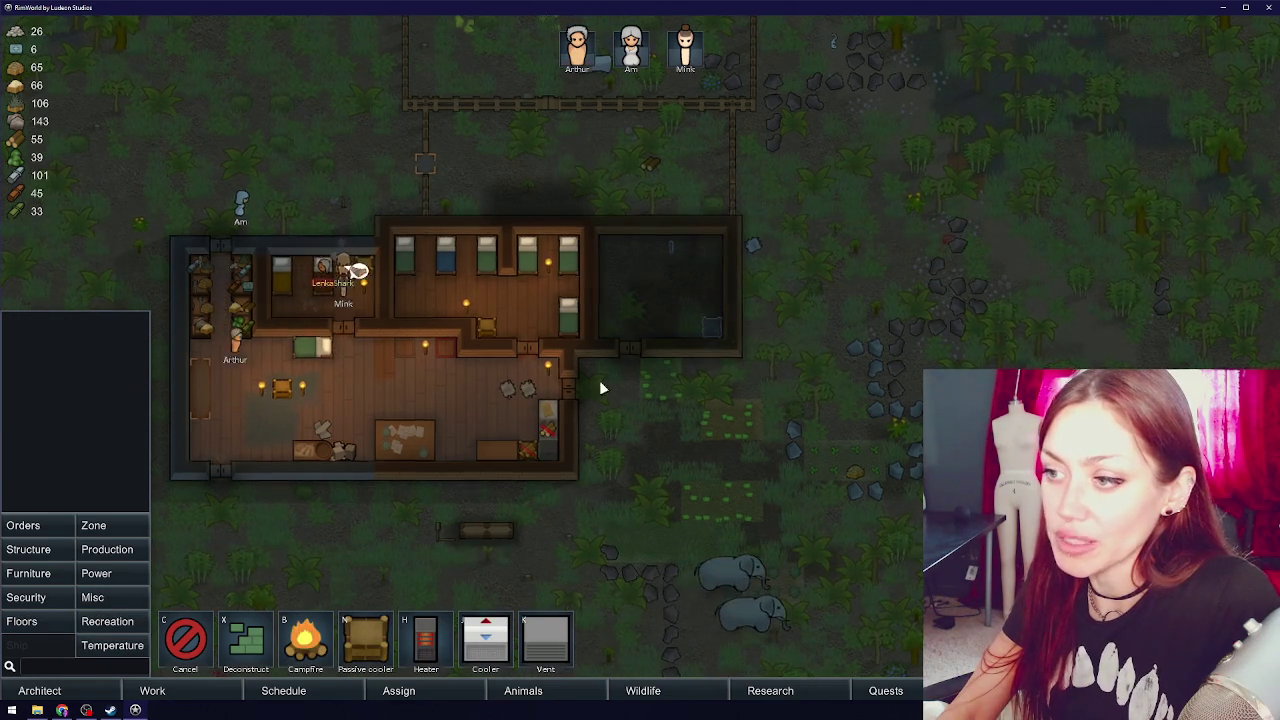
key(a)
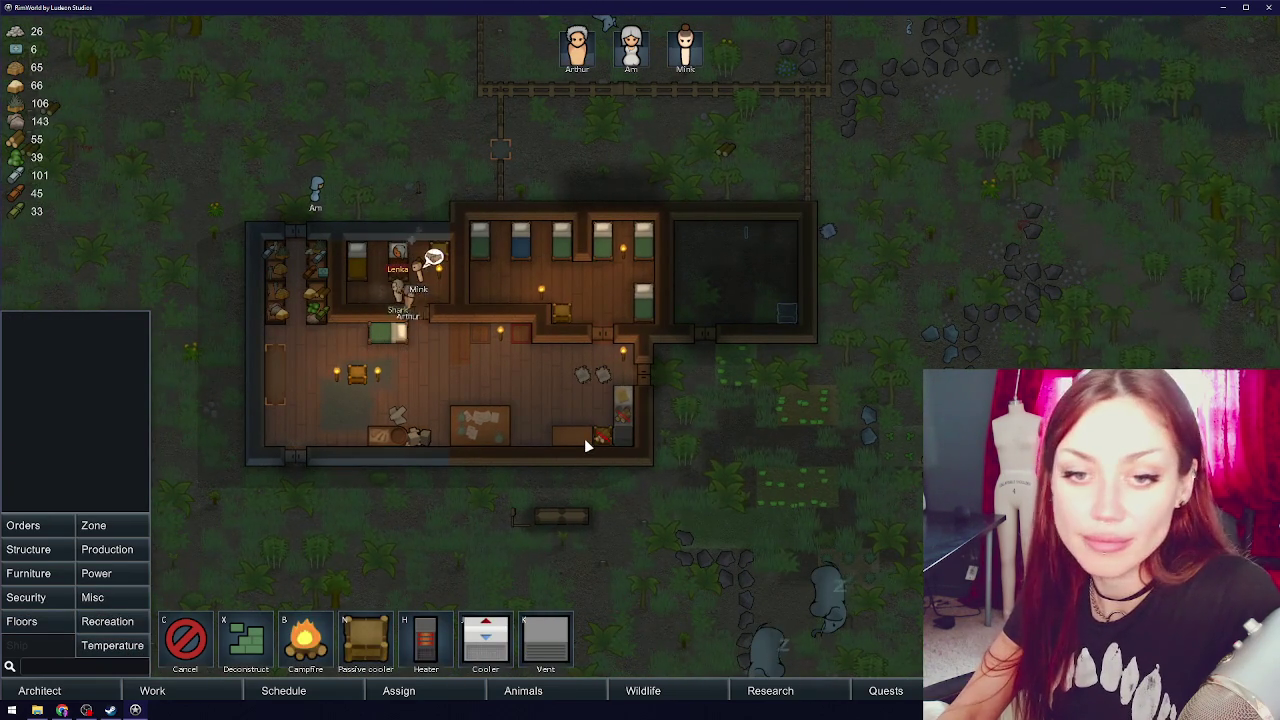